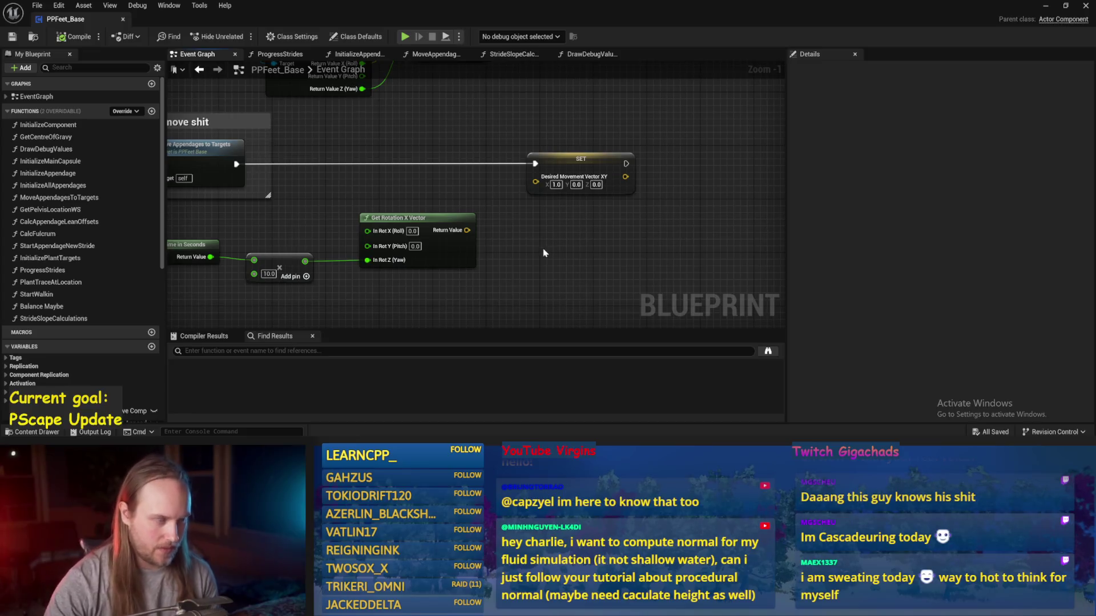
- Move the SET node right and add a Get Character Capsule node to the graph
left_click_drag(576, 167, 682, 167)
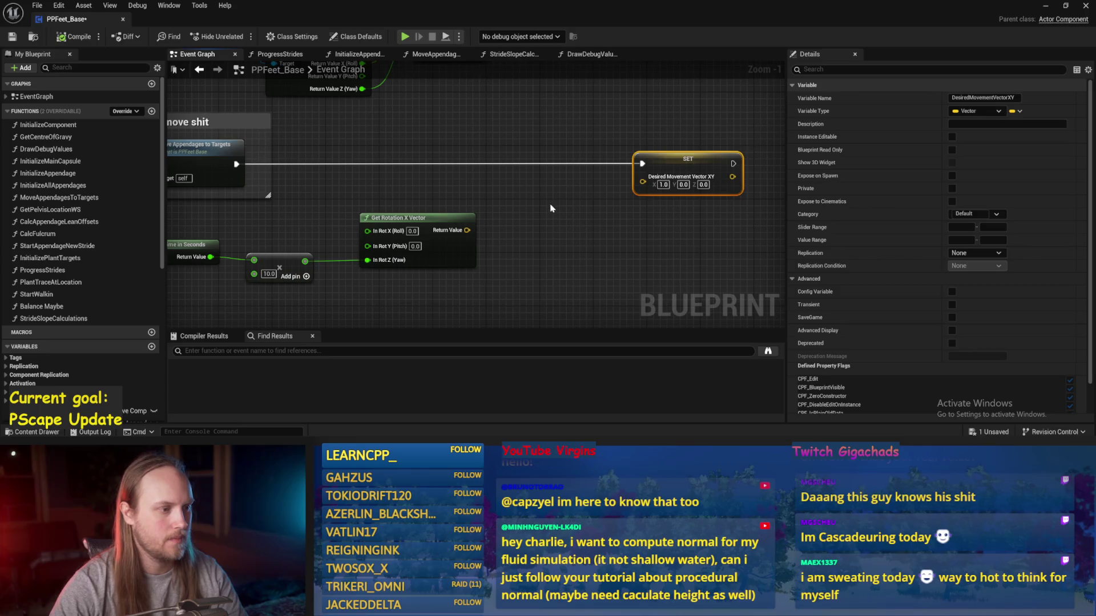
left_click(550, 208)
right_click(544, 210)
type("capsule")
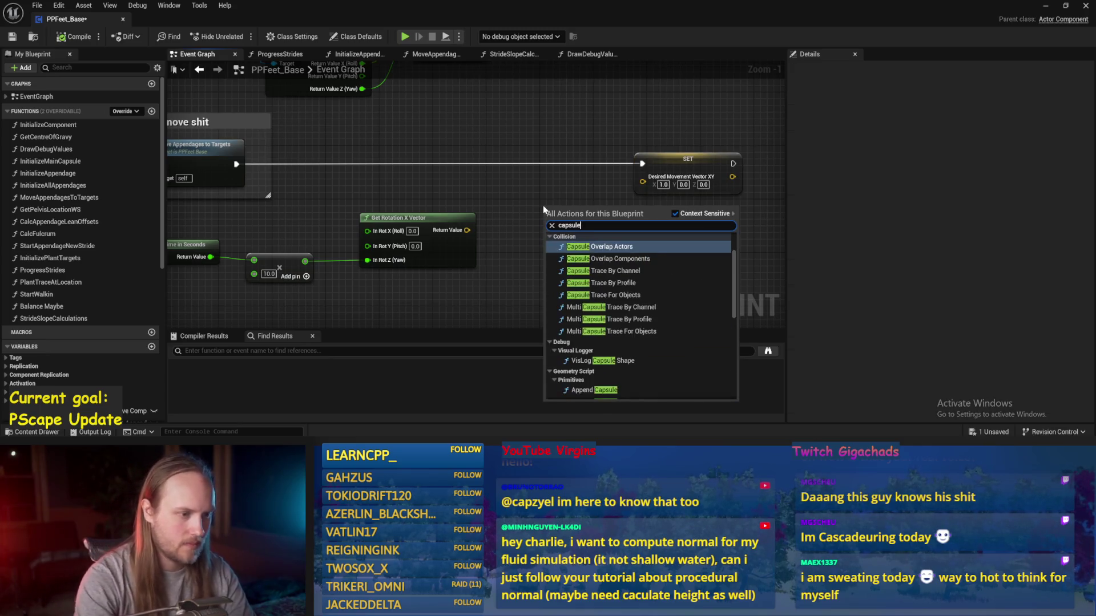
scroll(592, 303, "down", 10)
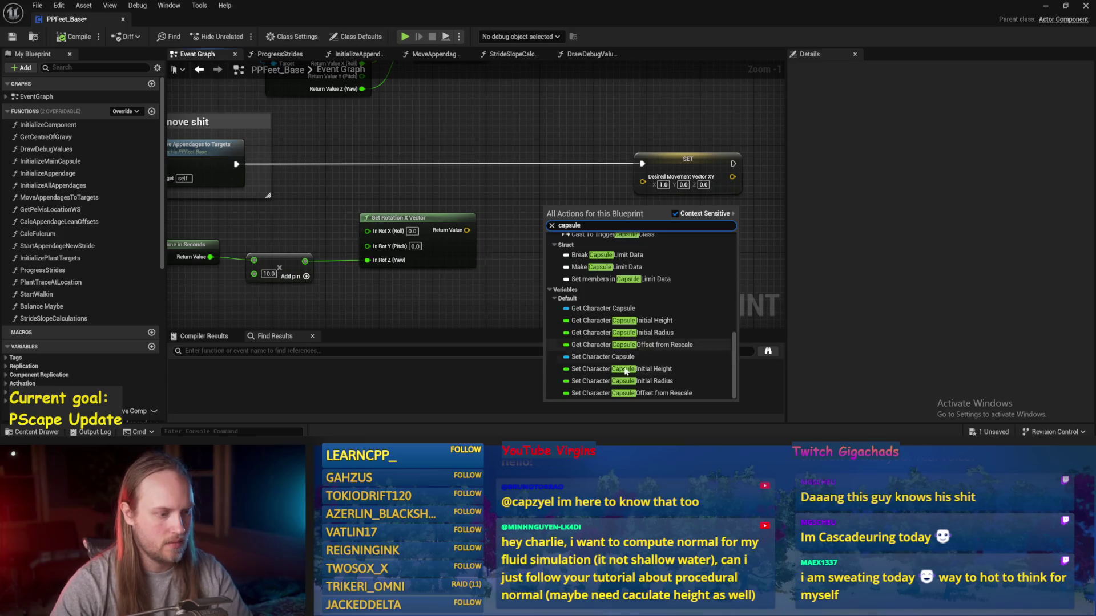
left_click(594, 308)
- Add Get Forward Vector from the capsule and wire it into SET Desired Movement Vector XY
left_click_drag(594, 214, 639, 223)
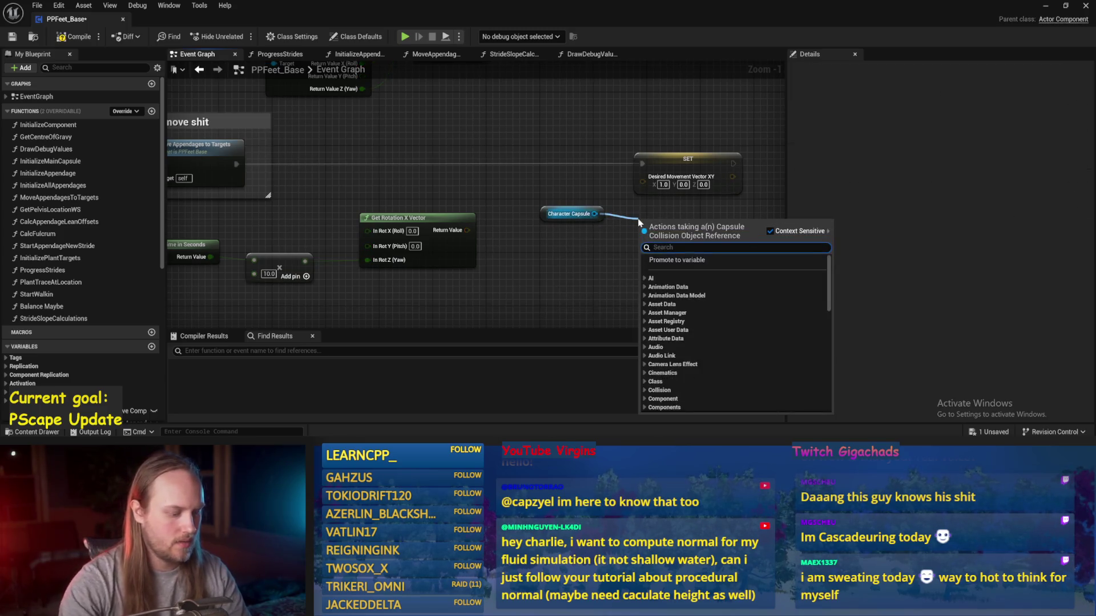
type("forward")
left_click(678, 269)
mouse_move(713, 238)
left_mouse_down()
mouse_move(736, 240)
mouse_move(642, 176)
left_mouse_up()
- Compile and save the PPFeet_Base blueprint, then go back to the test level
left_click(74, 36)
left_click(11, 37)
left_click_drag(698, 93, 615, 129)
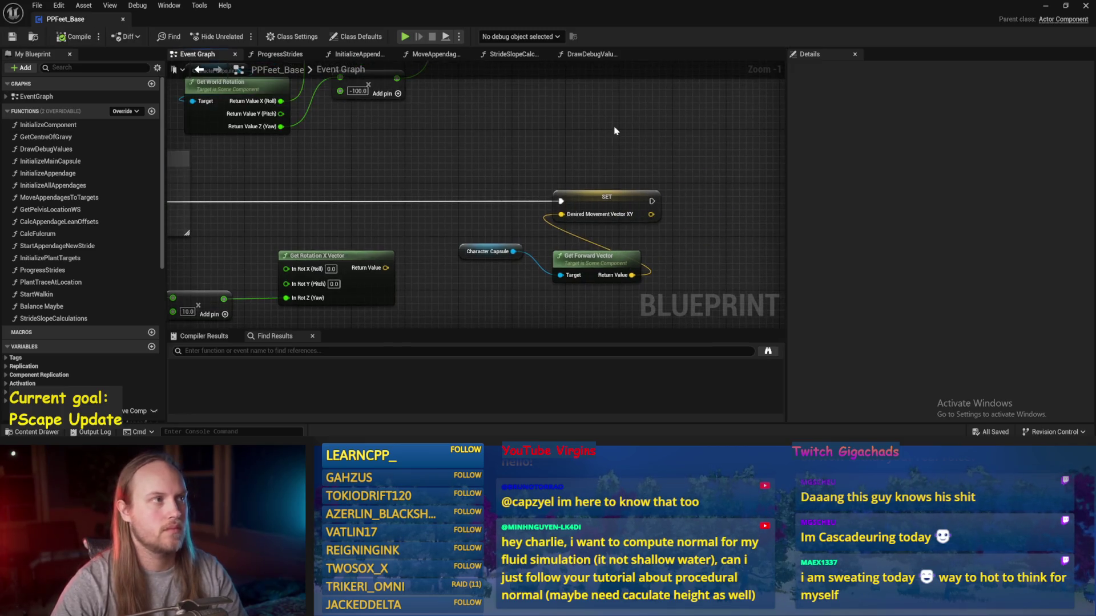
left_click(1051, 7)
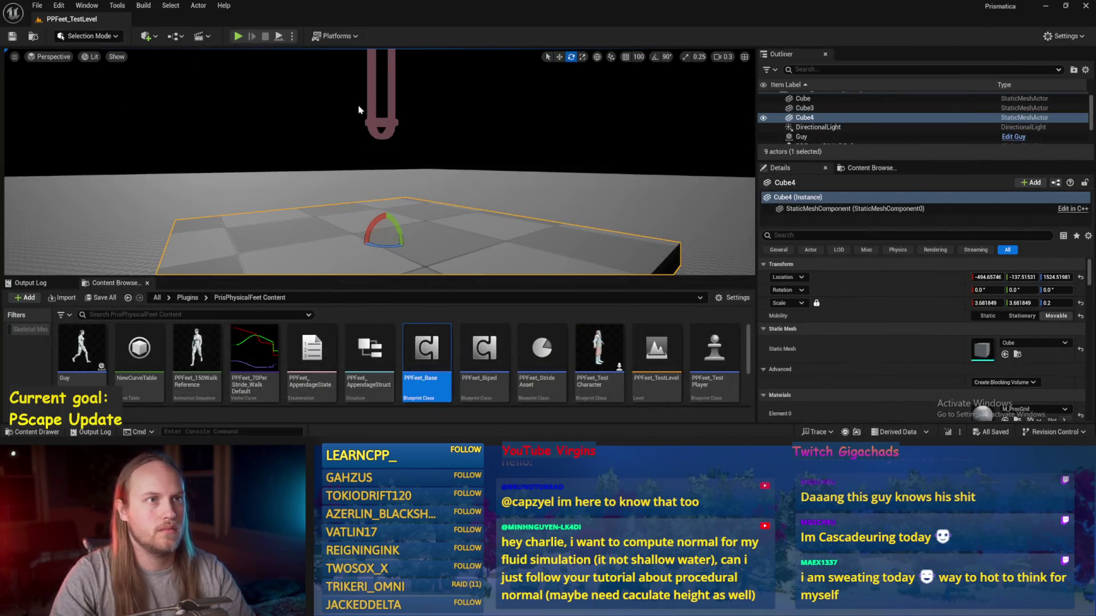
- Orbit the viewport around the flat Cube4 platform, then bring up Windows search
left_click_drag(380, 158, 393, 160)
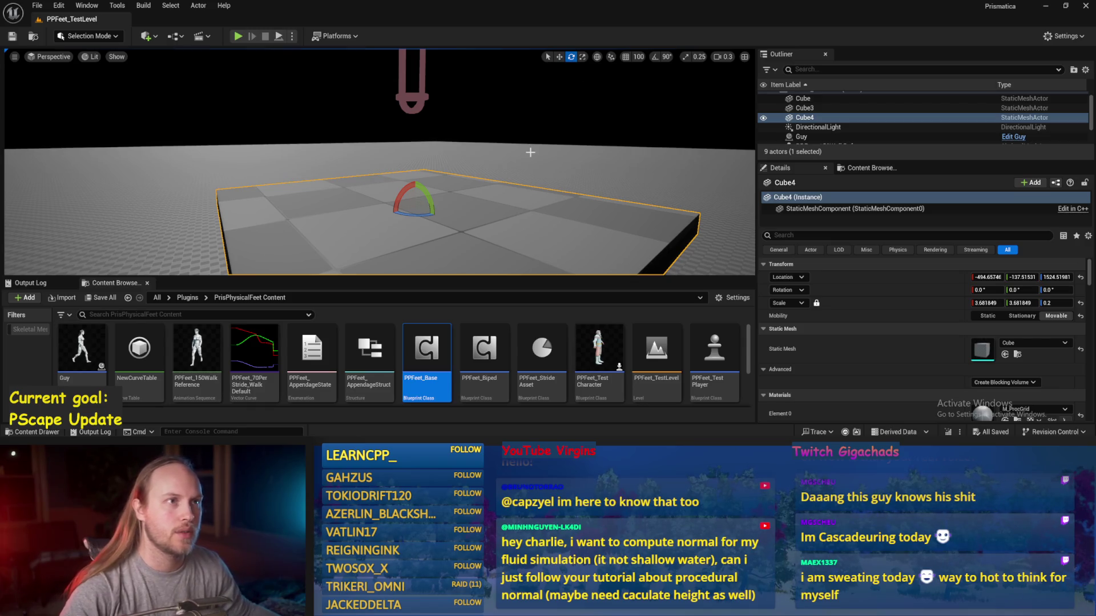
mouse_move(530, 171)
left_mouse_down()
mouse_move(491, 191)
mouse_move(536, 196)
left_mouse_up()
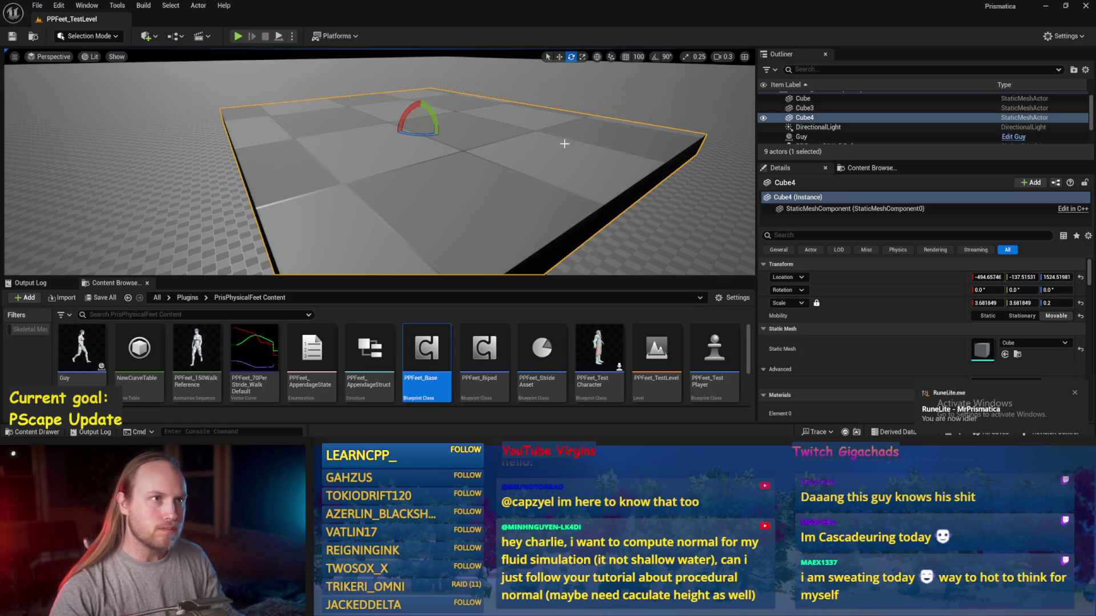
left_click_drag(537, 169, 468, 174)
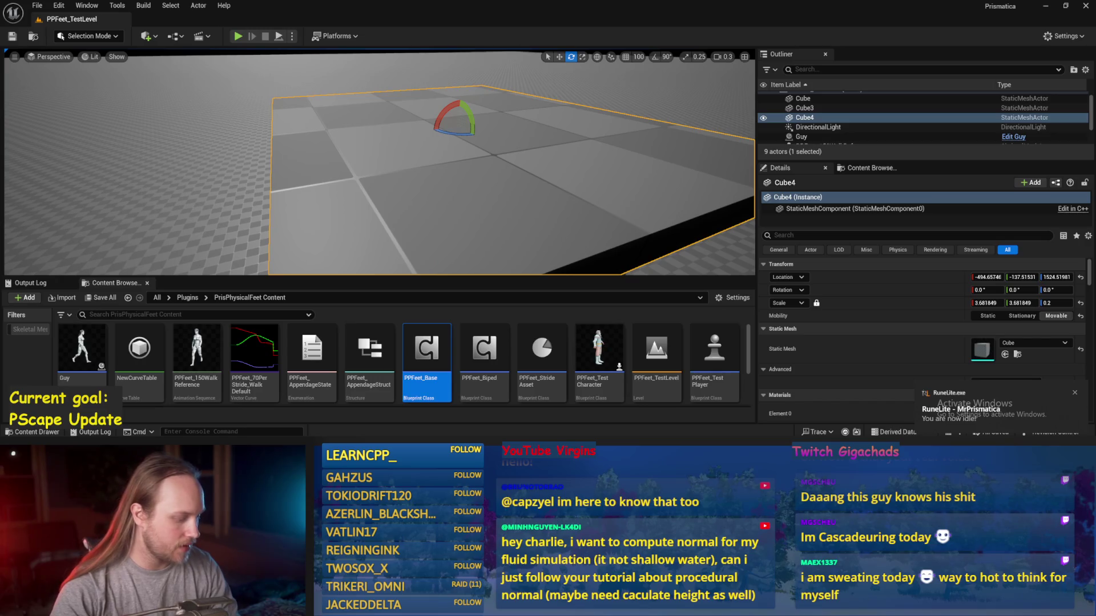
key("super")
- Launch Paint, fill the canvas black, and set a cyan colour with a thick brush
type("paint")
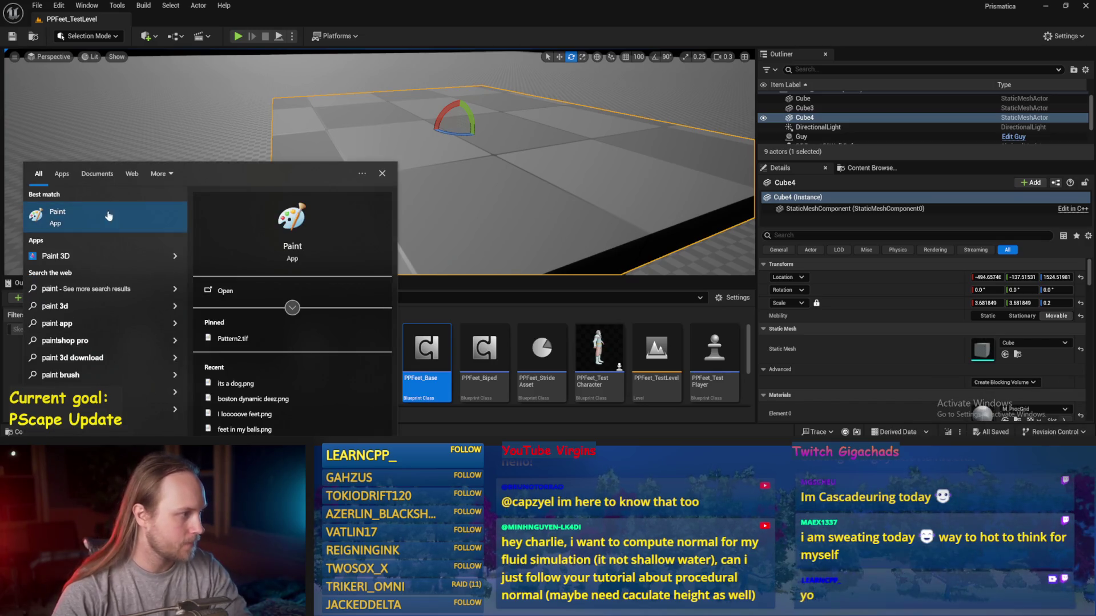
key("Return")
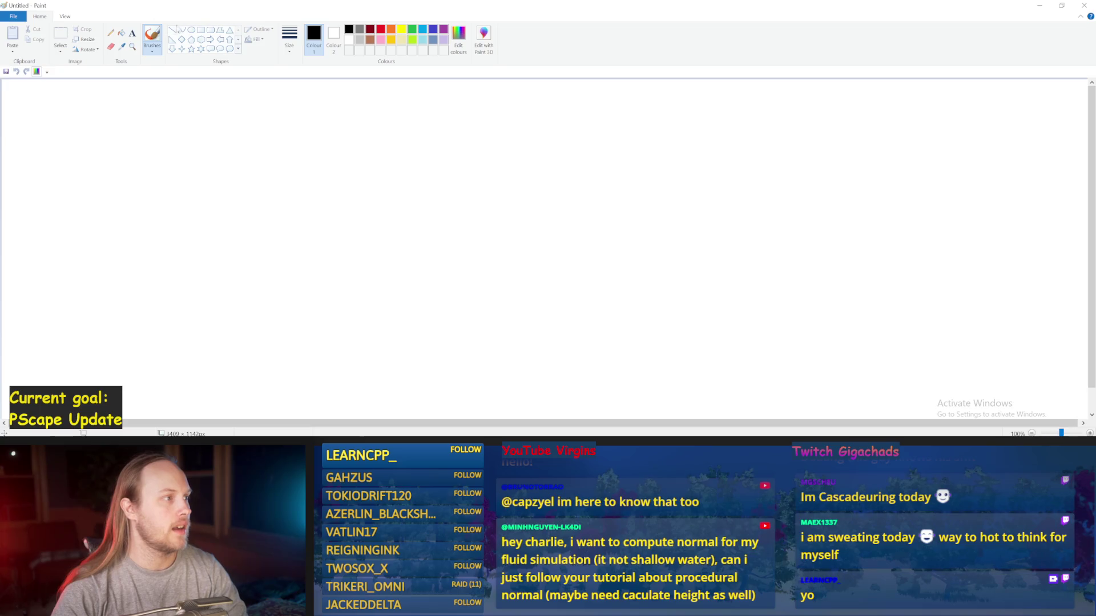
left_click(122, 34)
left_click(342, 114)
left_click(412, 30)
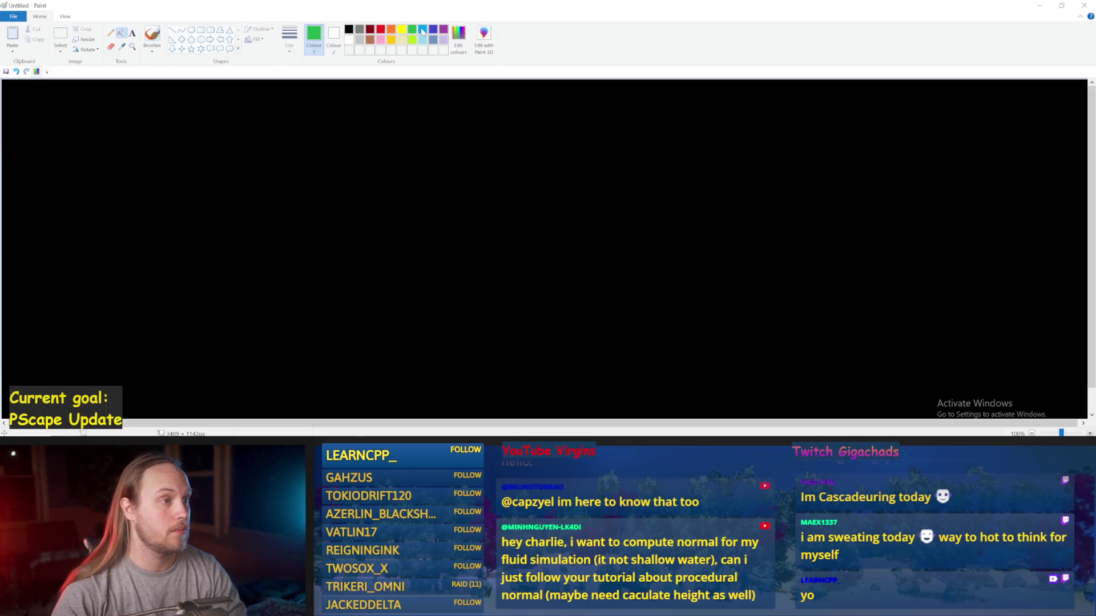
left_click(151, 35)
left_click(289, 35)
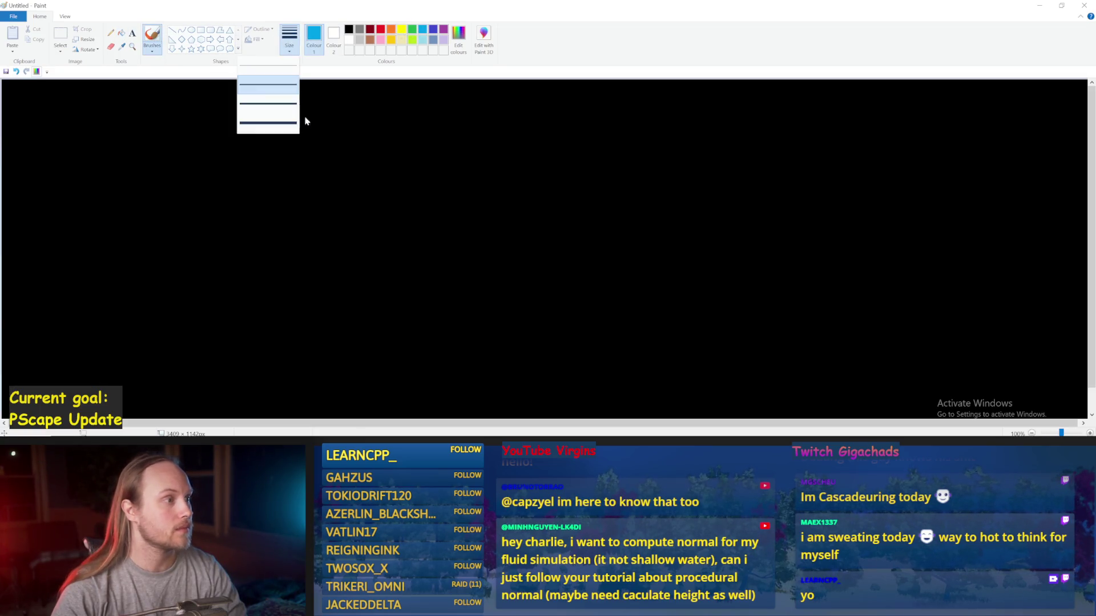
left_click(459, 222)
- Draw the middle square of the cross, undoing stray strokes and loops
mouse_move(439, 207)
left_mouse_down()
mouse_move(438, 239)
mouse_move(439, 208)
mouse_move(437, 229)
mouse_move(467, 235)
mouse_move(481, 208)
mouse_move(445, 203)
left_mouse_up()
key("ctrl+z")
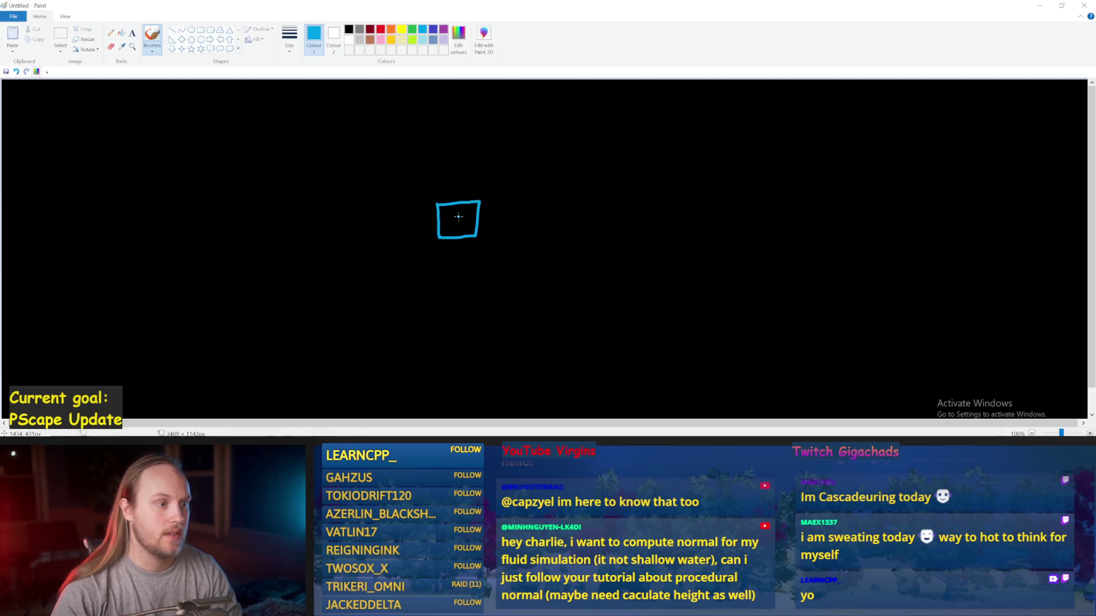
left_click_drag(460, 217, 466, 222)
key("ctrl+z")
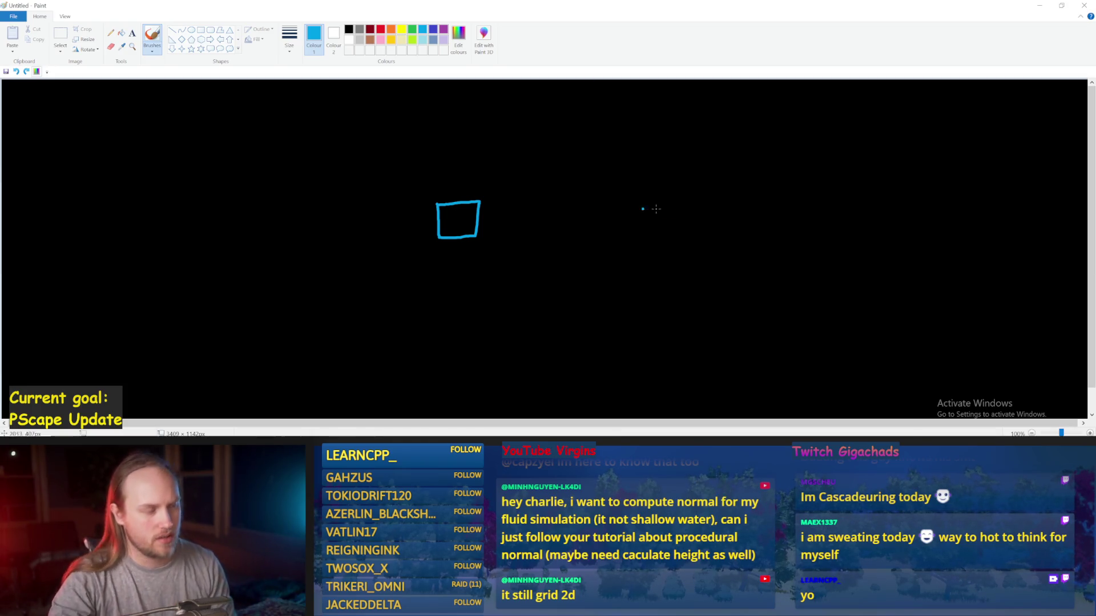
mouse_move(707, 229)
left_mouse_down()
mouse_move(711, 246)
mouse_move(668, 228)
mouse_move(705, 193)
left_mouse_up()
left_click_drag(679, 154, 568, 198)
left_click(582, 217)
key("ctrl+z")
key("ctrl+z")
key("ctrl+z")
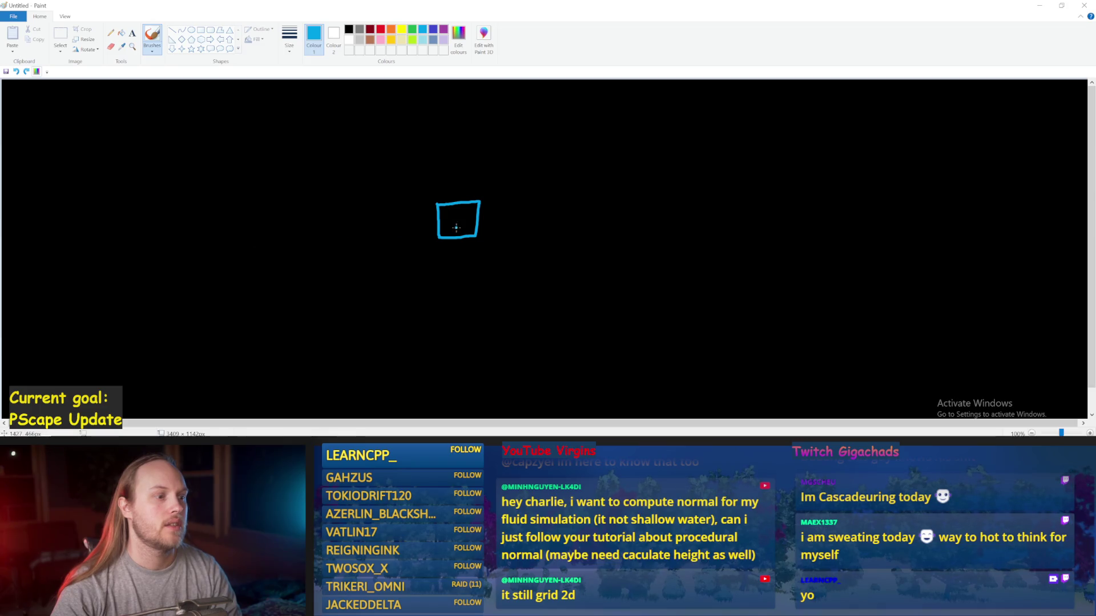
- Draw squares above, below and right of the middle one, then pick red
mouse_move(458, 216)
left_mouse_down()
mouse_move(458, 184)
mouse_move(437, 201)
mouse_move(477, 203)
mouse_move(478, 161)
mouse_move(438, 162)
left_mouse_up()
key("ctrl+z")
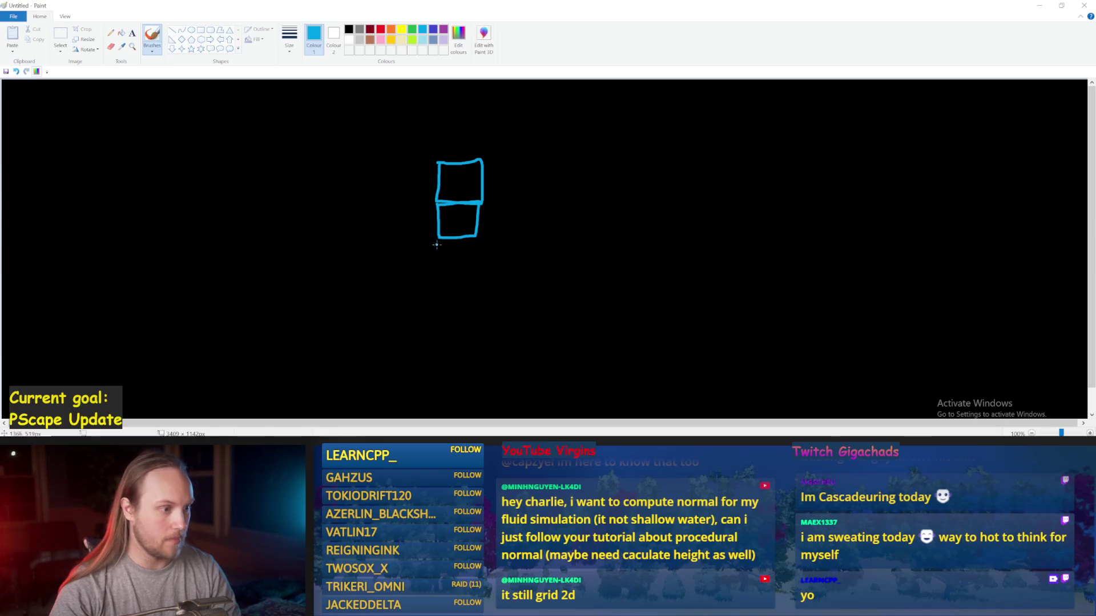
mouse_move(439, 245)
left_mouse_down()
mouse_move(450, 283)
mouse_move(485, 252)
mouse_move(385, 218)
mouse_move(439, 239)
left_mouse_up()
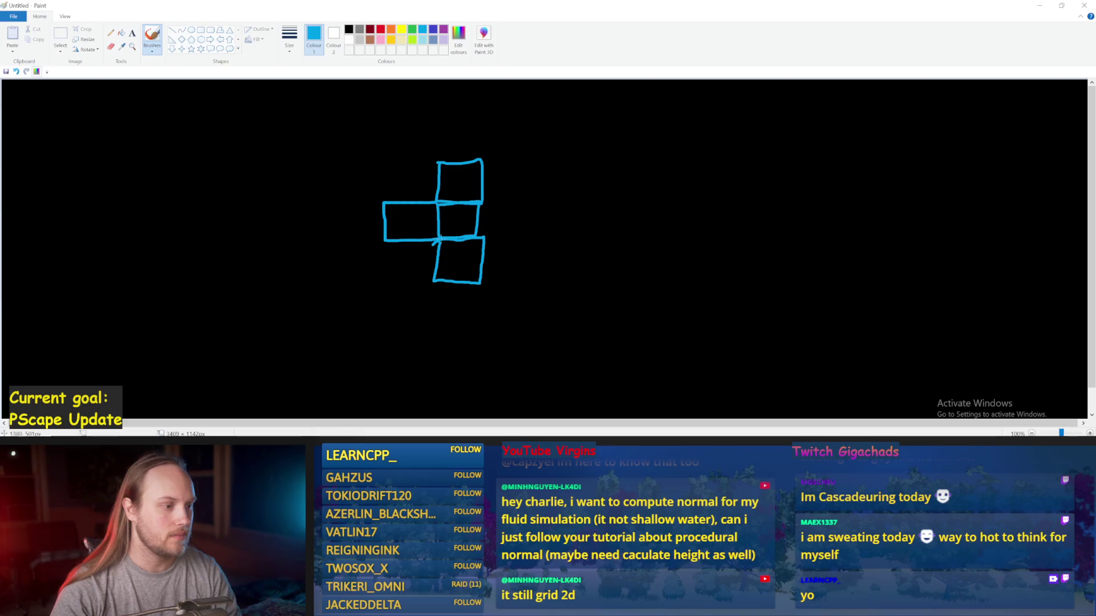
mouse_move(482, 202)
left_mouse_down()
mouse_move(530, 200)
mouse_move(518, 234)
mouse_move(473, 233)
mouse_move(524, 237)
mouse_move(519, 201)
mouse_move(482, 201)
left_mouse_up()
key("ctrl+z")
left_click(423, 38)
left_click(382, 31)
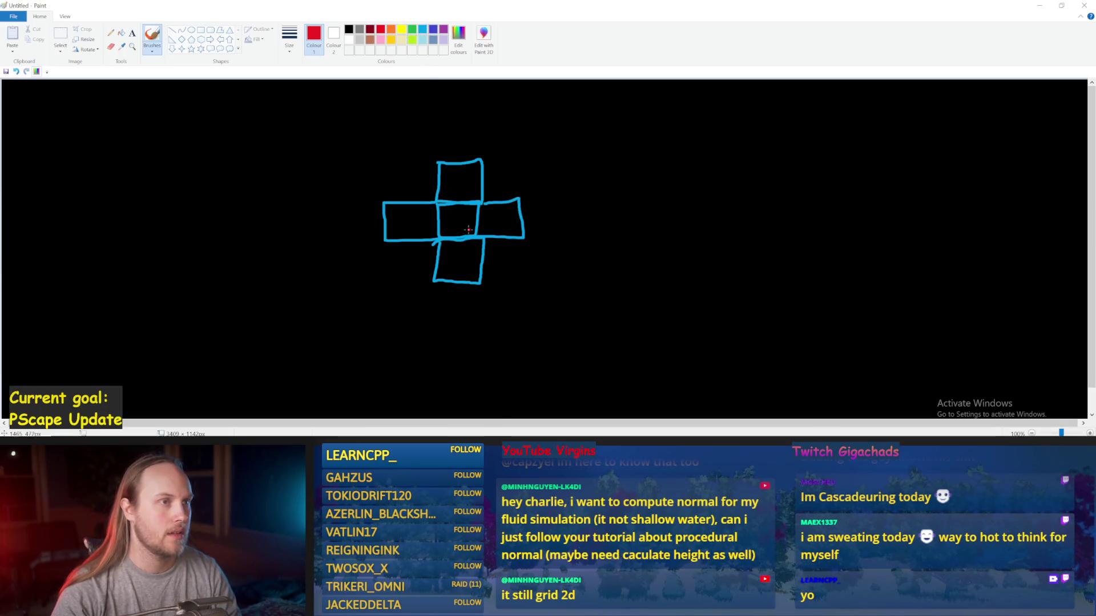
- Try numbering the squares 1 to 4 with side notes, then undo them
left_click_drag(451, 171, 452, 189)
mouse_move(451, 258)
left_mouse_down()
mouse_move(481, 270)
mouse_move(467, 266)
left_mouse_up()
key("ctrl+z")
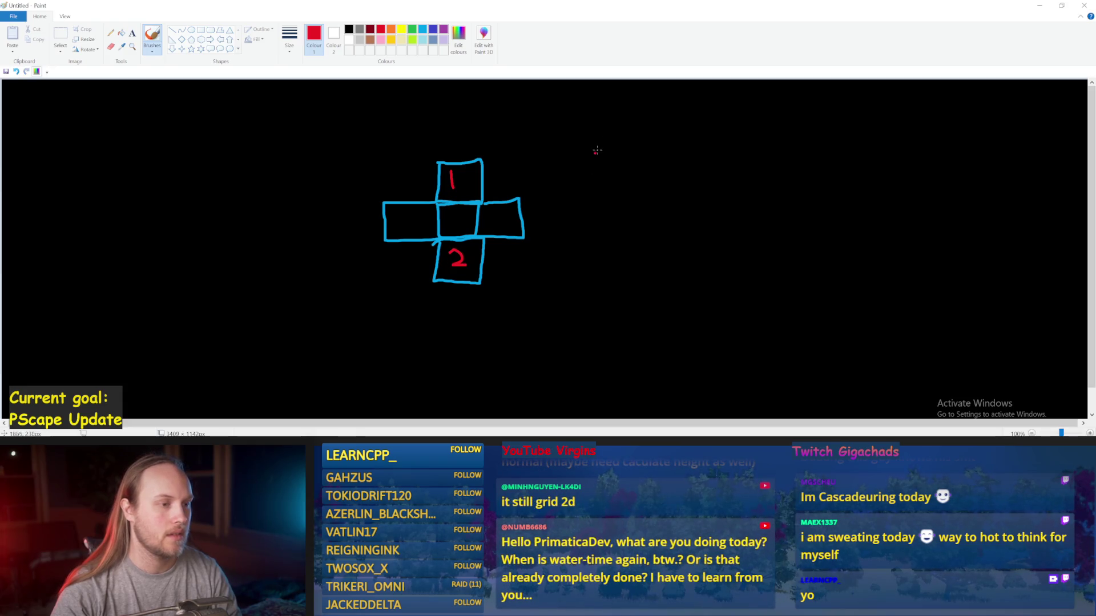
mouse_move(604, 121)
left_mouse_down()
mouse_move(603, 139)
mouse_move(651, 123)
mouse_move(666, 138)
left_mouse_up()
left_click_drag(400, 213, 397, 234)
left_click_drag(497, 213, 511, 221)
left_click_drag(505, 210, 506, 235)
mouse_move(596, 178)
left_mouse_down()
mouse_move(606, 182)
mouse_move(596, 197)
left_mouse_up()
key("ctrl+z")
key("ctrl+z")
key("ctrl+z")
key("ctrl+z")
key("ctrl+z")
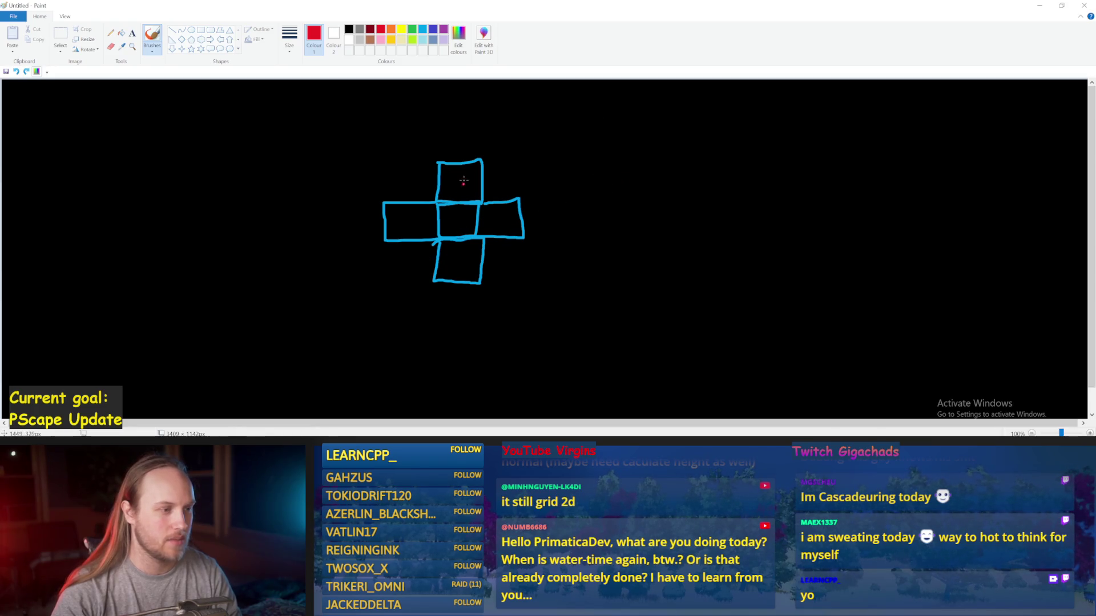
- Label the top, bottom and right squares y¹, y², x² and start x on the left
left_click_drag(461, 176, 455, 190)
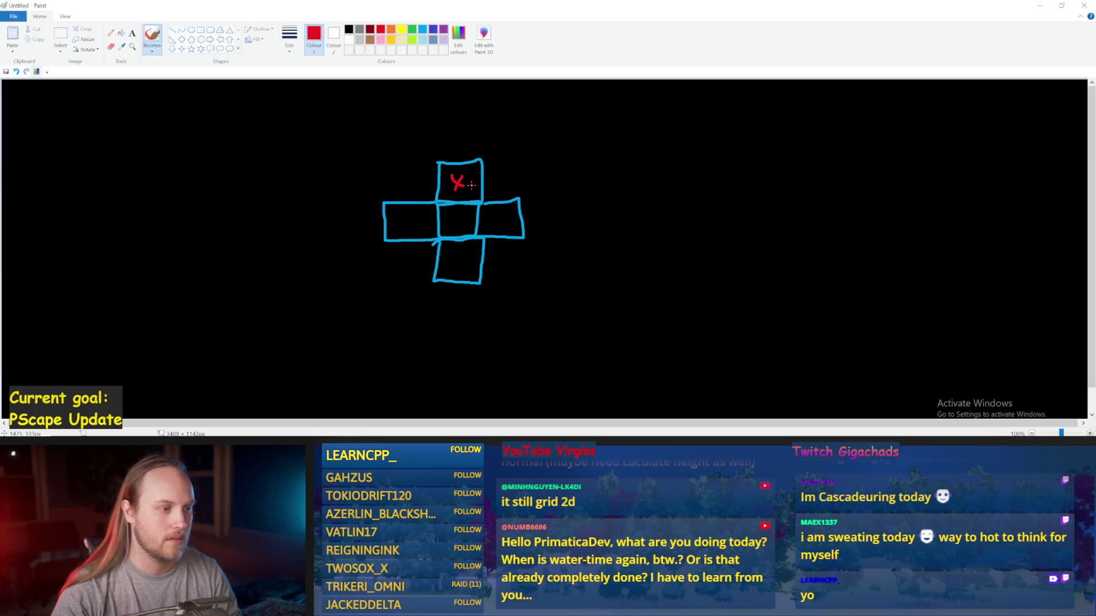
key("ctrl+z")
left_click_drag(445, 174, 450, 173)
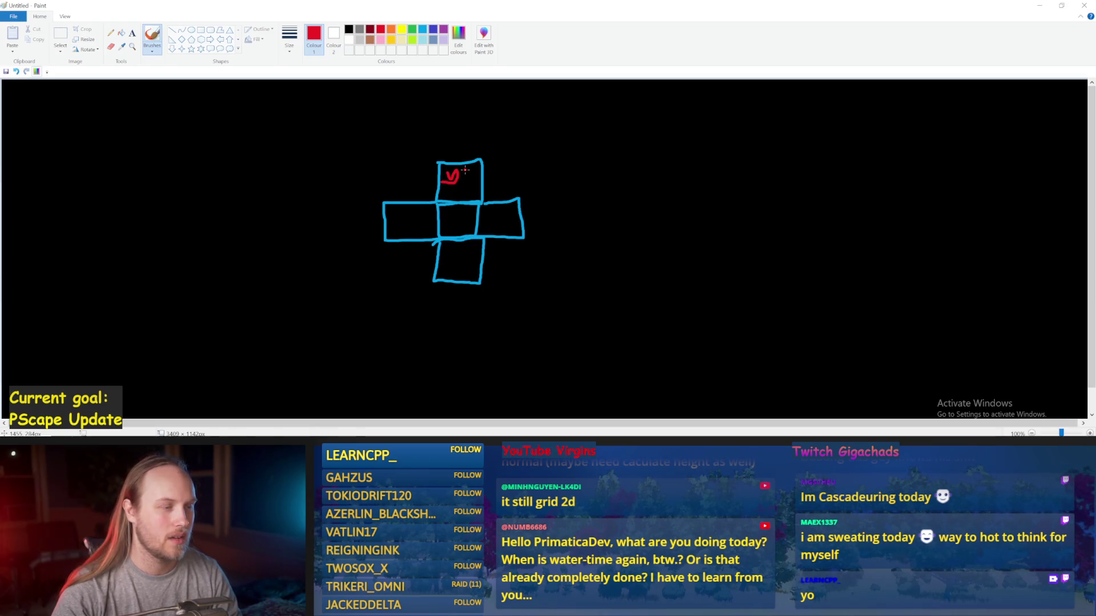
key("ctrl+z")
left_click(452, 180)
left_click_drag(449, 177, 462, 181)
left_click_drag(449, 258, 467, 254)
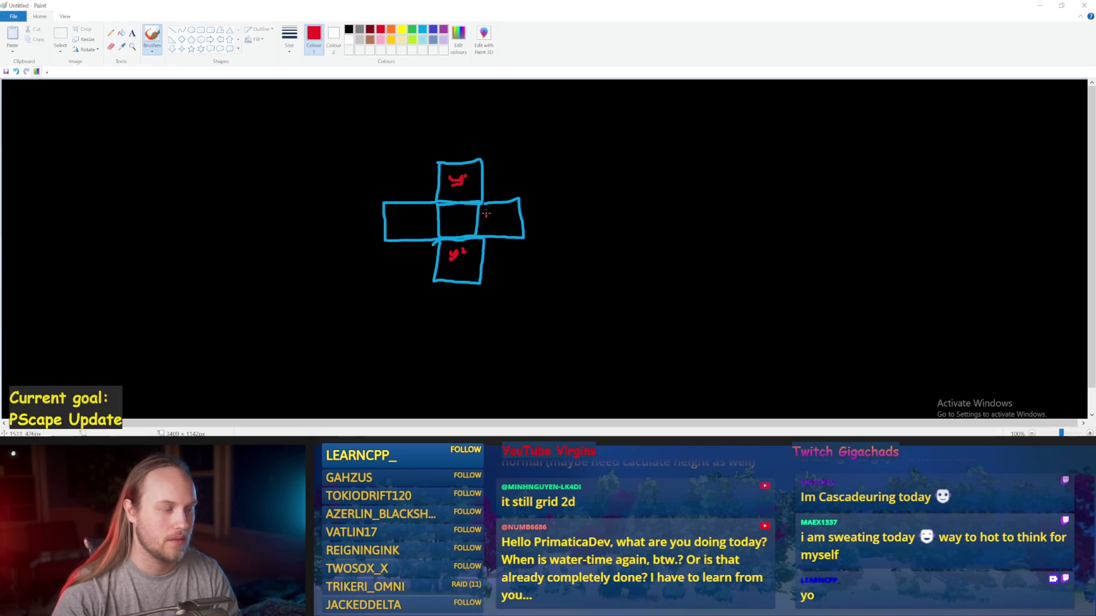
left_click_drag(485, 217, 491, 228)
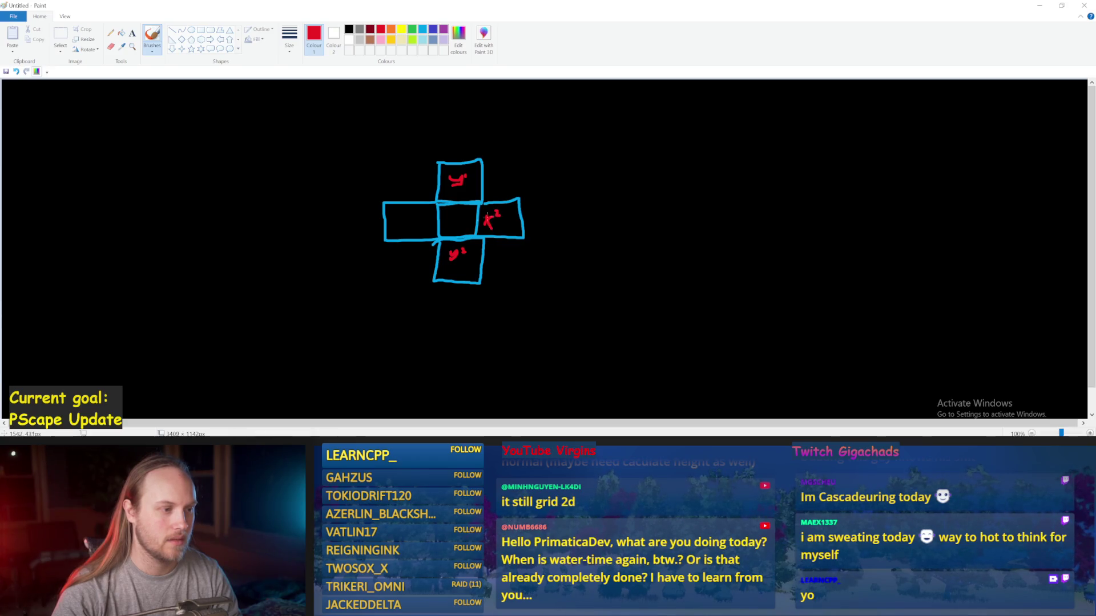
mouse_move(417, 217)
left_mouse_down()
mouse_move(401, 227)
mouse_move(416, 224)
left_mouse_up()
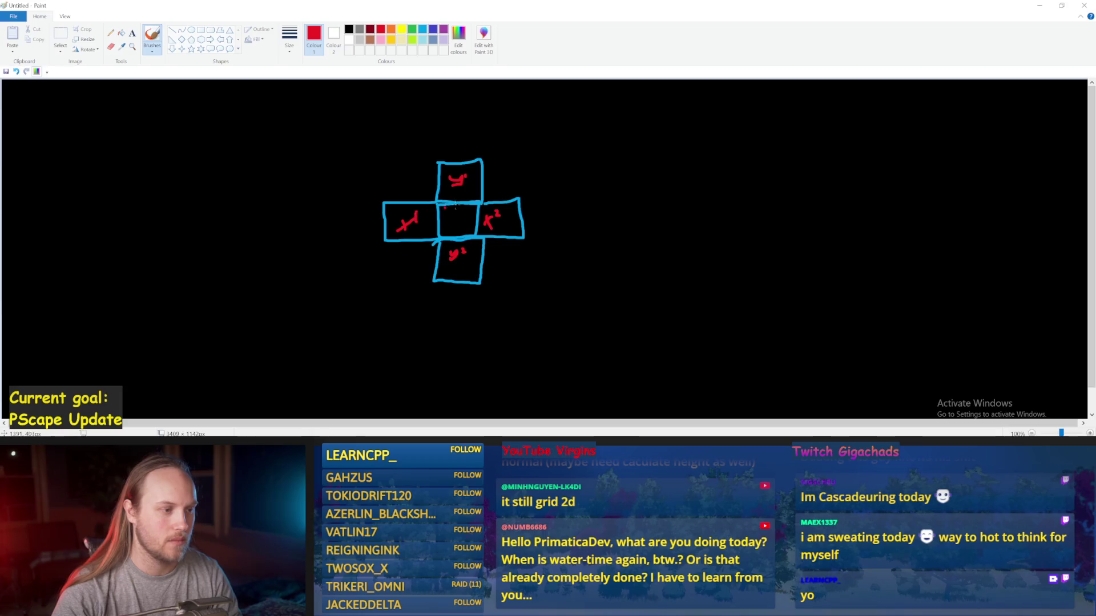
- Finish x¹ and write the differences y¹ - y² and x¹ - x² at the right
mouse_move(597, 137)
left_mouse_down()
mouse_move(601, 150)
mouse_move(627, 136)
mouse_move(683, 144)
mouse_move(659, 163)
left_mouse_up()
left_click_drag(679, 132, 713, 138)
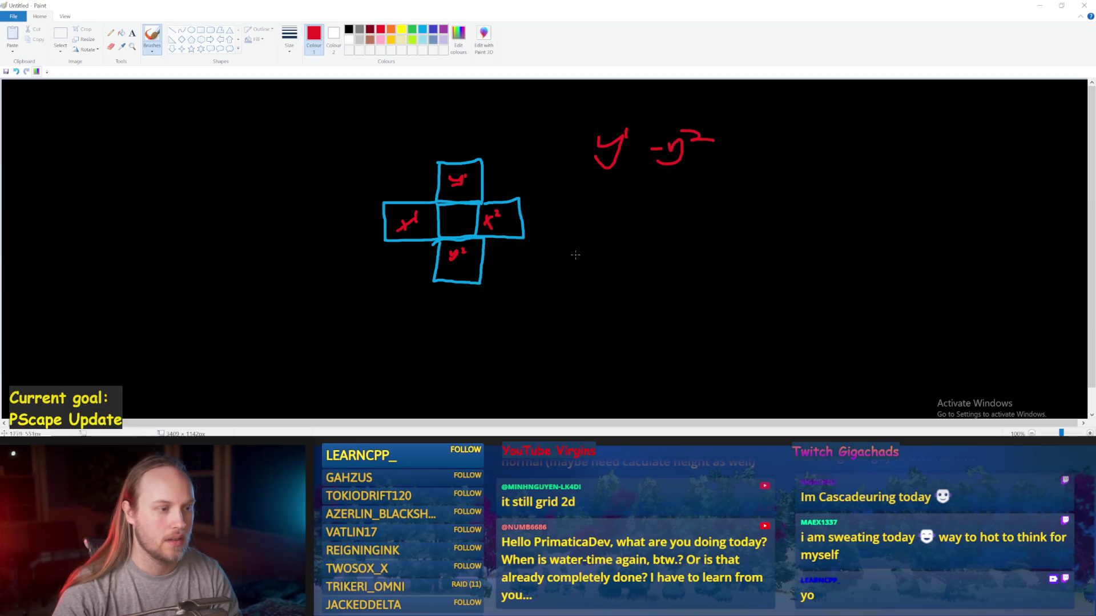
mouse_move(594, 200)
left_mouse_down()
mouse_move(611, 216)
mouse_move(595, 217)
mouse_move(619, 199)
mouse_move(666, 215)
left_mouse_up()
mouse_move(665, 202)
left_mouse_down()
mouse_move(684, 213)
mouse_move(699, 204)
left_mouse_up()
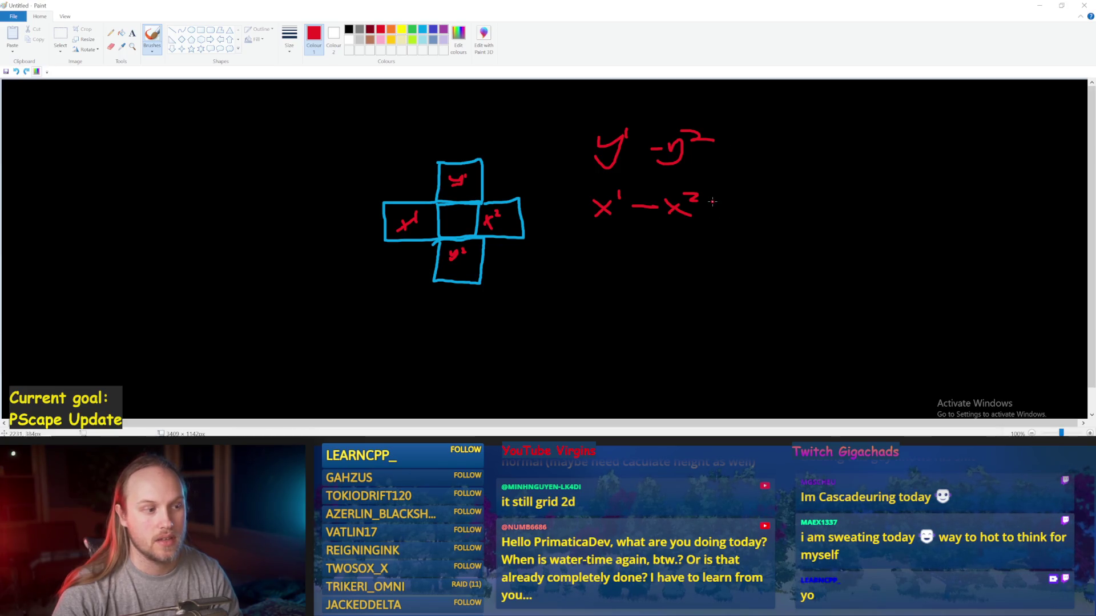
- Draw lines from both differences converging into 'x, y', annotated '2Vec'
left_click_drag(715, 197, 791, 180)
mouse_move(719, 143)
left_mouse_down()
mouse_move(807, 167)
mouse_move(827, 186)
mouse_move(813, 186)
mouse_move(859, 182)
left_mouse_up()
mouse_move(866, 171)
left_mouse_down()
mouse_move(856, 197)
mouse_move(835, 192)
mouse_move(872, 188)
mouse_move(858, 199)
left_mouse_up()
key("ctrl+z")
key("ctrl+z")
left_click_drag(834, 131, 846, 146)
left_click_drag(848, 129, 869, 147)
left_click_drag(882, 130, 883, 143)
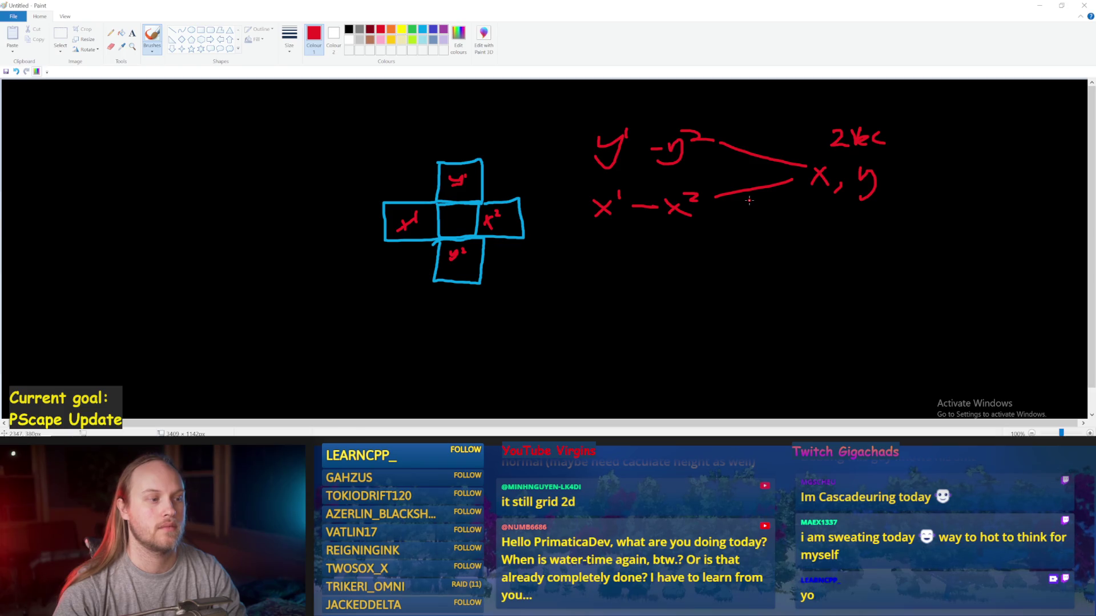
left_click(1039, 5)
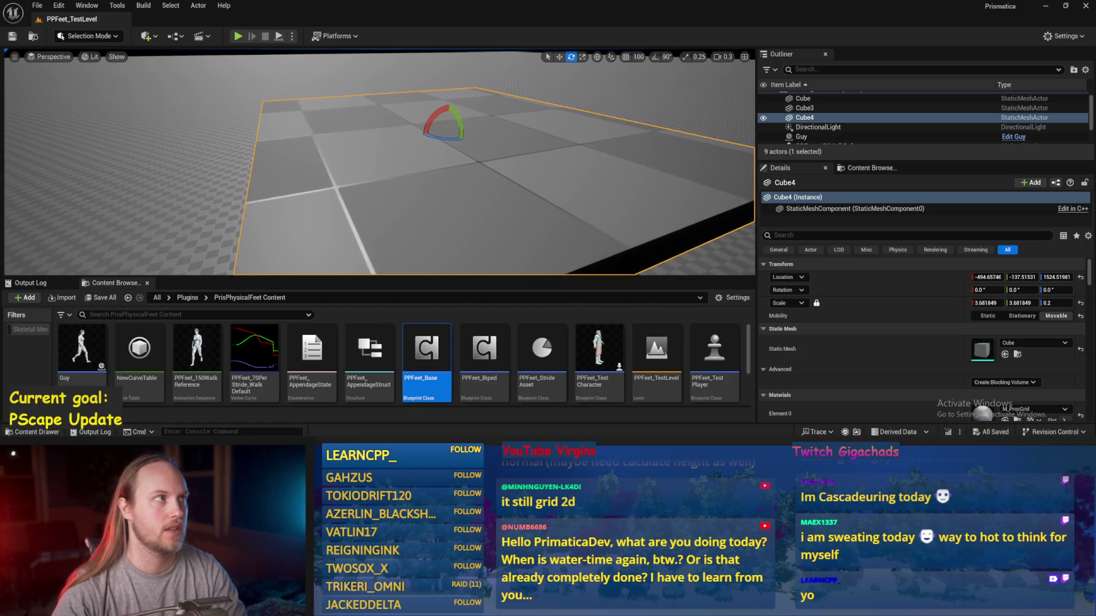
- Fly the viewport toward Cube4 and open PPFeet_Base from the Content Browser
left_click_drag(527, 165, 485, 171)
scroll(505, 168, "up", 3)
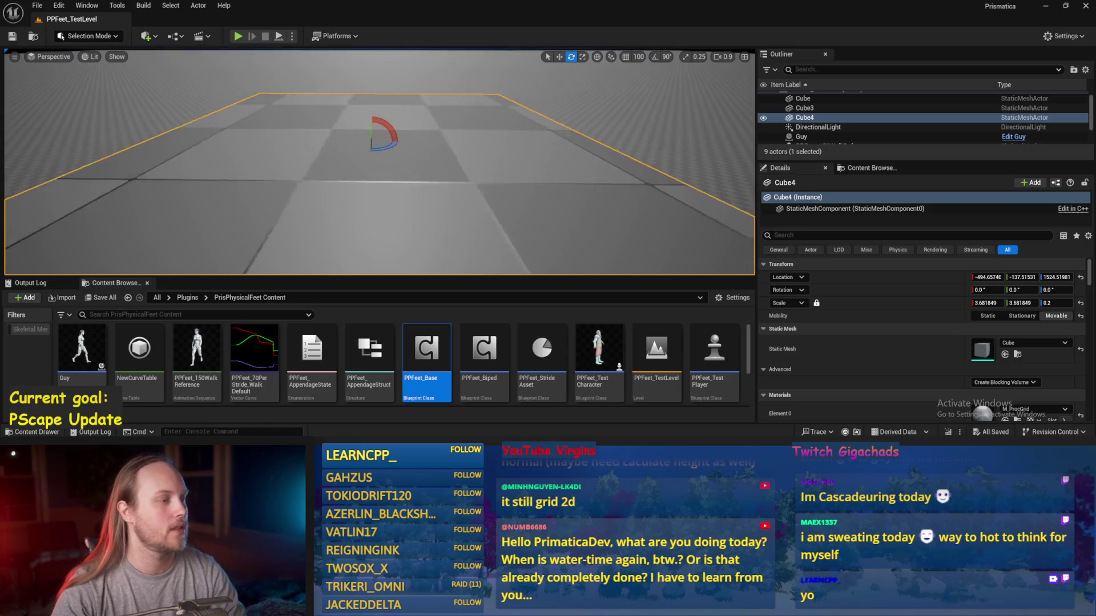
double_click(427, 348)
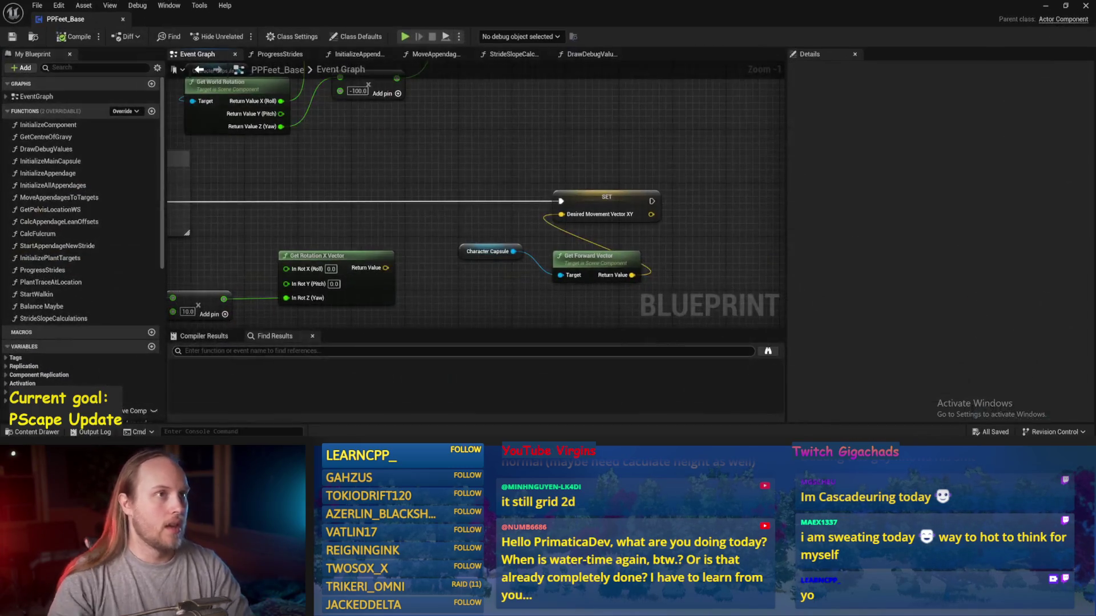
- Nudge the Character Capsule node slightly right and save the Blueprint
left_click_drag(496, 165, 557, 134)
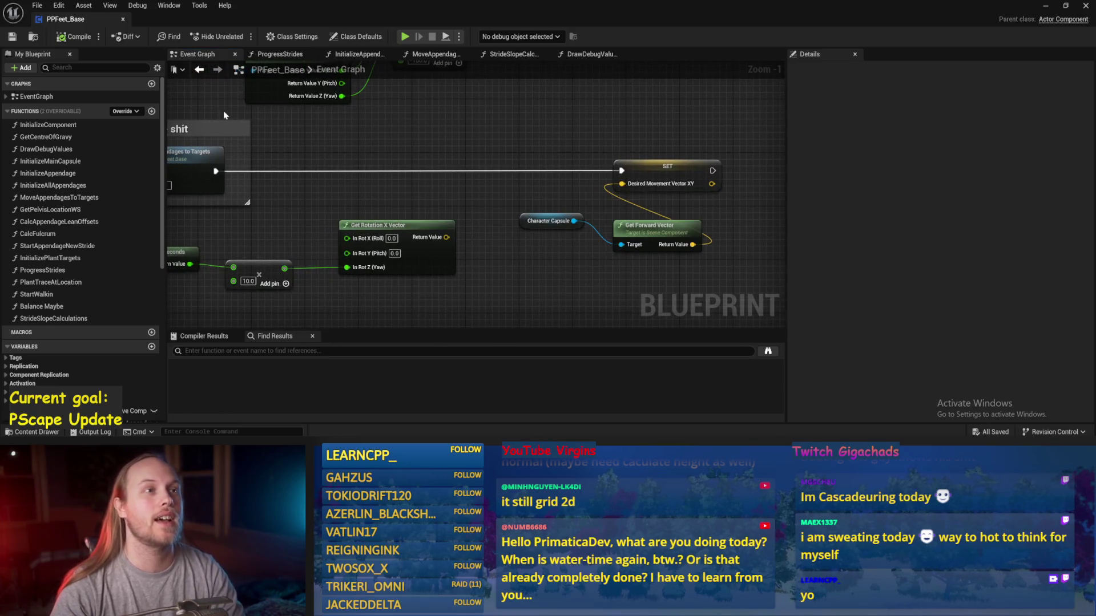
left_click(37, 5)
left_click(66, 86)
left_click_drag(517, 139, 448, 114)
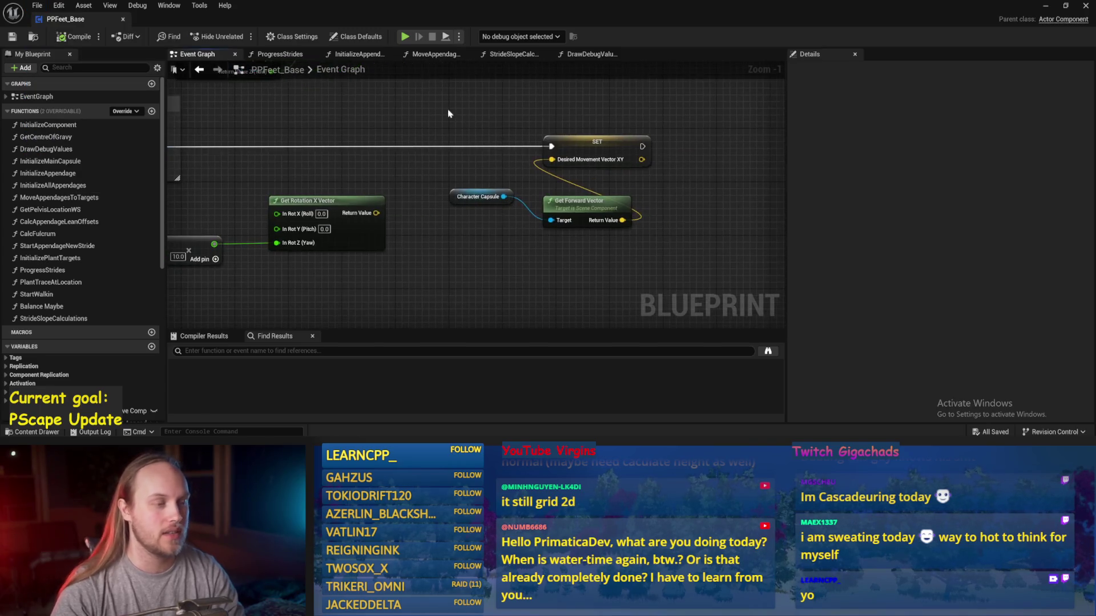
left_click_drag(472, 204, 601, 169)
scroll(534, 173, "down", 1)
left_click(12, 36)
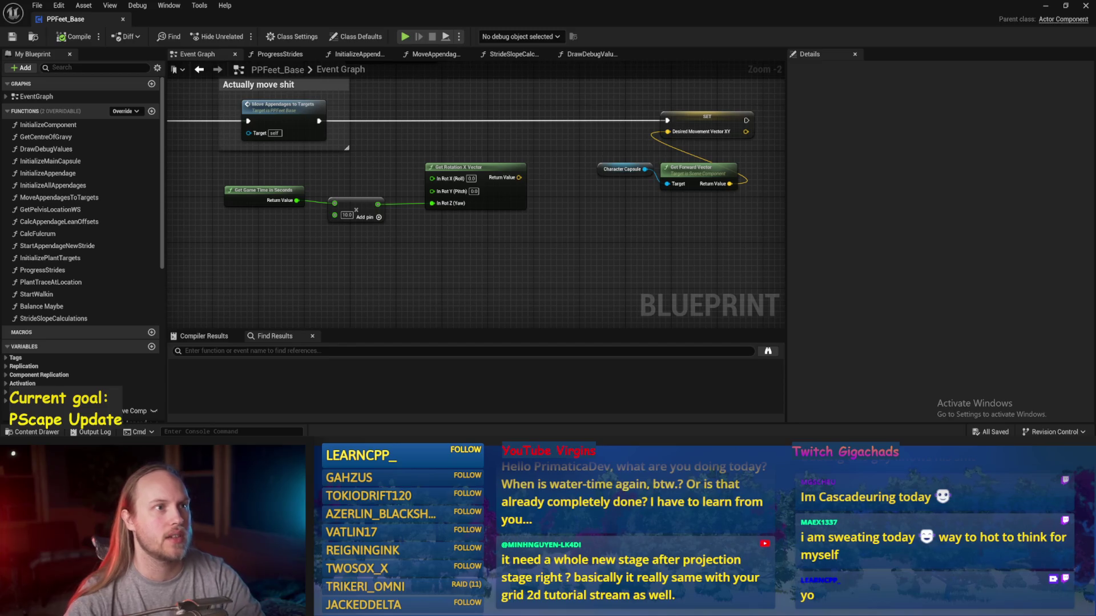
- Pan along the Event Tick Sequence chain and back to the capsule forward-vector nodes
left_click(446, 299)
mouse_move(417, 218)
left_mouse_down()
mouse_move(505, 236)
mouse_move(619, 212)
left_mouse_up()
mouse_move(425, 199)
left_mouse_down()
mouse_move(621, 241)
mouse_move(626, 204)
left_mouse_up()
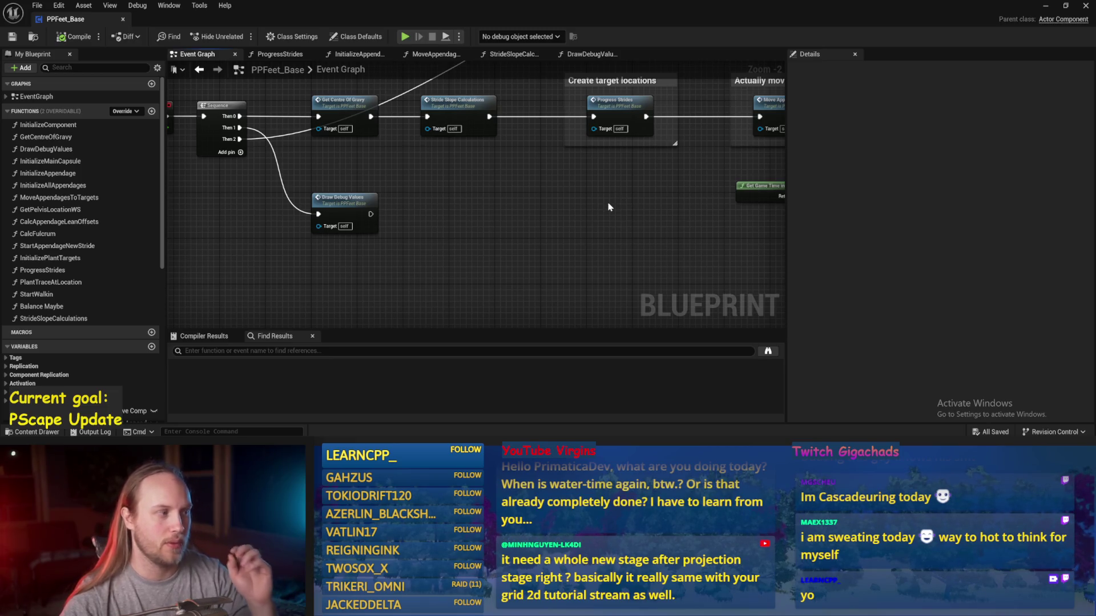
mouse_move(467, 207)
left_mouse_down()
mouse_move(543, 188)
mouse_move(550, 251)
mouse_move(589, 226)
left_mouse_up()
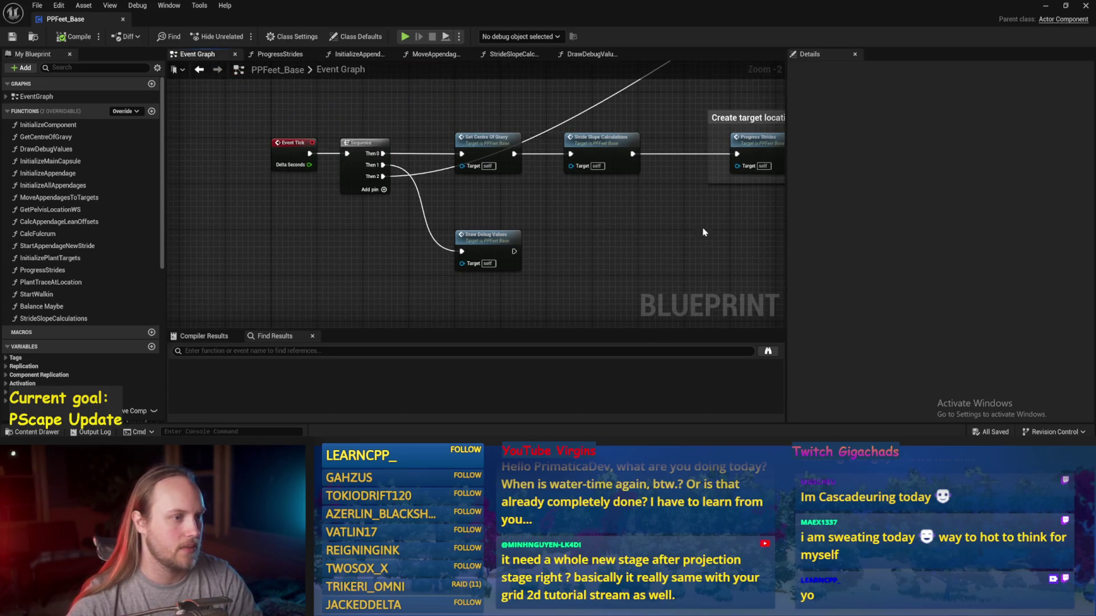
left_click_drag(703, 228, 542, 240)
left_click_drag(698, 249, 427, 238)
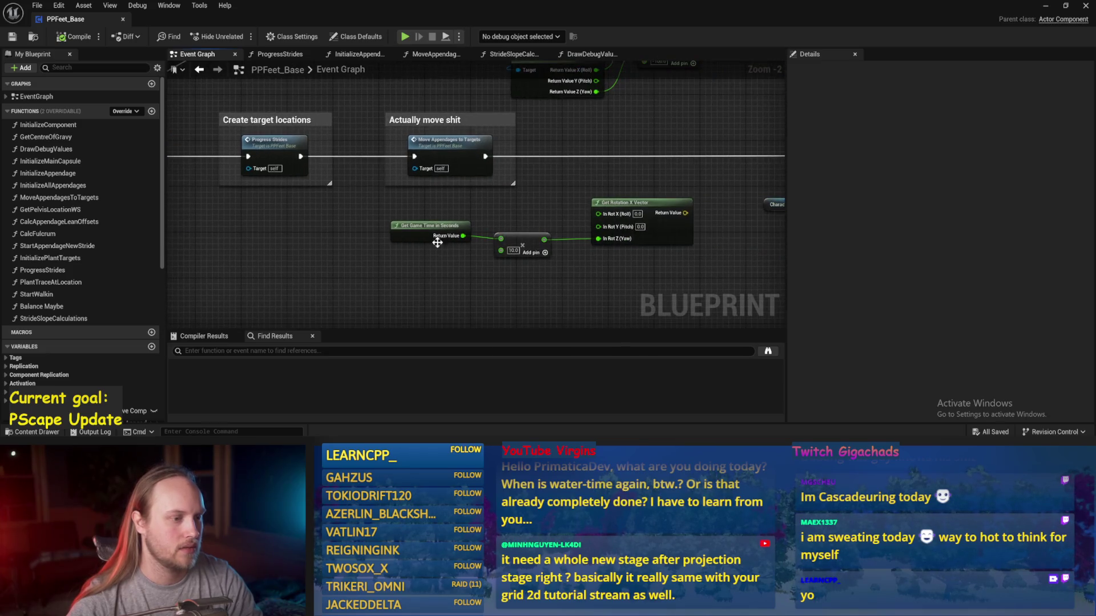
mouse_move(545, 294)
left_mouse_down()
mouse_move(330, 277)
mouse_move(343, 268)
left_mouse_up()
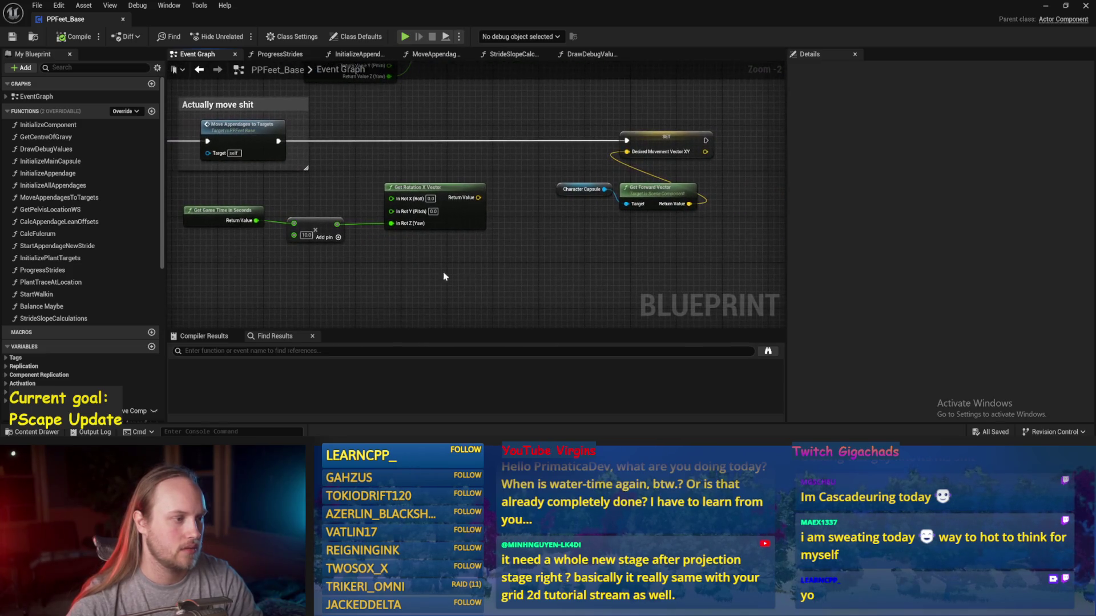
left_click_drag(511, 273, 568, 257)
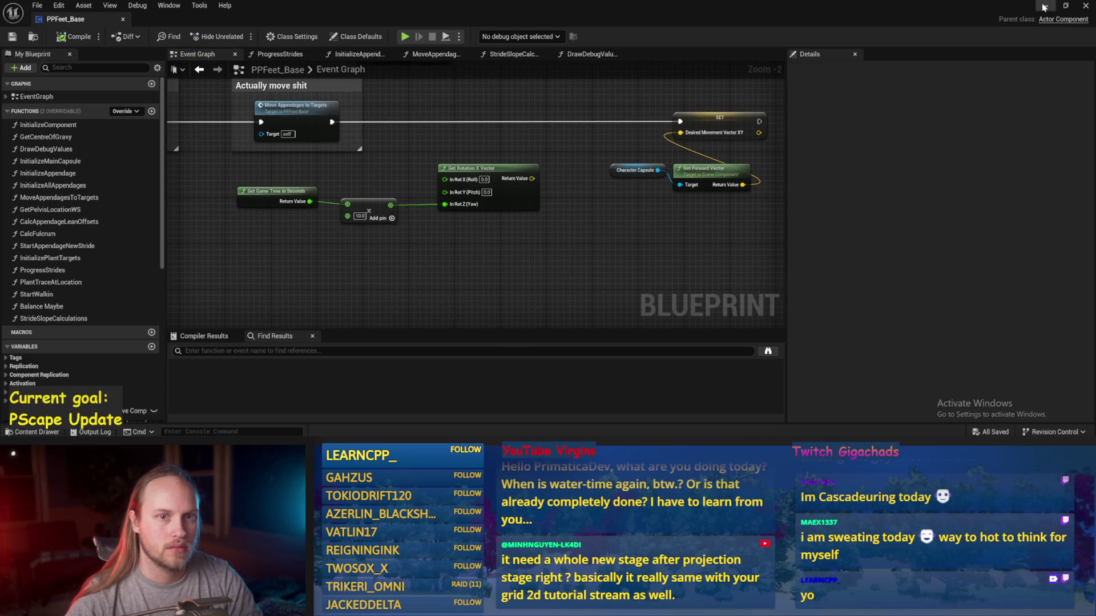
- Tilt Cube4 around its X axis into a steep ramp in the running level
left_click(1046, 5)
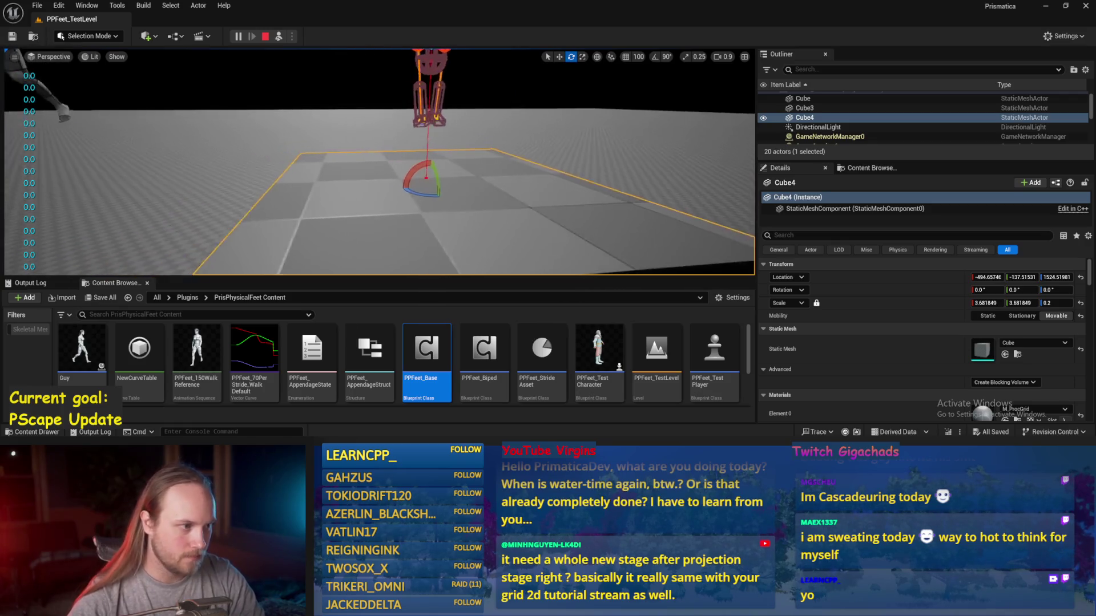
mouse_move(419, 165)
left_mouse_down()
mouse_move(402, 196)
mouse_move(400, 174)
mouse_move(385, 188)
mouse_move(403, 179)
left_mouse_up()
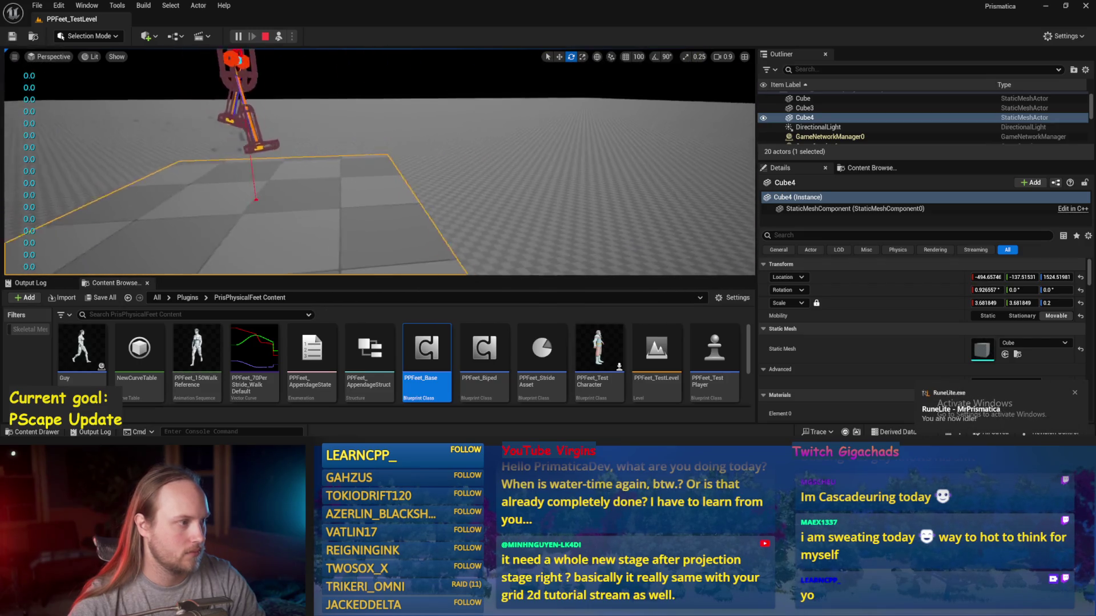
left_click_drag(308, 186, 315, 192)
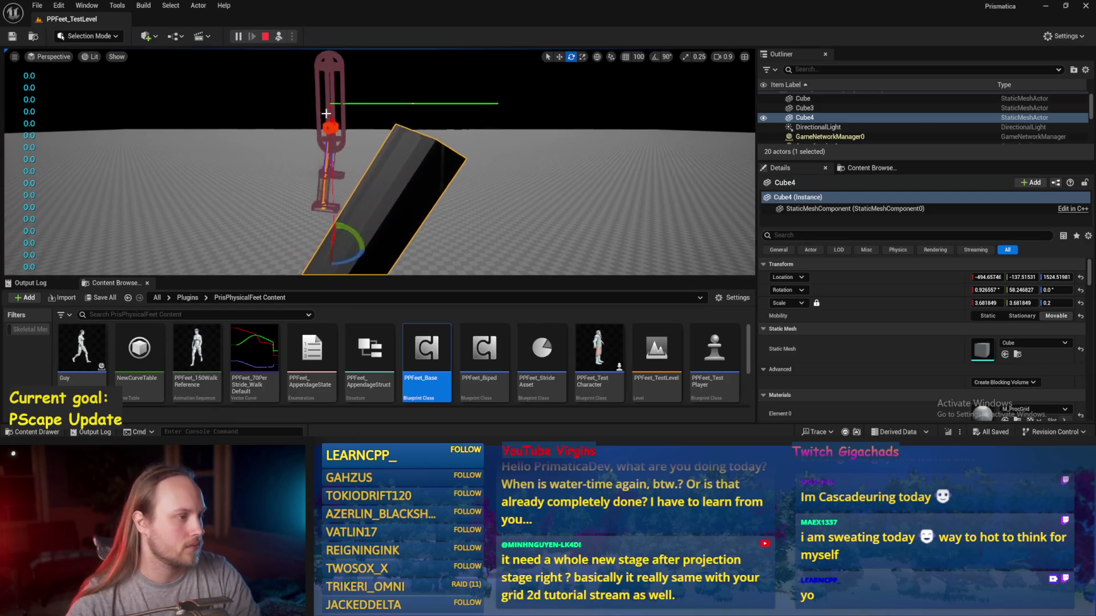
- Turn PPFeet_TestPlayer to a new heading, then stop the play session
left_click(333, 85)
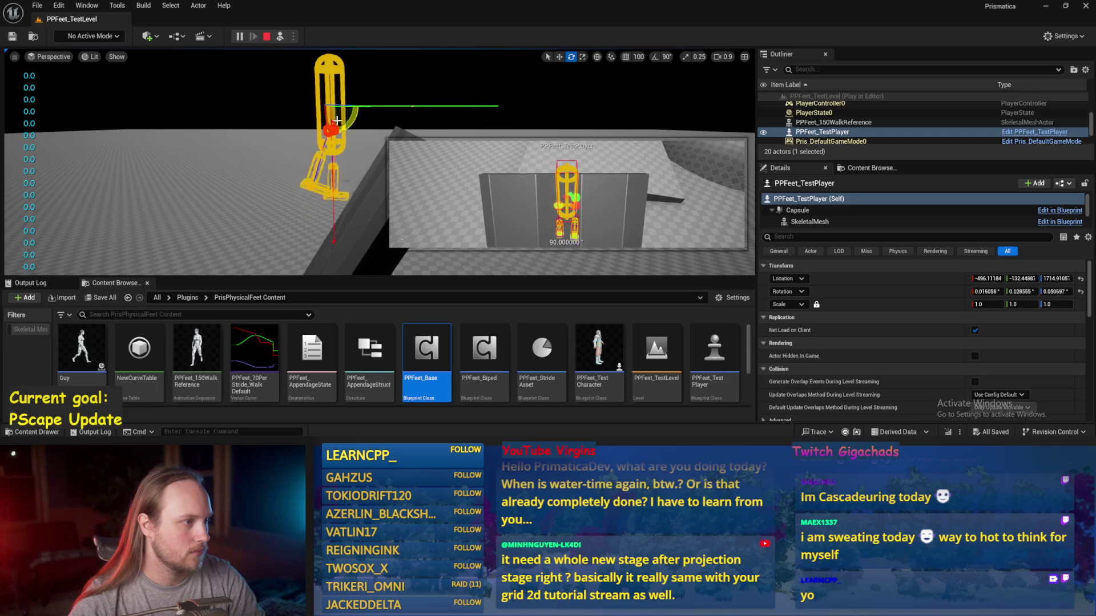
mouse_move(333, 105)
left_mouse_down()
mouse_move(295, 107)
mouse_move(307, 107)
left_mouse_up()
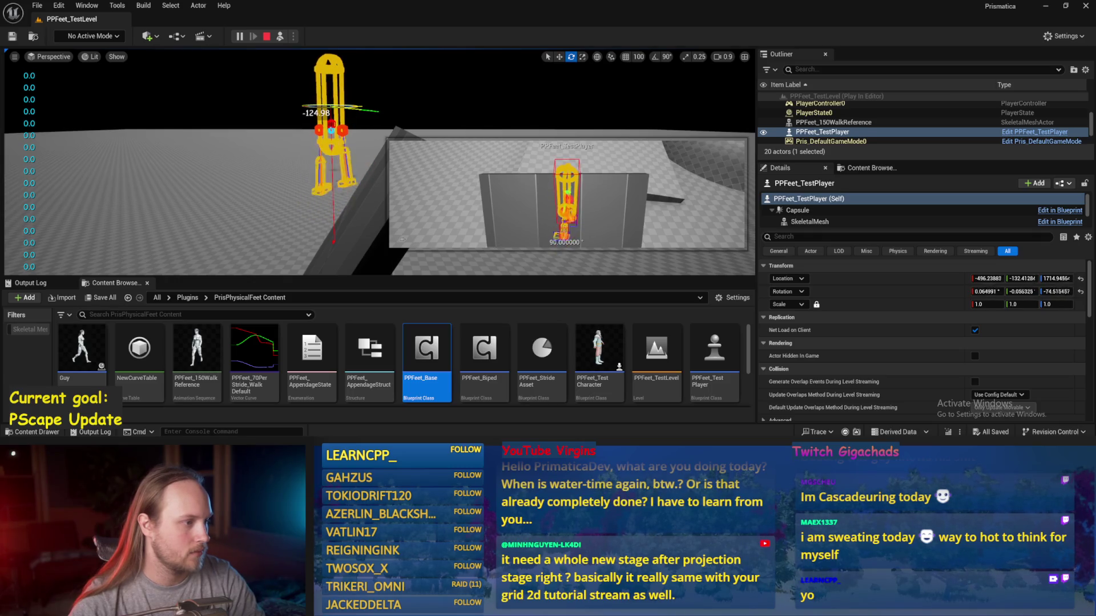
left_click_drag(307, 108, 307, 108)
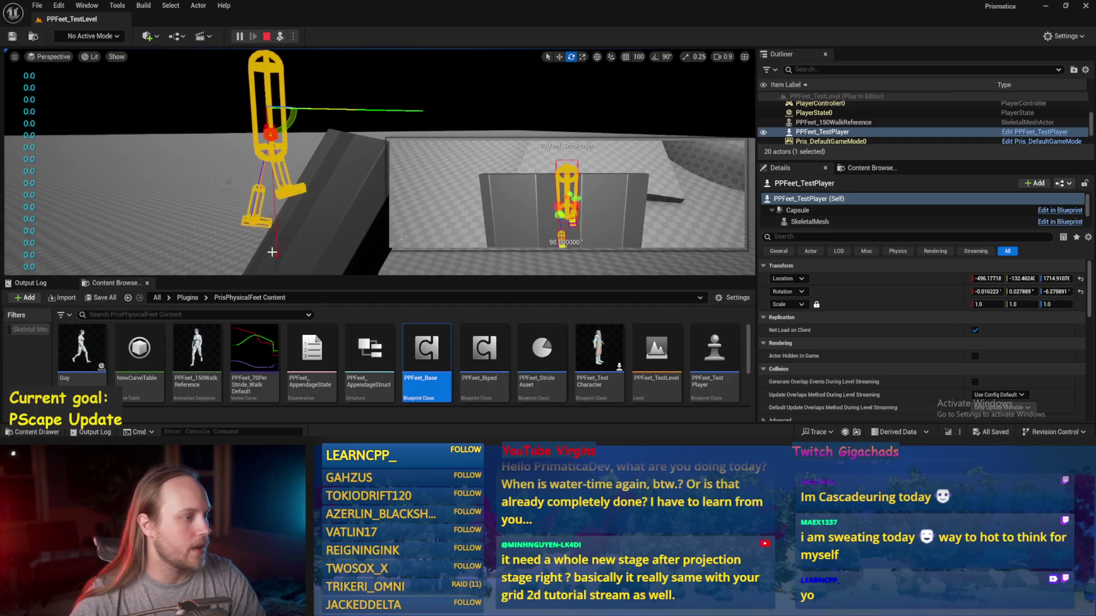
key("Escape")
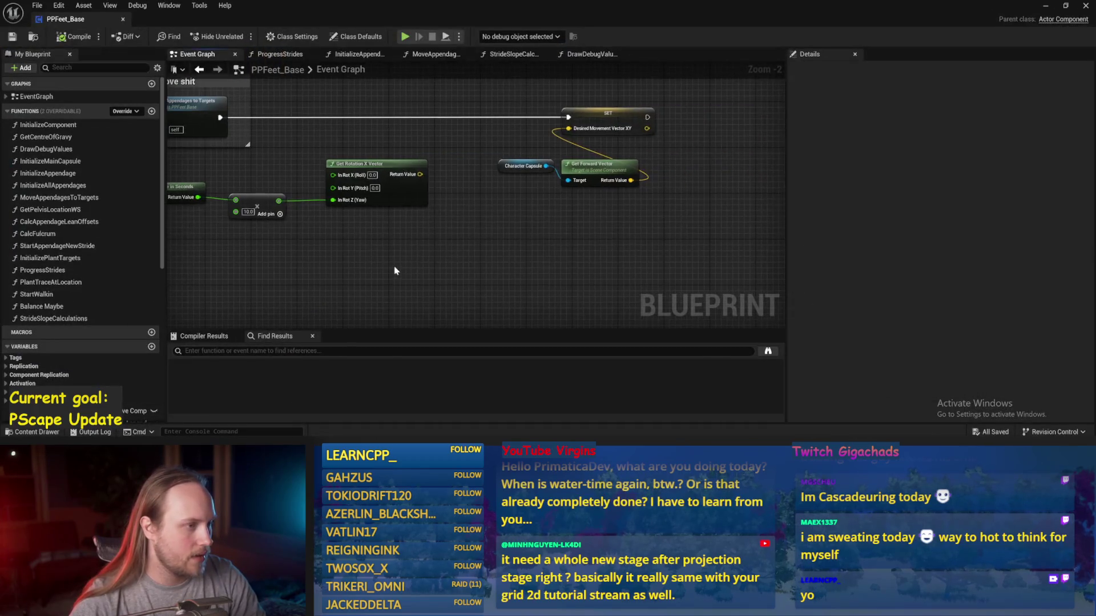
- Open StrideSlopeCalculations and survey its cross, Break Vector, ASINd and capsule nodes
left_click(521, 54)
left_click_drag(575, 189, 514, 222)
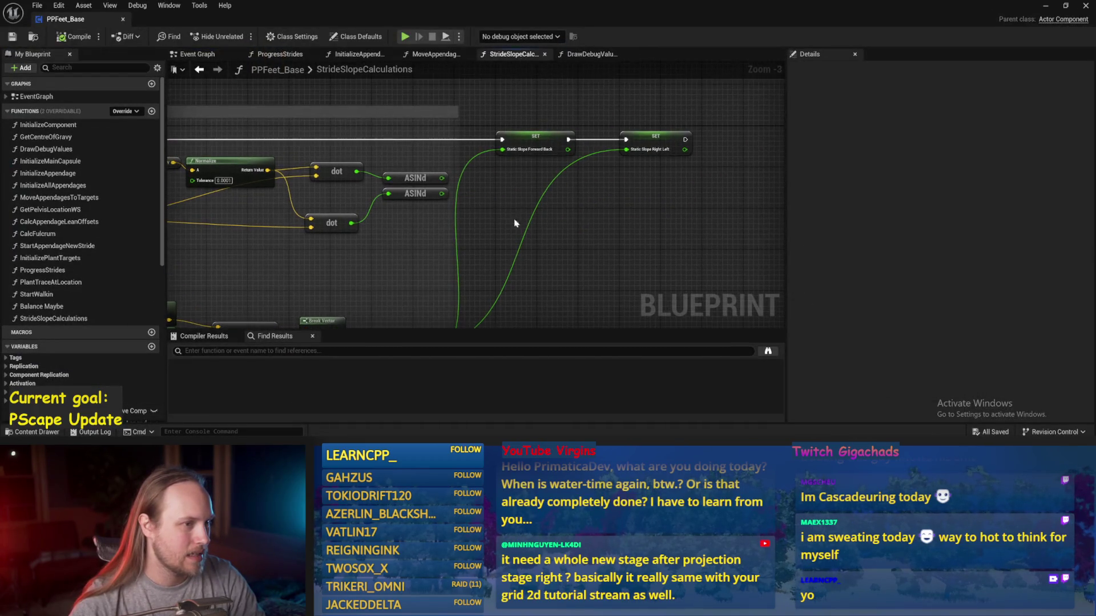
left_click_drag(667, 201, 551, 193)
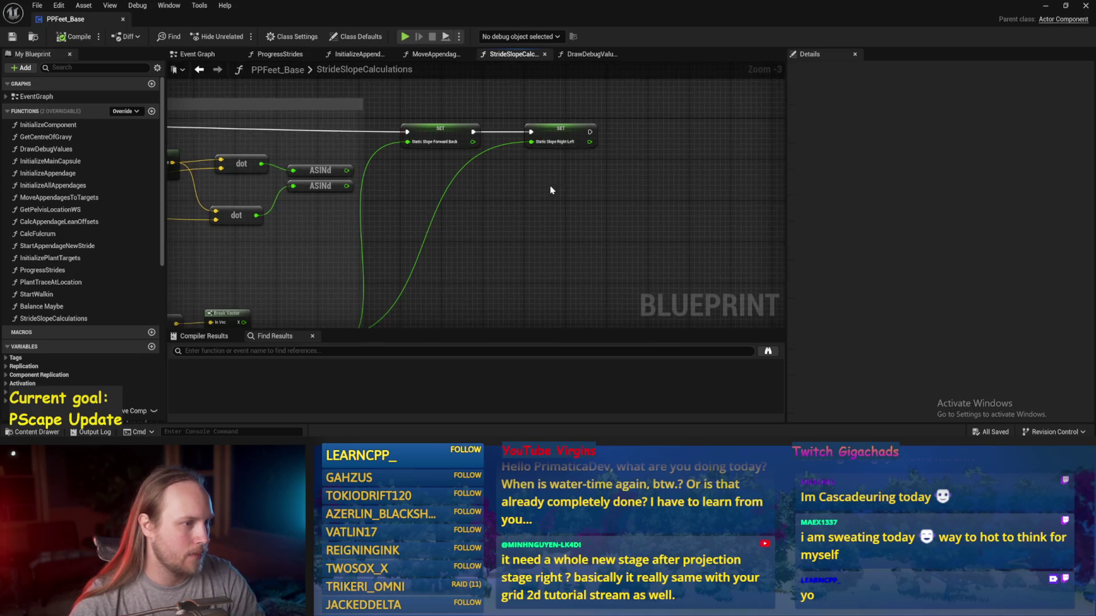
left_click_drag(639, 130, 614, 162)
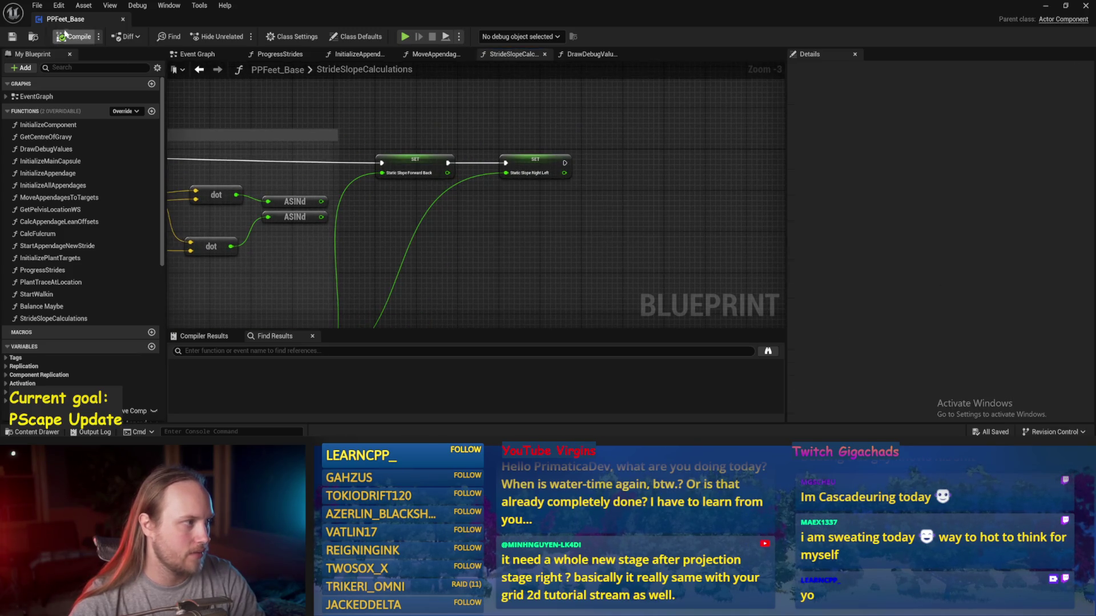
mouse_move(432, 240)
left_mouse_down()
mouse_move(544, 150)
mouse_move(635, 190)
mouse_move(648, 154)
mouse_move(613, 273)
left_mouse_up()
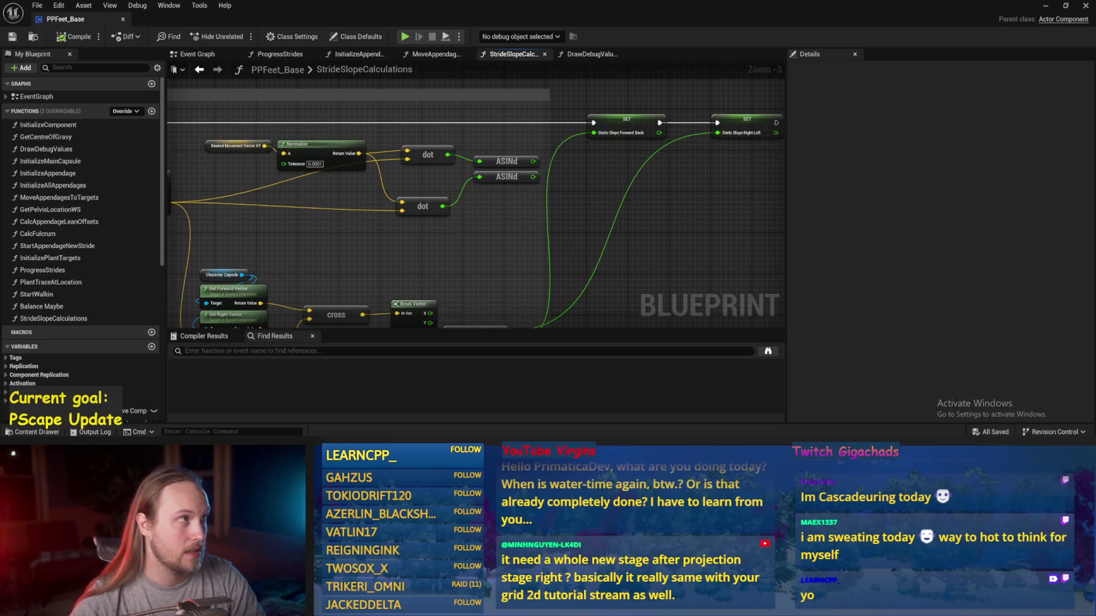
mouse_move(641, 178)
left_mouse_down()
mouse_move(552, 171)
mouse_move(656, 163)
left_mouse_up()
left_click_drag(459, 246, 563, 237)
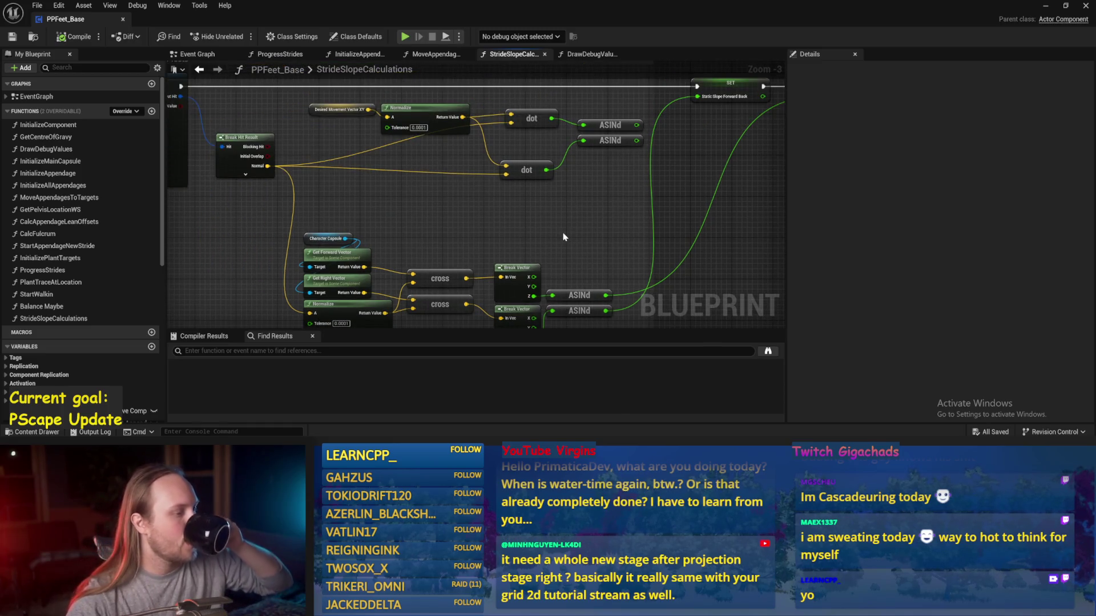
scroll(563, 237, "up", 2)
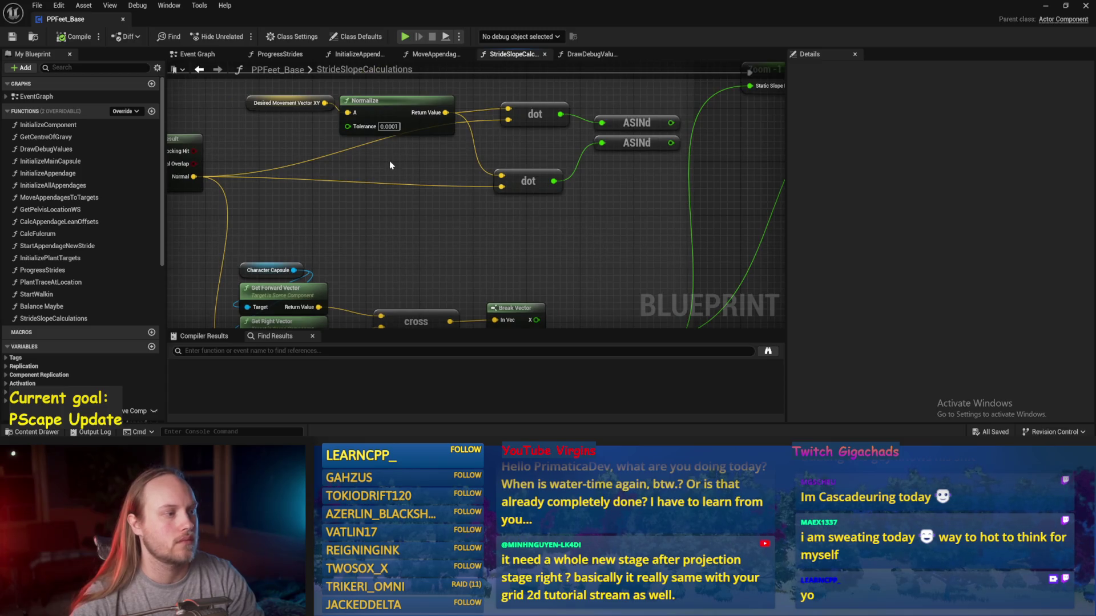
- Move the Desired Movement Vector XY and Normalize nodes down-right beside the Static Slope setters
left_click_drag(390, 165, 251, 94)
mouse_move(391, 108)
left_mouse_down()
mouse_move(402, 163)
mouse_move(414, 142)
left_mouse_up()
scroll(536, 189, "down", 3)
left_click(537, 189)
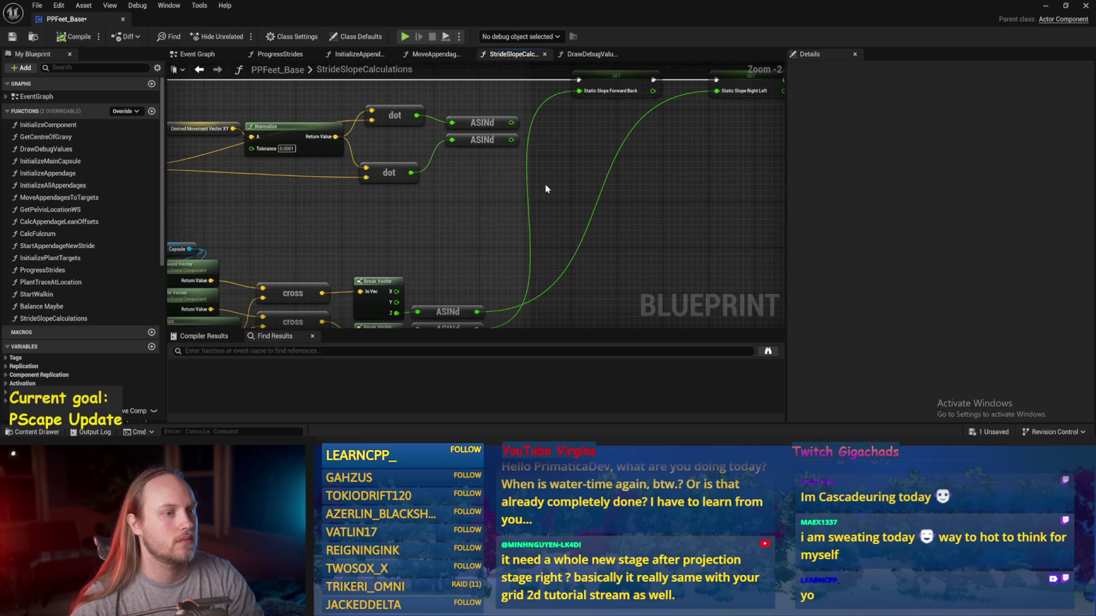
scroll(600, 165, "up", 2)
mouse_move(547, 174)
left_mouse_down()
mouse_move(727, 225)
mouse_move(635, 145)
left_mouse_up()
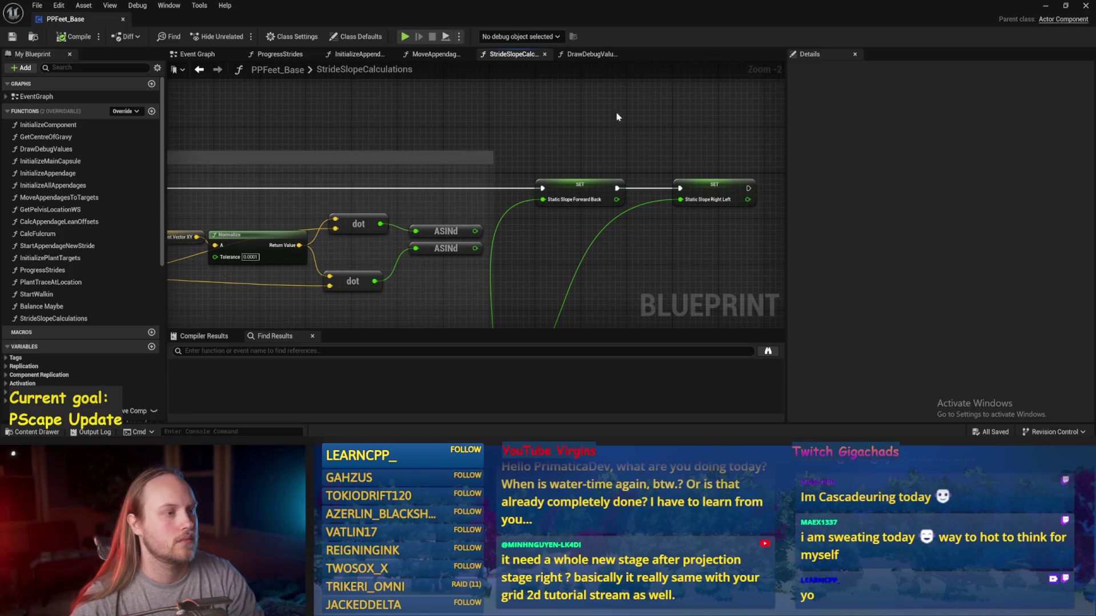
- Glance at InitializeAppendage, then switch to the DrawDebugValues graph
left_click(360, 55)
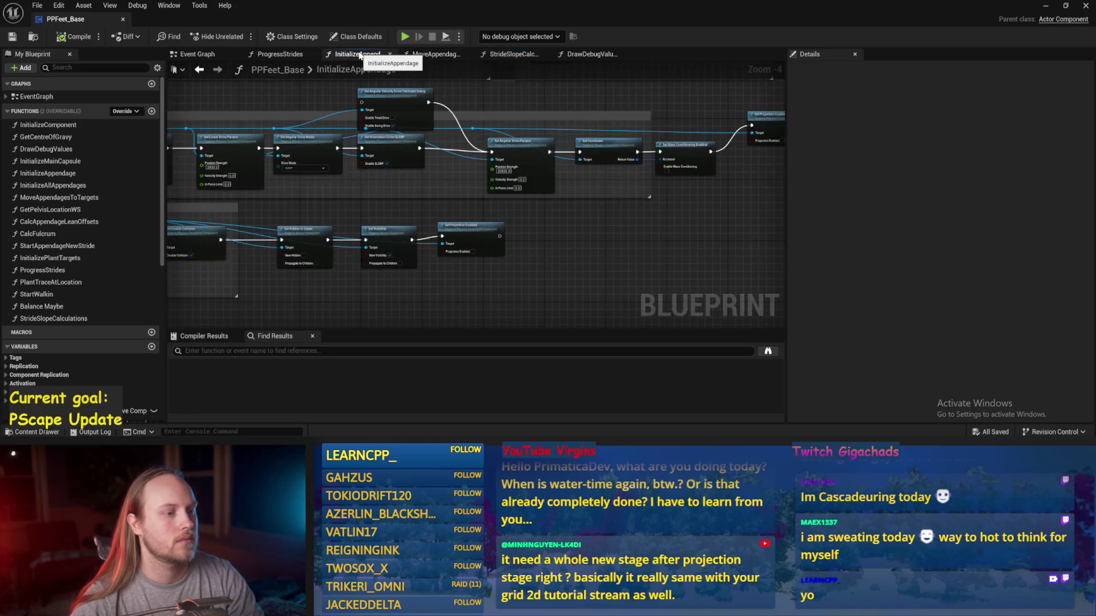
left_click(525, 54)
left_click(592, 54)
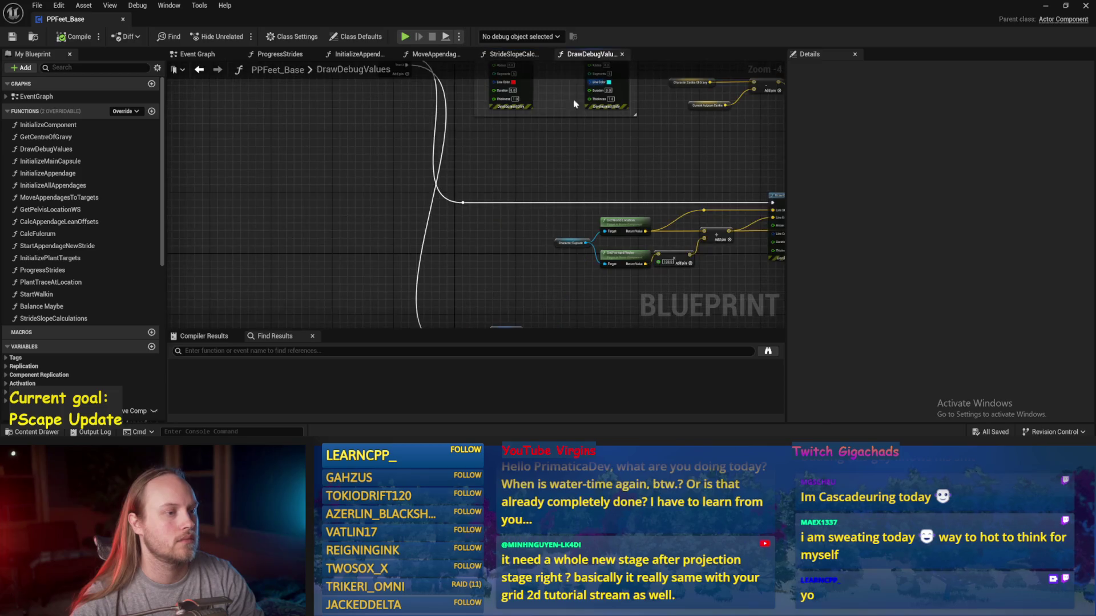
key("alt+Tab")
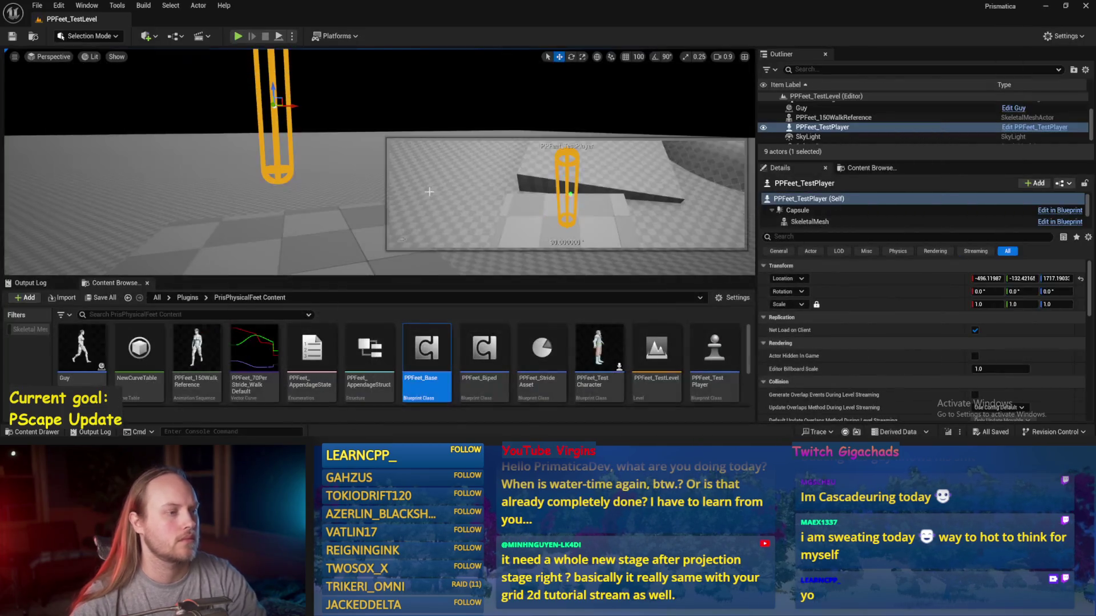
- Rotate PPFeet_TestPlayer to several headings to check the arrow, stop play, and reopen PPFeet_Base
left_click_drag(370, 213, 342, 217)
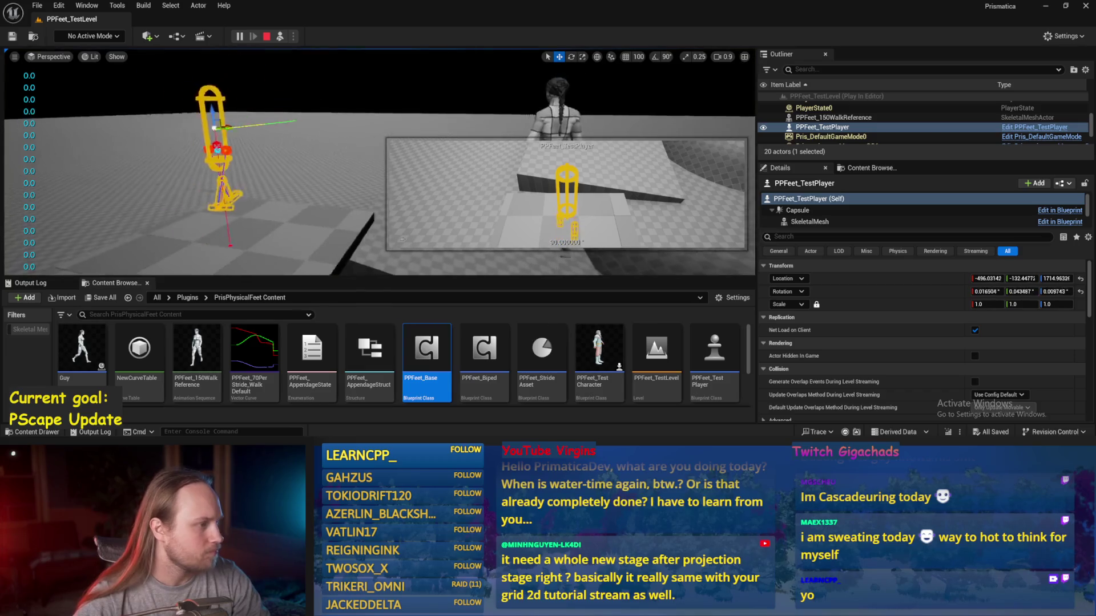
left_click(310, 212)
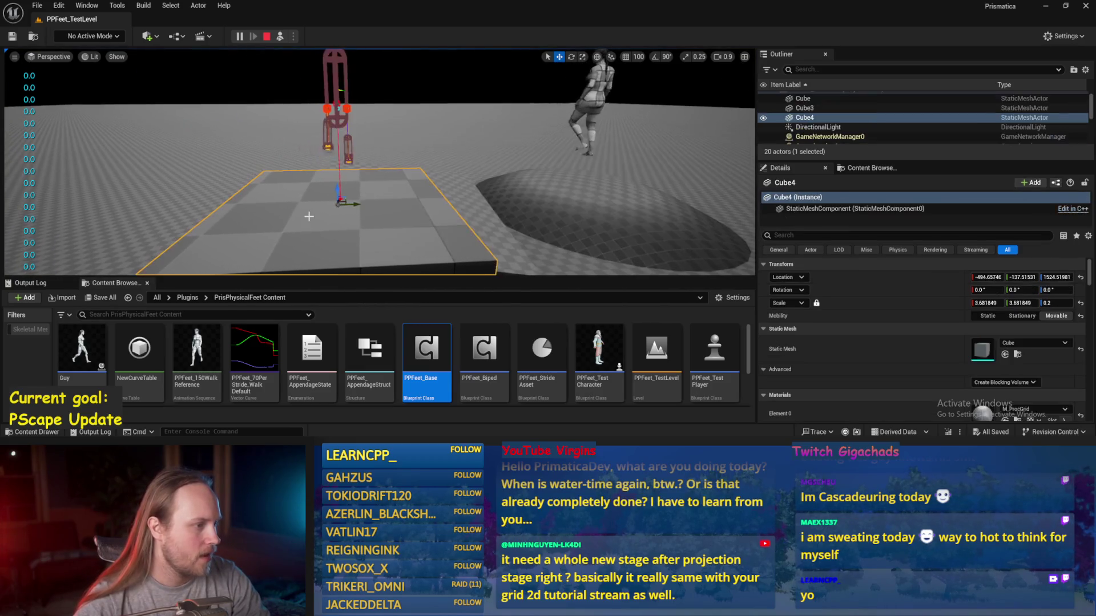
key("e")
left_click(330, 85)
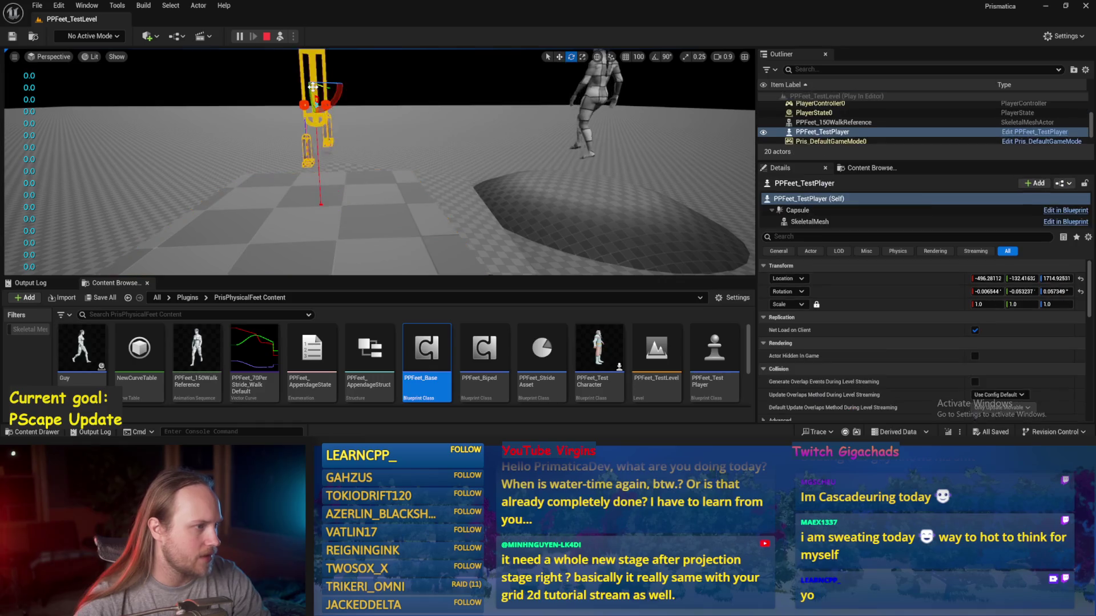
left_click_drag(329, 85, 339, 87)
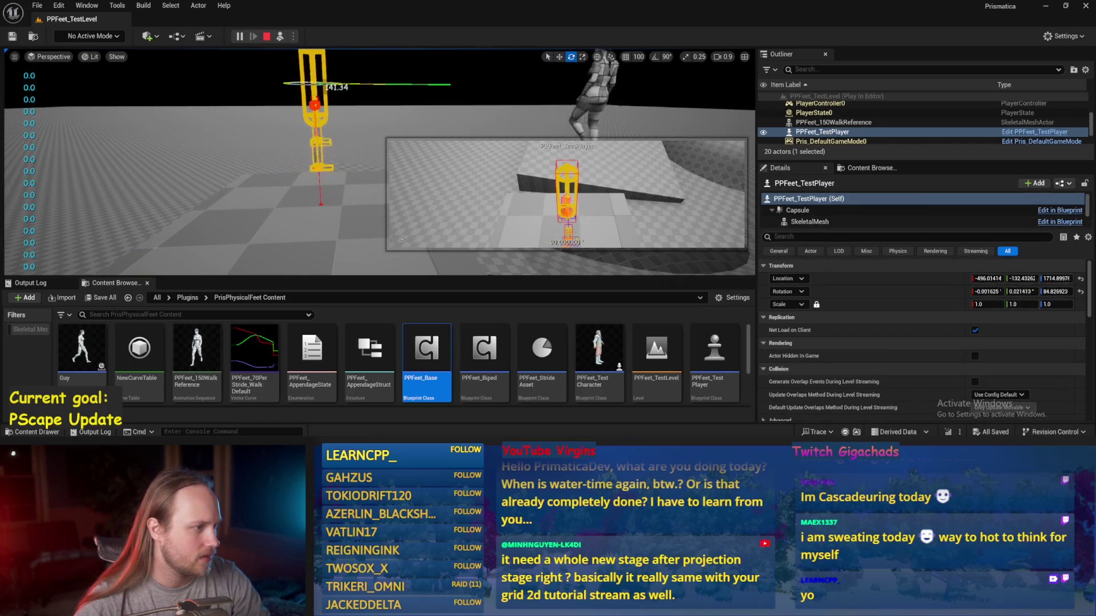
left_click_drag(324, 87, 340, 90)
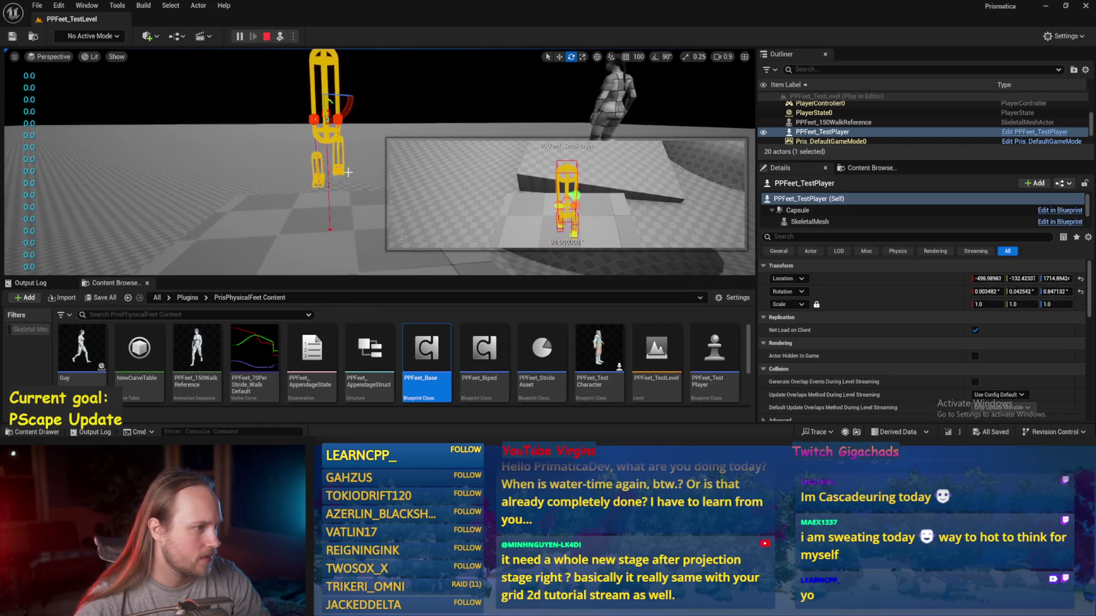
mouse_move(343, 103)
left_mouse_down()
mouse_move(365, 100)
mouse_move(324, 103)
left_mouse_up()
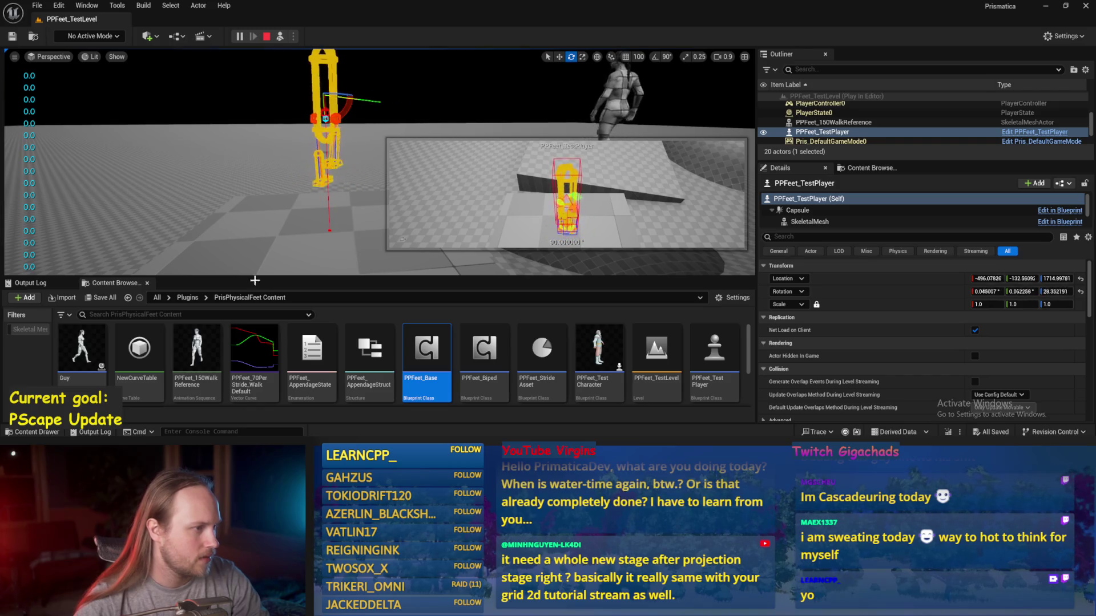
key("Escape")
double_click(426, 348)
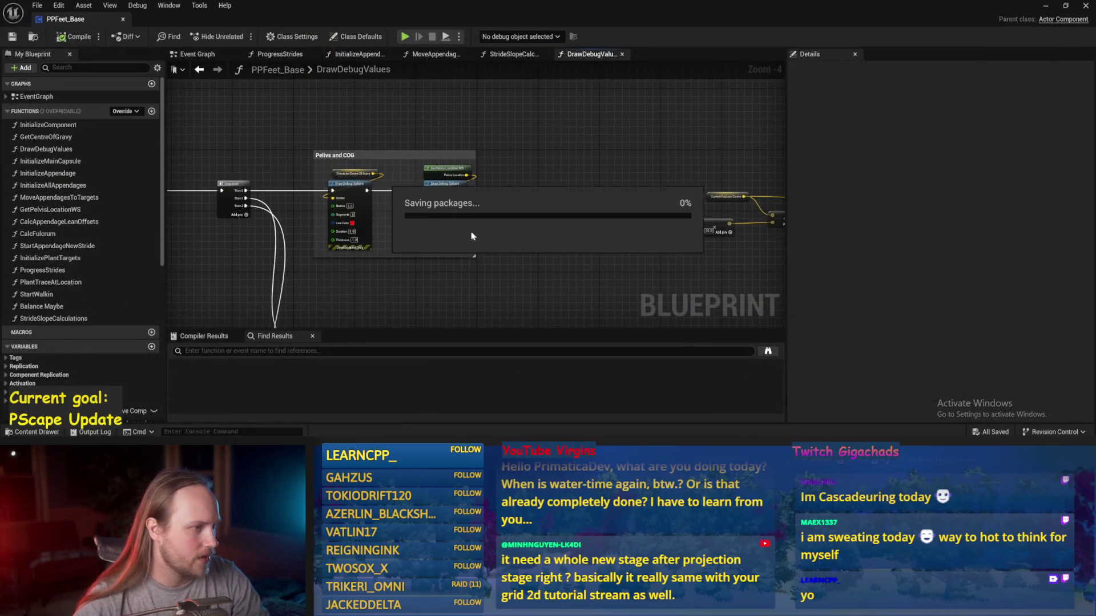
- Inspect SET Desired Movement Vector XY and its Get Forward Vector input in the Event Graph
left_click(197, 56)
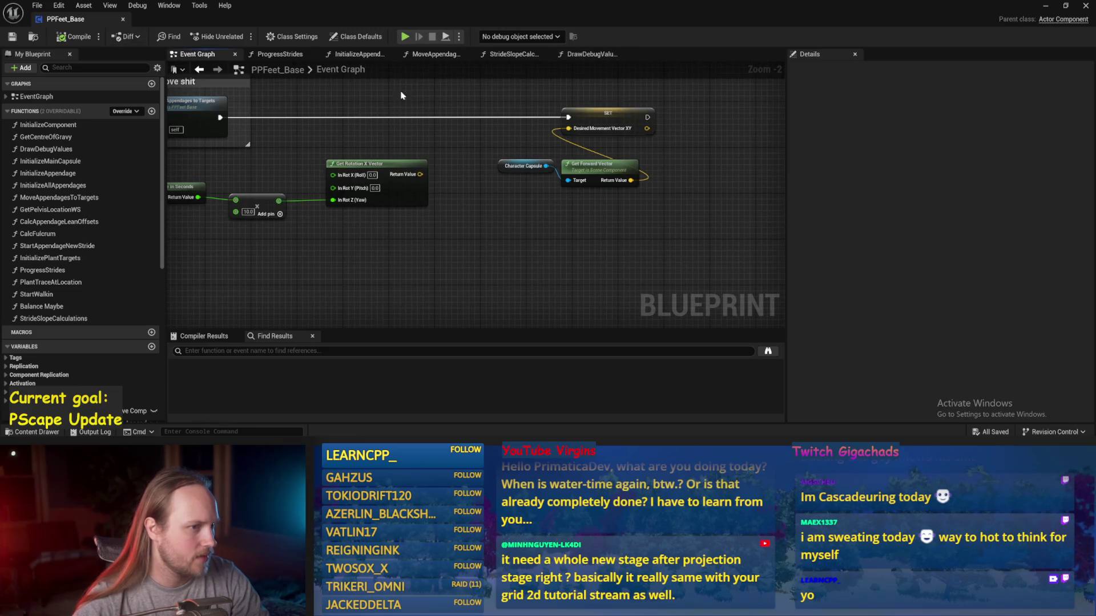
left_click(625, 117)
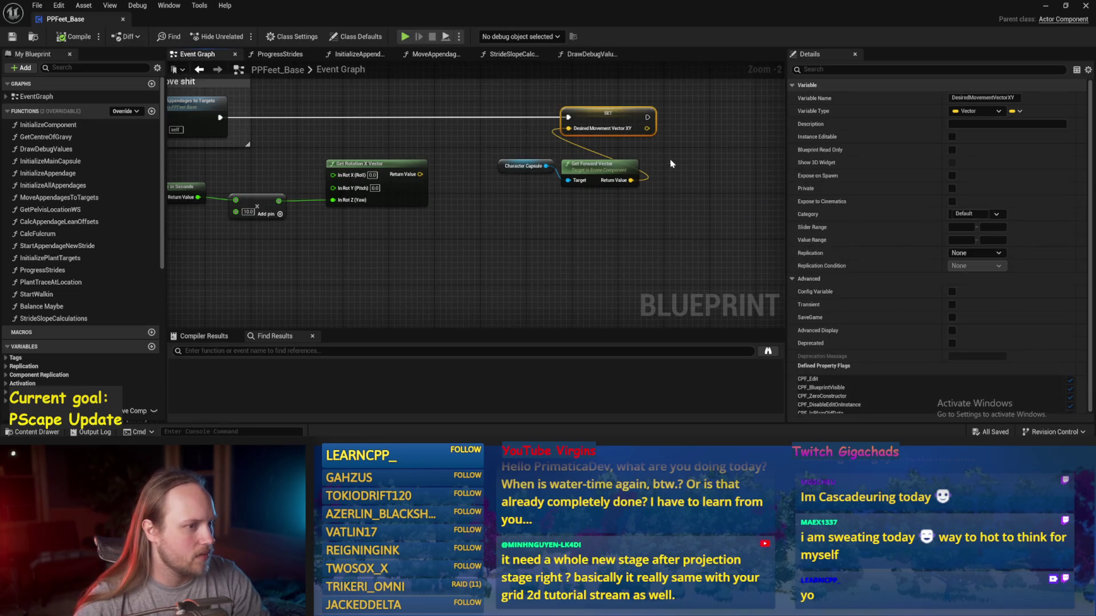
left_click(675, 165)
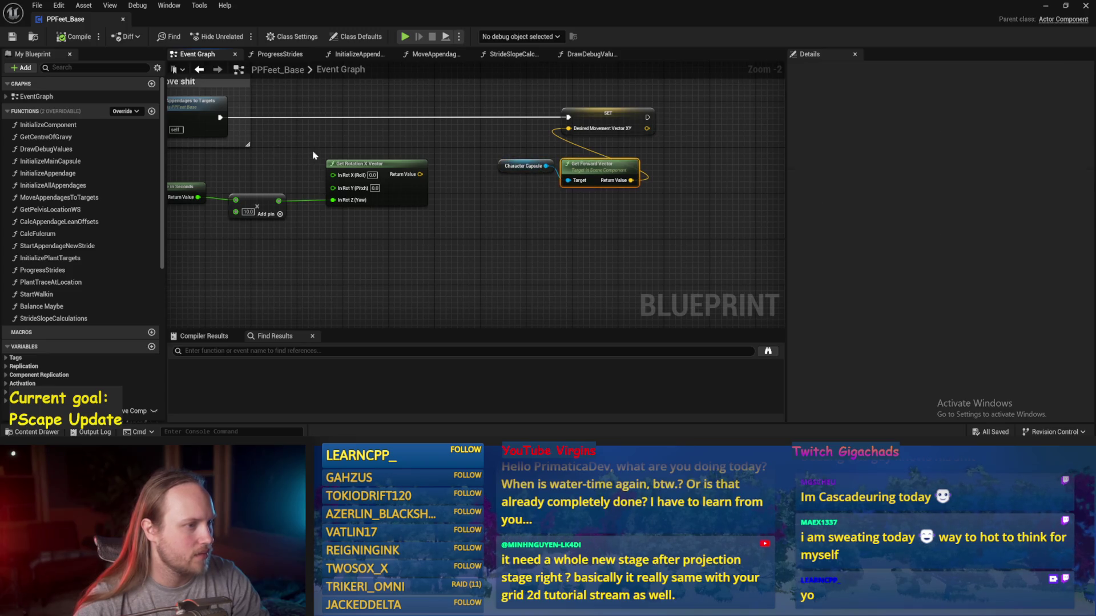
scroll(500, 158, "down", 1)
left_click_drag(594, 137, 430, 152)
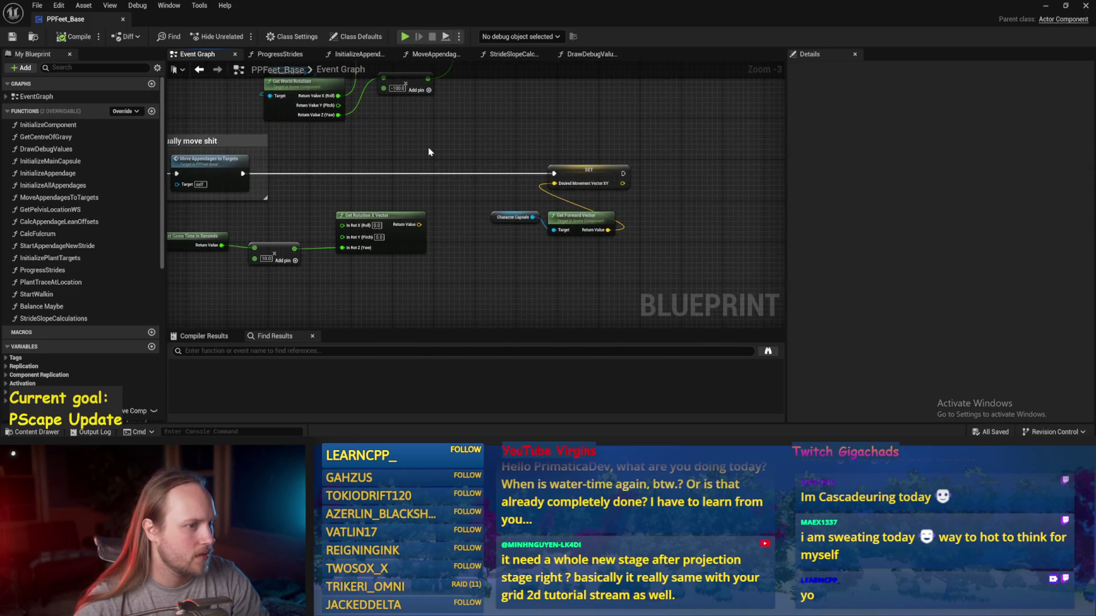
- Open the ProgressStrides function graph from the node menu and move a Break Vector node
right_click(362, 171)
left_click(366, 180)
scroll(385, 169, "down", 2)
mouse_move(423, 170)
left_mouse_down()
mouse_move(761, 220)
mouse_move(345, 189)
mouse_move(277, 166)
mouse_move(561, 230)
mouse_move(446, 204)
mouse_move(466, 243)
mouse_move(461, 202)
mouse_move(459, 228)
mouse_move(434, 239)
mouse_move(416, 290)
mouse_move(446, 190)
left_mouse_up()
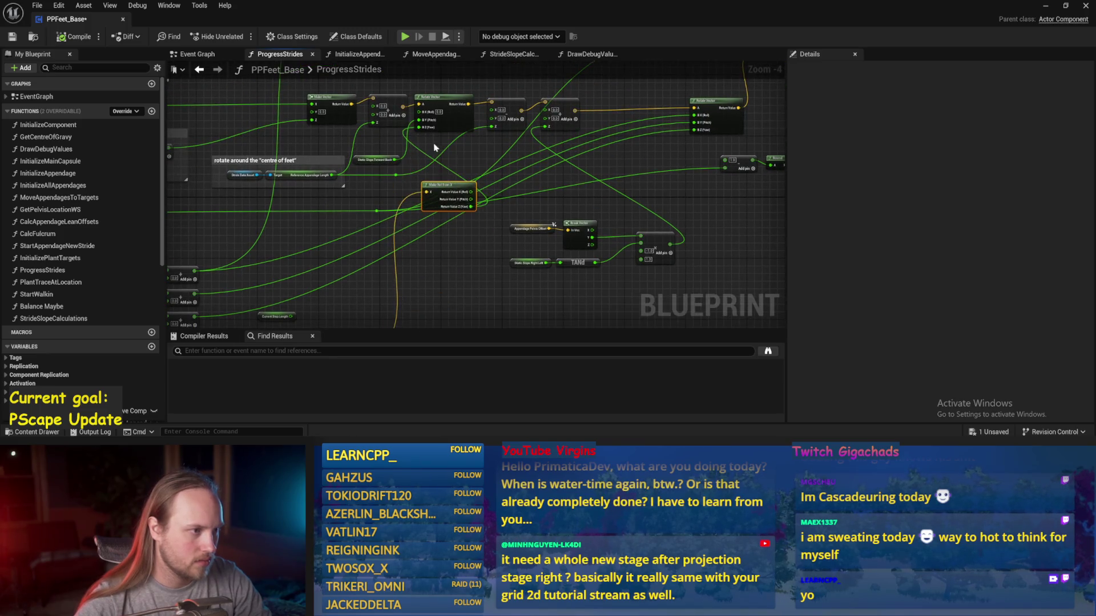
- Save the PPFeet_Base Blueprint after checking the Rotate Vector node
scroll(435, 149, "up", 2)
left_click(424, 129)
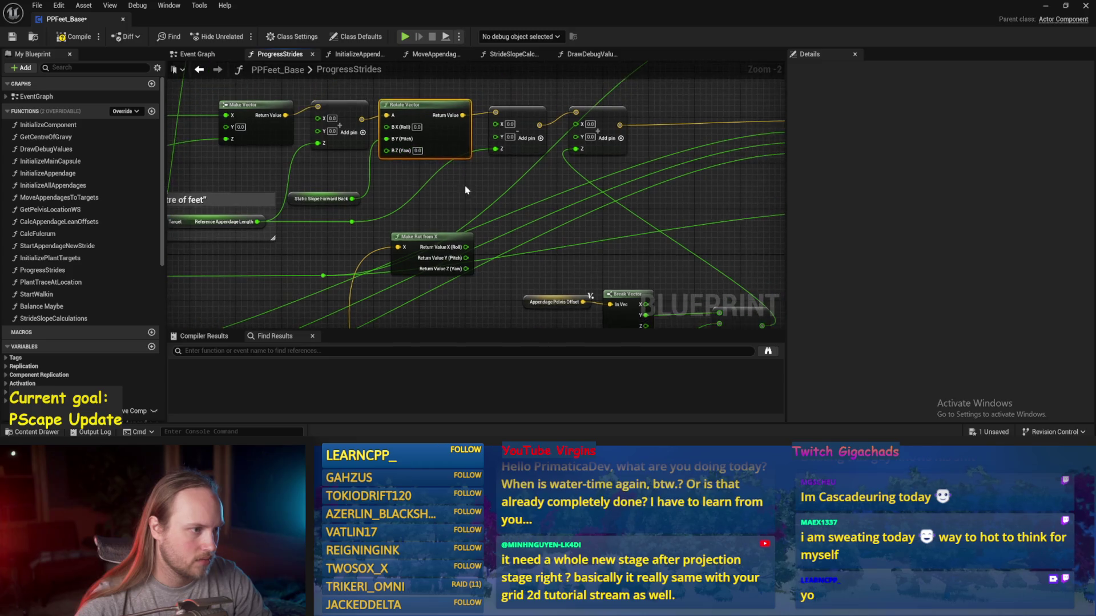
left_click(12, 38)
- Shift the Desired Movement Vector XY node left, review the nearby nodes, and return to the running level
scroll(356, 235, "down", 3)
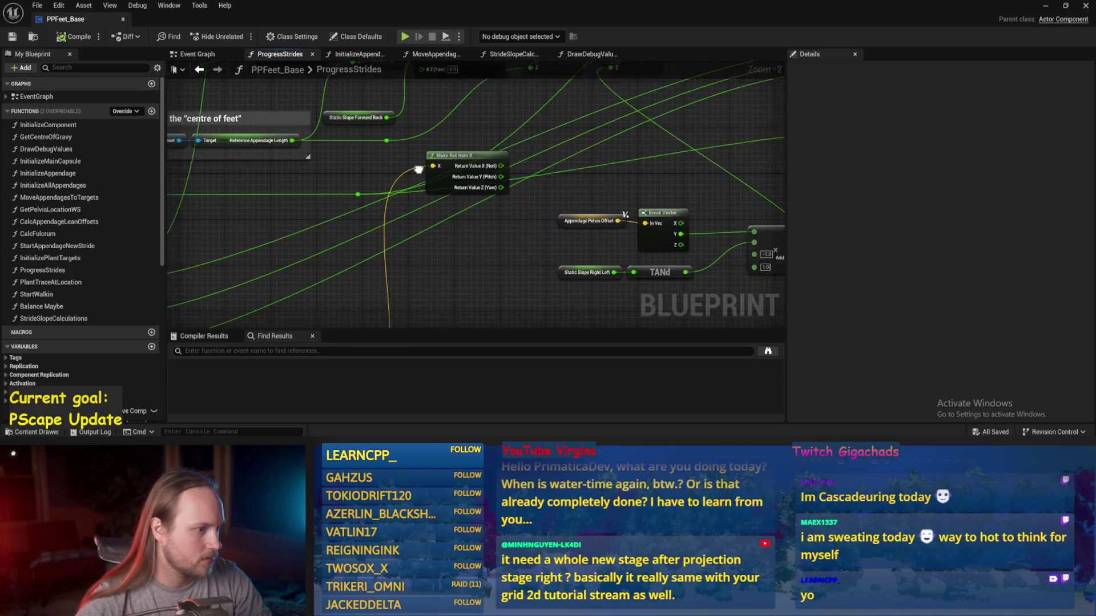
left_click_drag(334, 273, 302, 259)
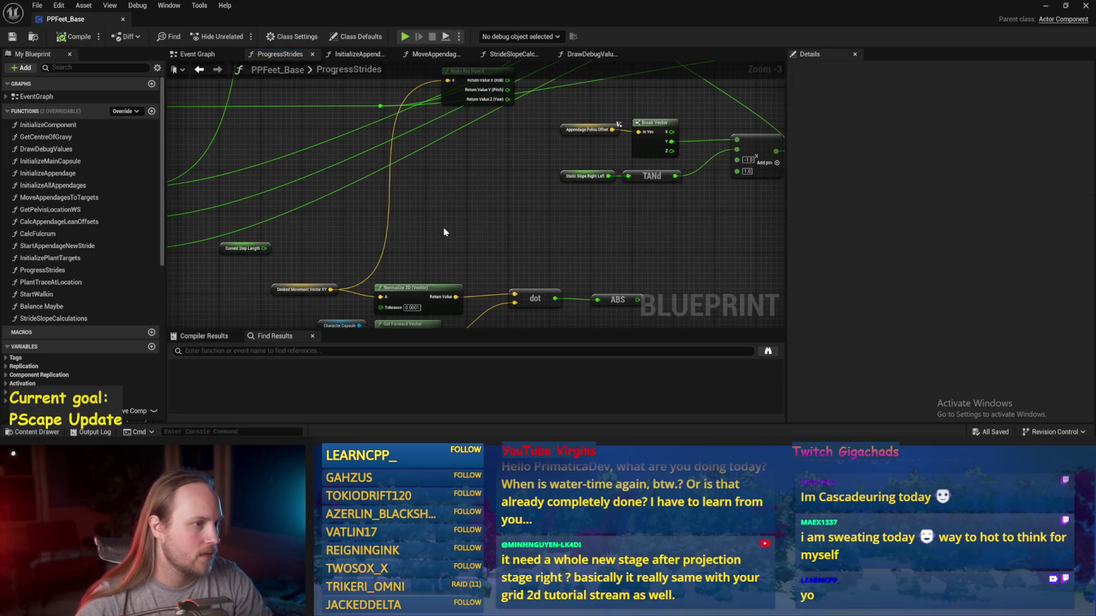
mouse_move(463, 144)
left_mouse_down()
mouse_move(483, 104)
mouse_move(532, 253)
left_mouse_up()
scroll(483, 105, "down", 1)
left_click_drag(457, 263, 500, 228)
scroll(472, 273, "up", 1)
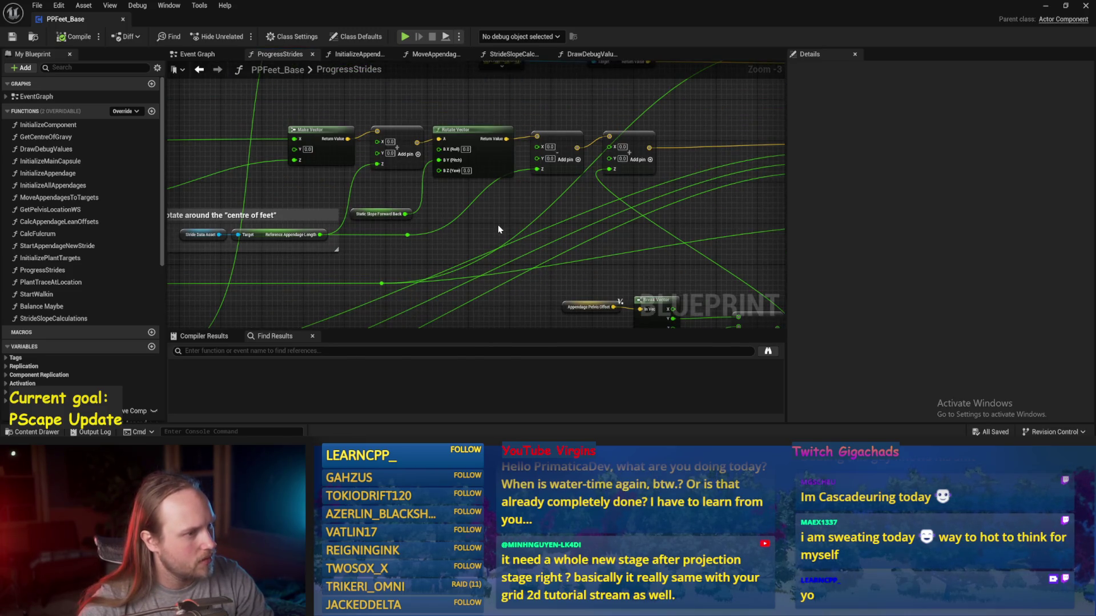
left_click(1052, 10)
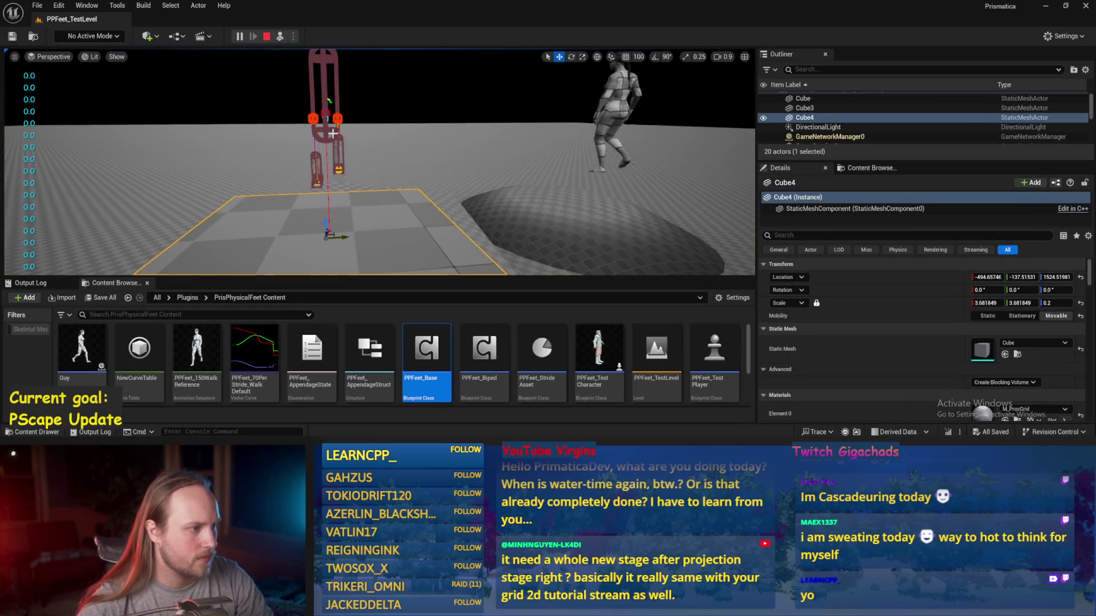
- Turn the PPFeet_TestPlayer character about 79 degrees during play
left_click(329, 104)
key("e")
mouse_move(329, 104)
left_mouse_down()
mouse_move(463, 98)
mouse_move(339, 93)
left_mouse_up()
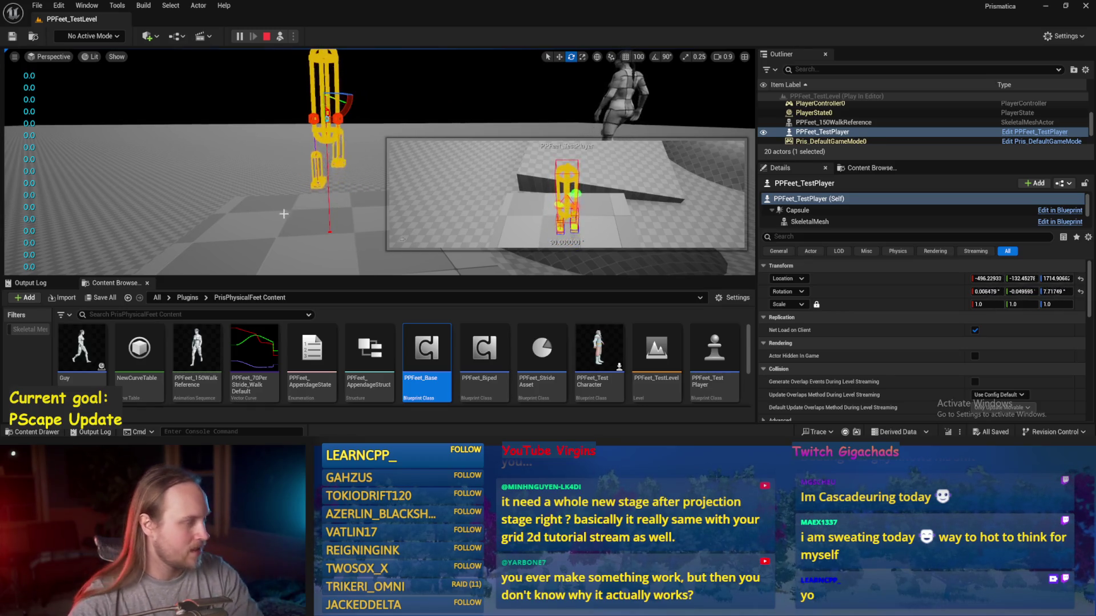
- Tilt Cube4 about 46° on X and 49° on Y, then stop play and reopen PPFeet_Base
left_click(320, 222)
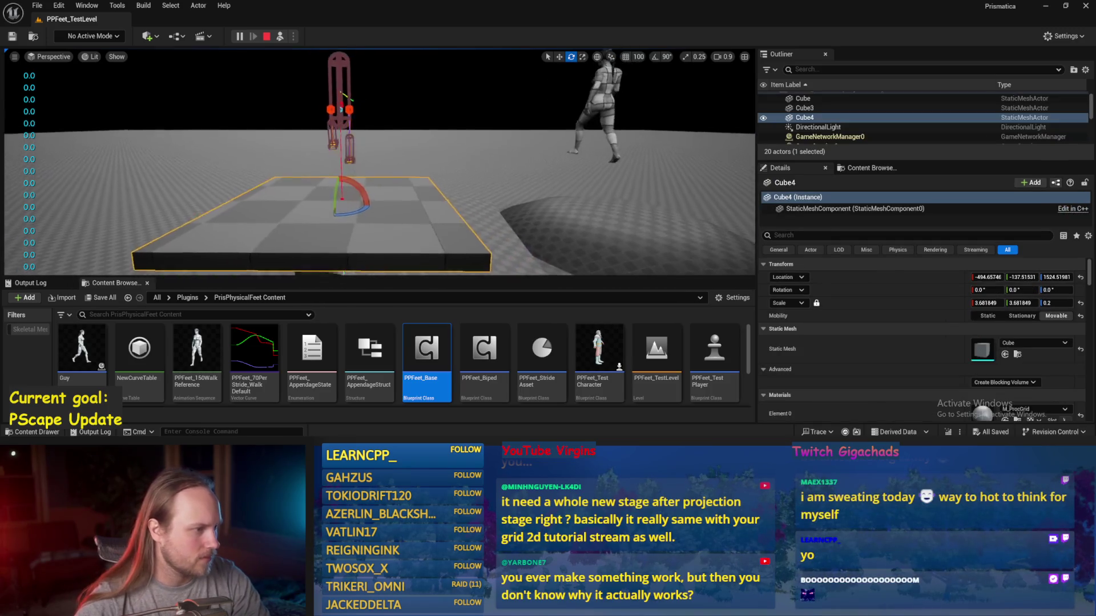
left_click_drag(306, 207, 324, 193)
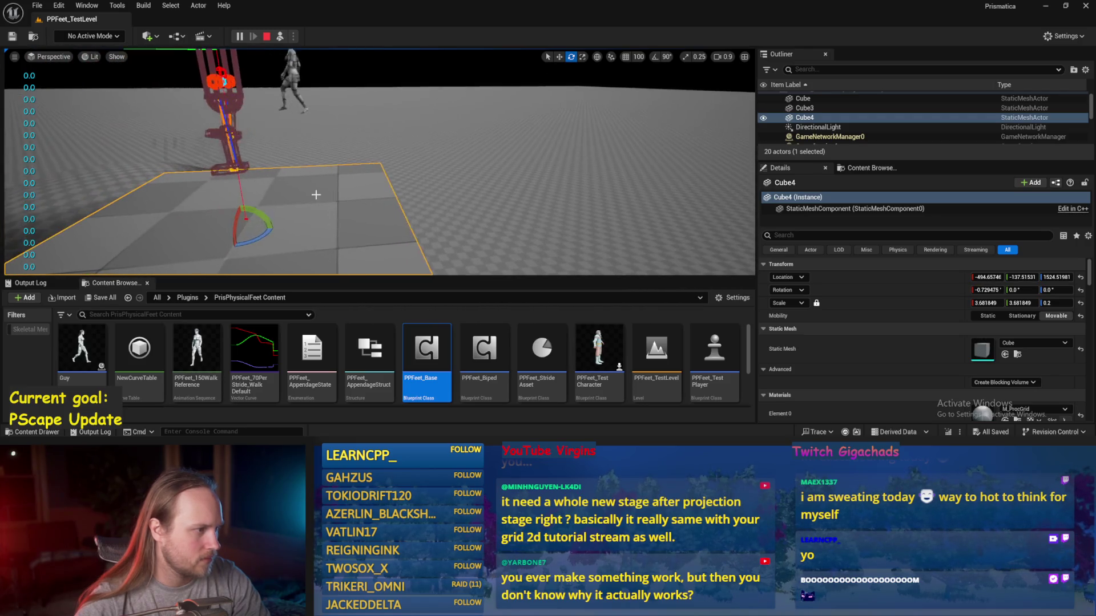
left_click_drag(286, 239, 299, 251)
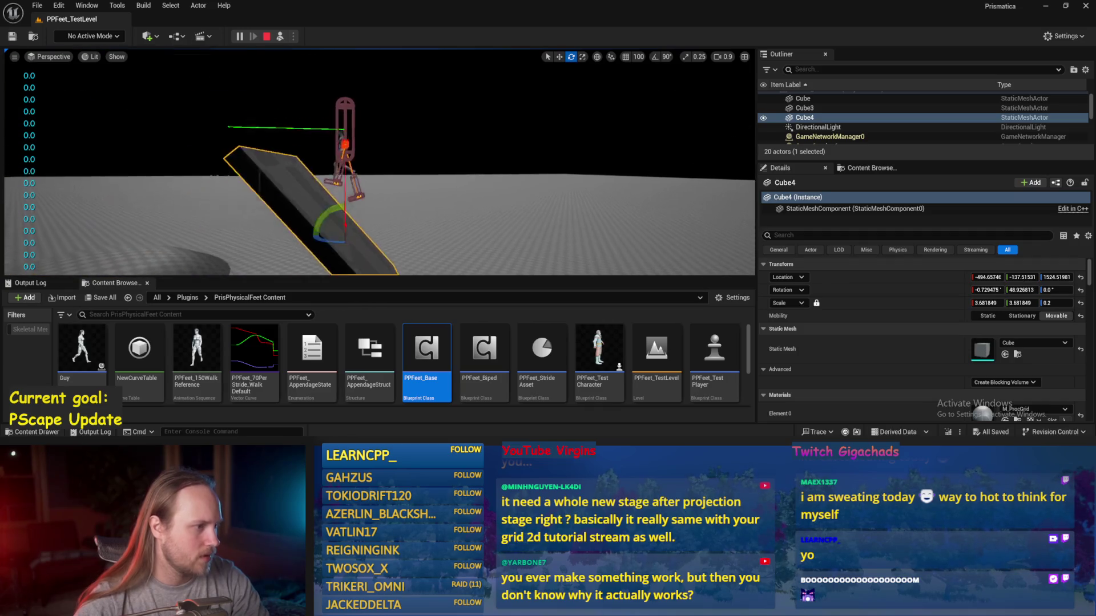
key("Escape")
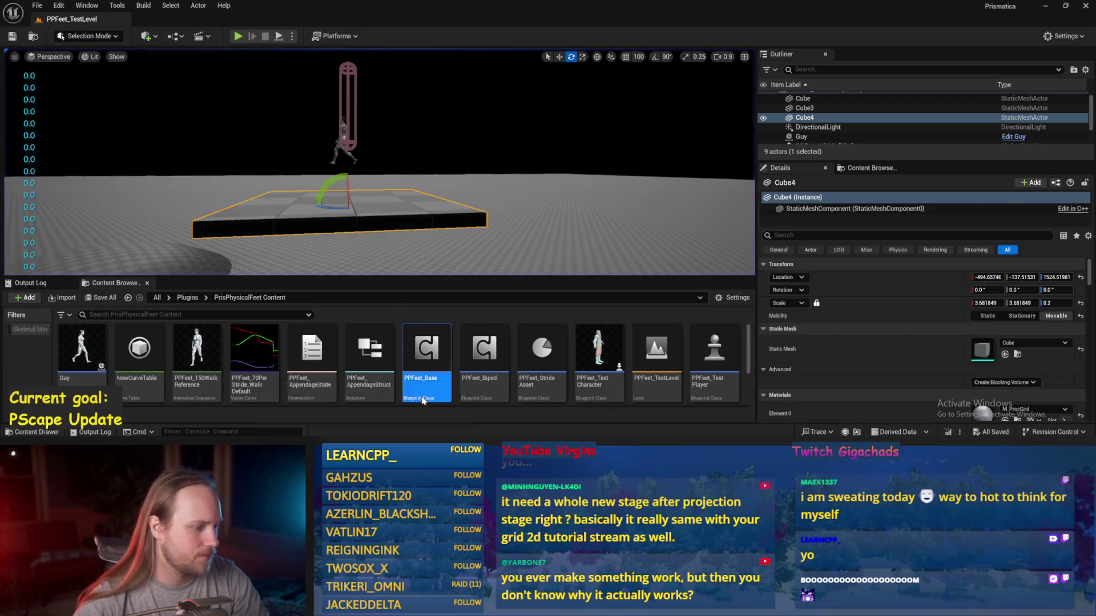
double_click(427, 348)
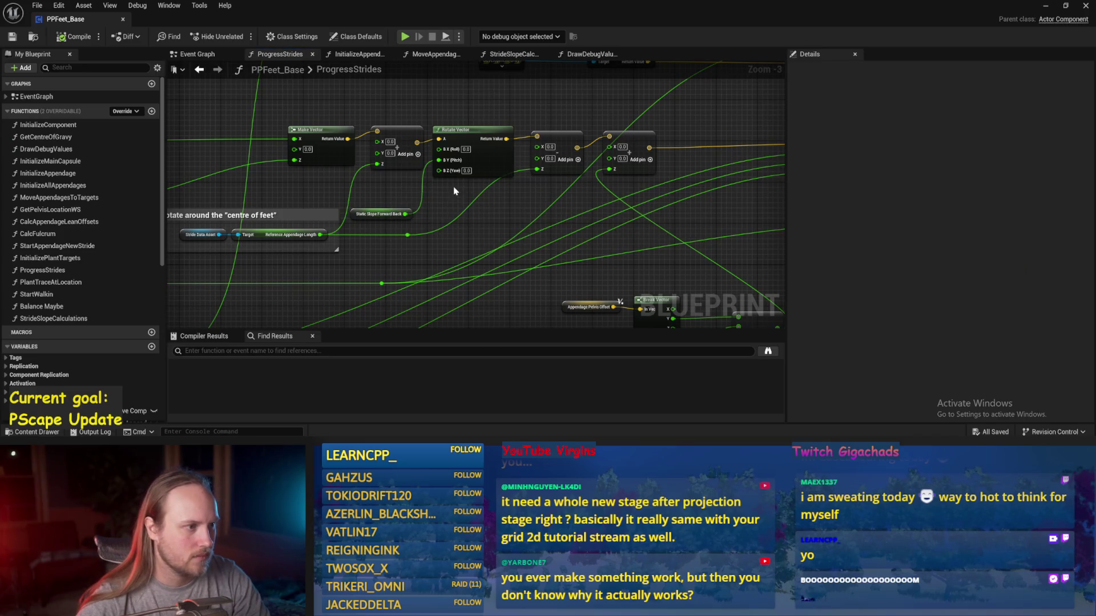
- Move the Static Slope Forward Back node up and right, then deselect it
mouse_move(380, 214)
left_mouse_down()
mouse_move(422, 188)
mouse_move(375, 198)
mouse_move(381, 328)
left_mouse_up()
left_click(443, 224)
mouse_move(506, 198)
left_mouse_down()
mouse_move(461, 251)
mouse_move(494, 214)
left_mouse_up()
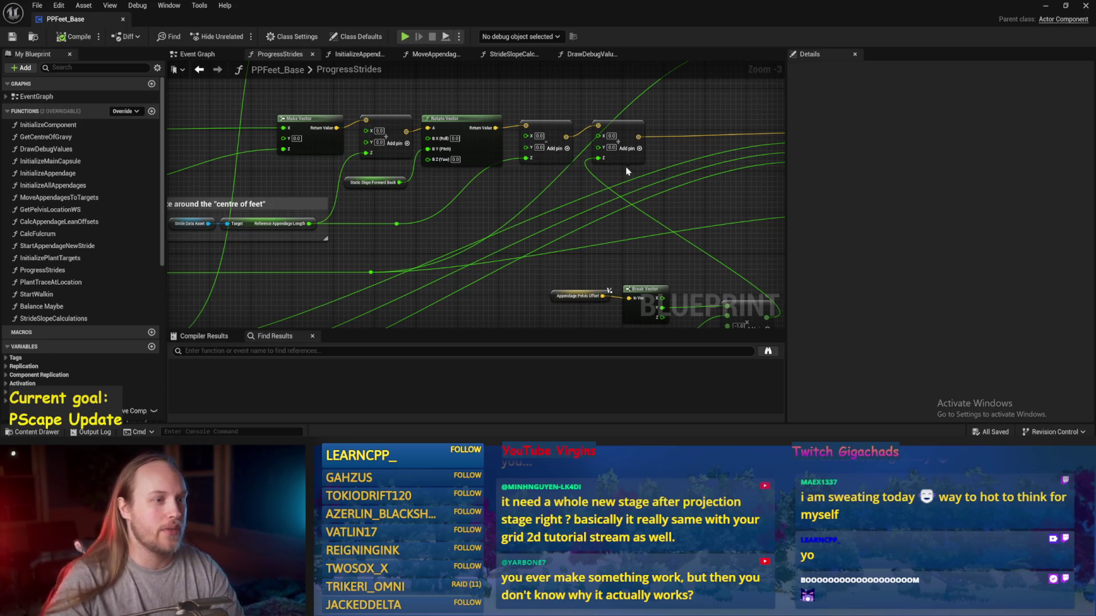
- Move the five pelvis-offset and slope nodes together and nudge one node right
scroll(640, 188, "down", 1)
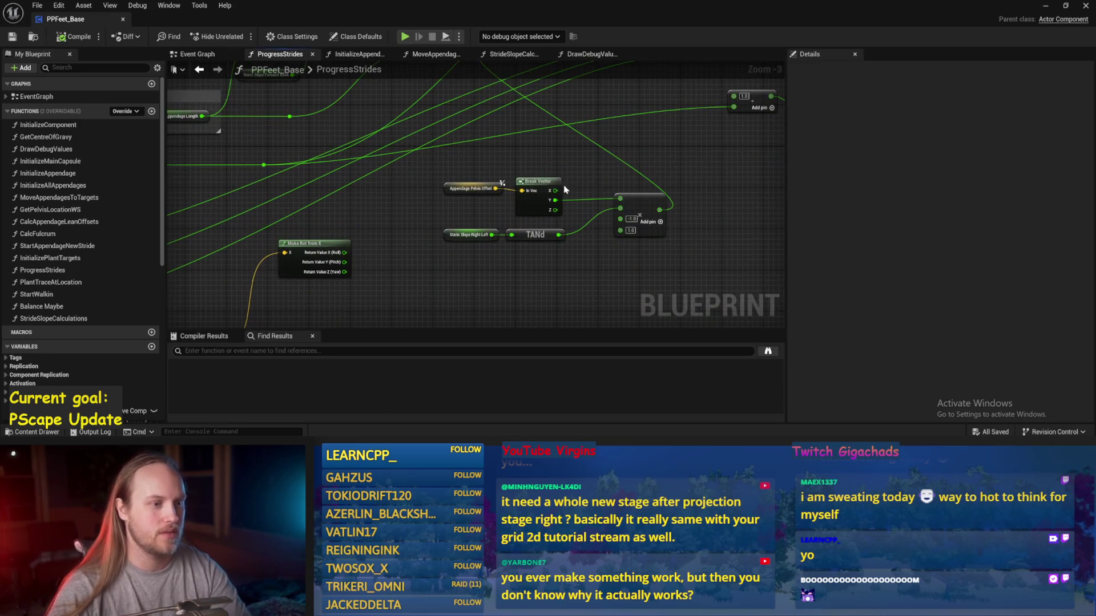
left_click_drag(684, 173, 464, 248)
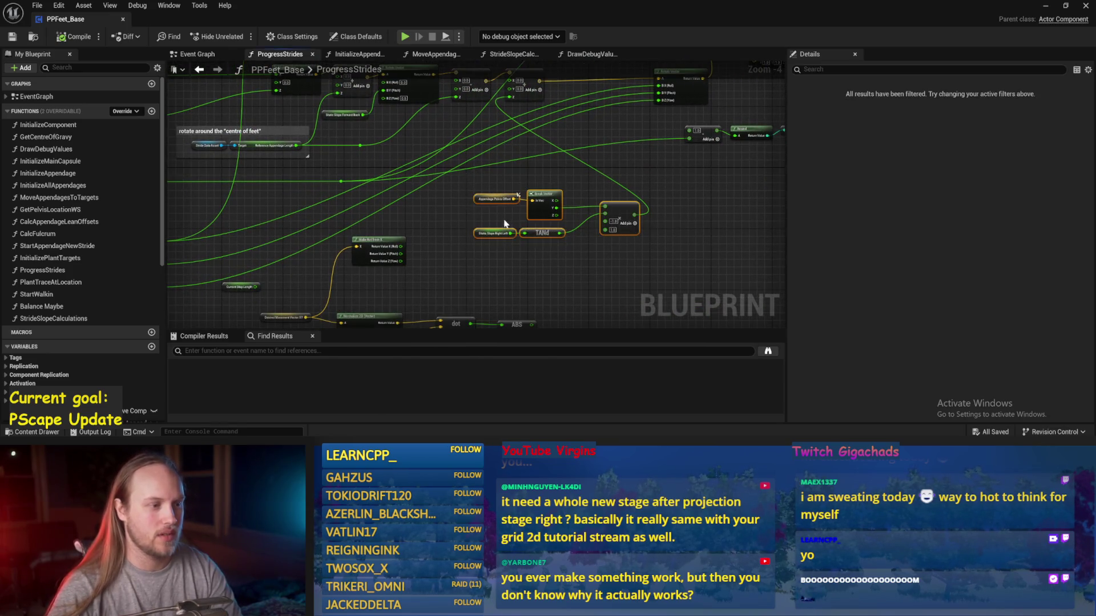
scroll(514, 228, "up", 1)
left_click_drag(460, 182, 495, 202)
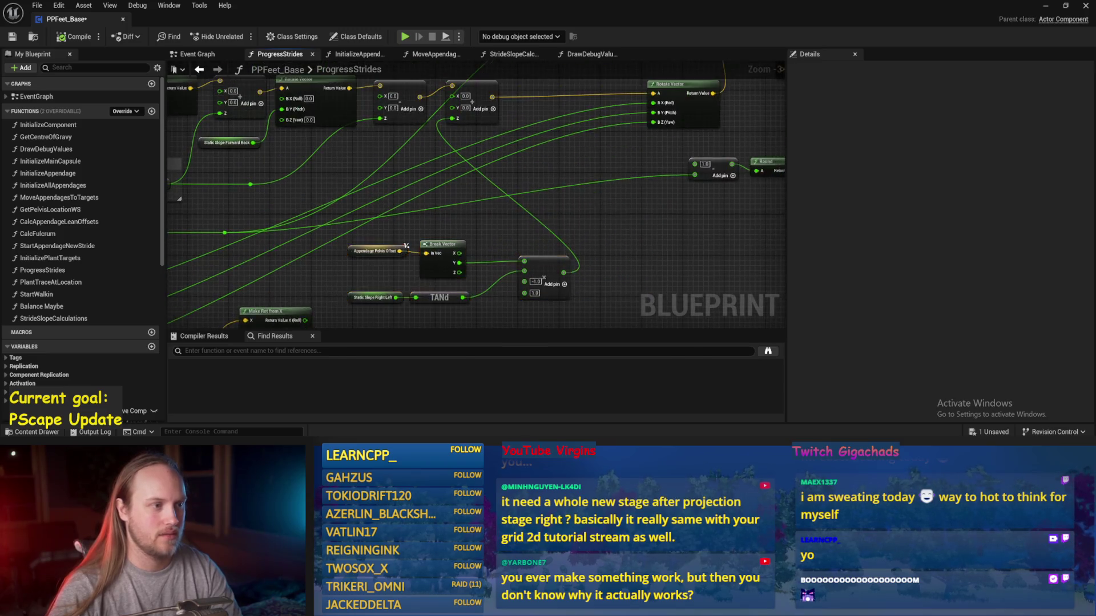
left_click(552, 159)
left_click_drag(551, 159, 582, 160)
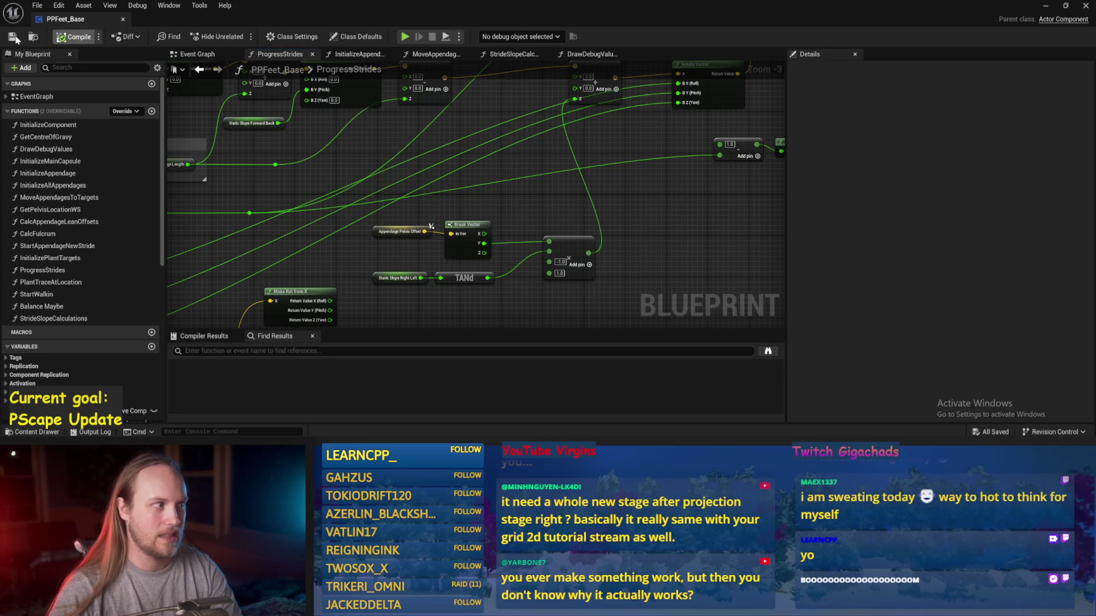
- Shift the Break Vector, TANd and Add nodes right, raise an Add node, and save
scroll(587, 237, "down", 1)
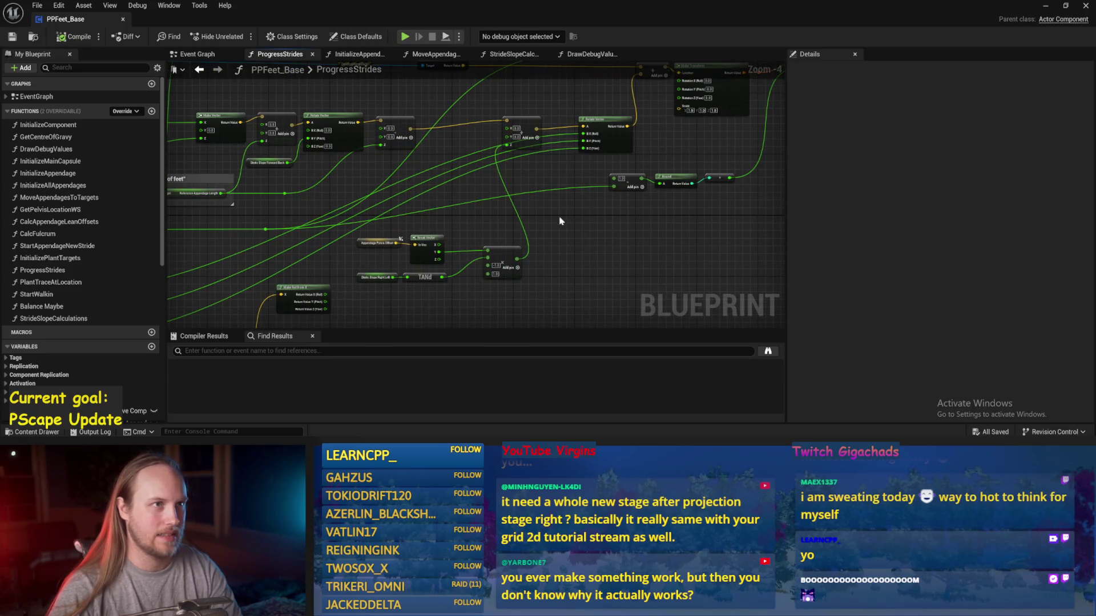
left_click_drag(560, 230, 365, 308)
mouse_move(510, 266)
left_mouse_down()
mouse_move(545, 265)
mouse_move(472, 311)
left_mouse_up()
left_click_drag(455, 180, 470, 150)
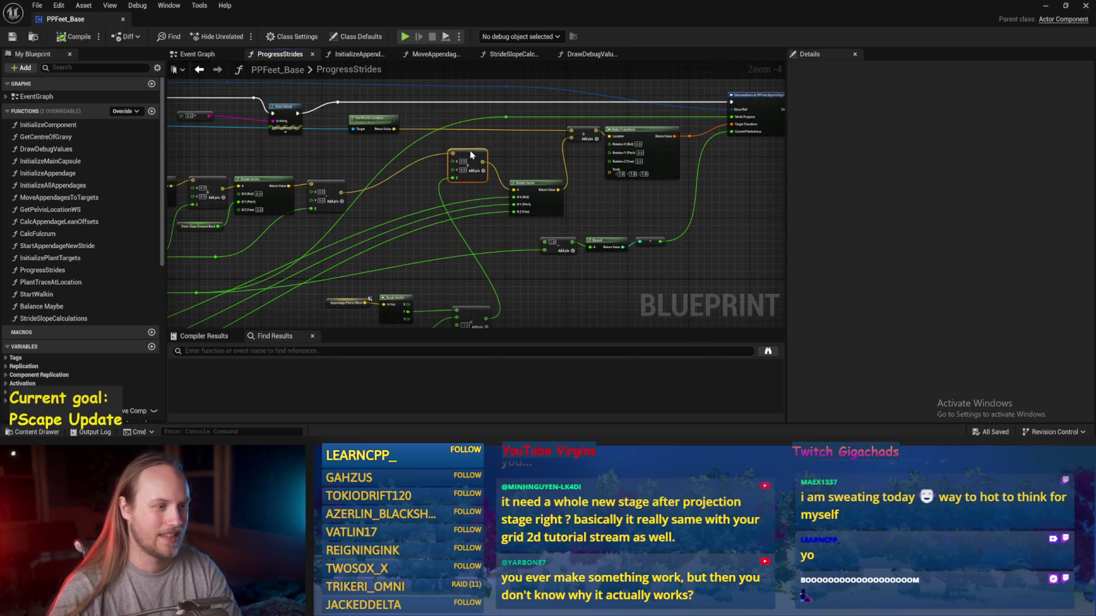
key("ctrl+s")
left_click_drag(479, 229, 606, 165)
mouse_move(371, 232)
left_mouse_down()
mouse_move(444, 238)
mouse_move(439, 258)
mouse_move(464, 242)
left_mouse_up()
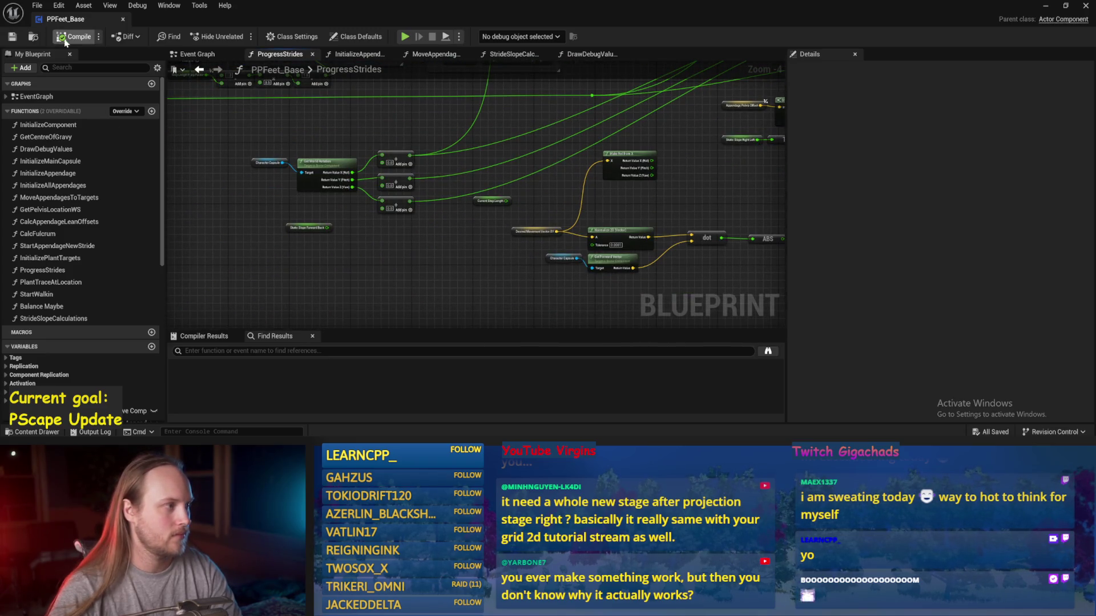
mouse_move(400, 172)
left_mouse_down()
mouse_move(354, 200)
mouse_move(291, 212)
left_mouse_up()
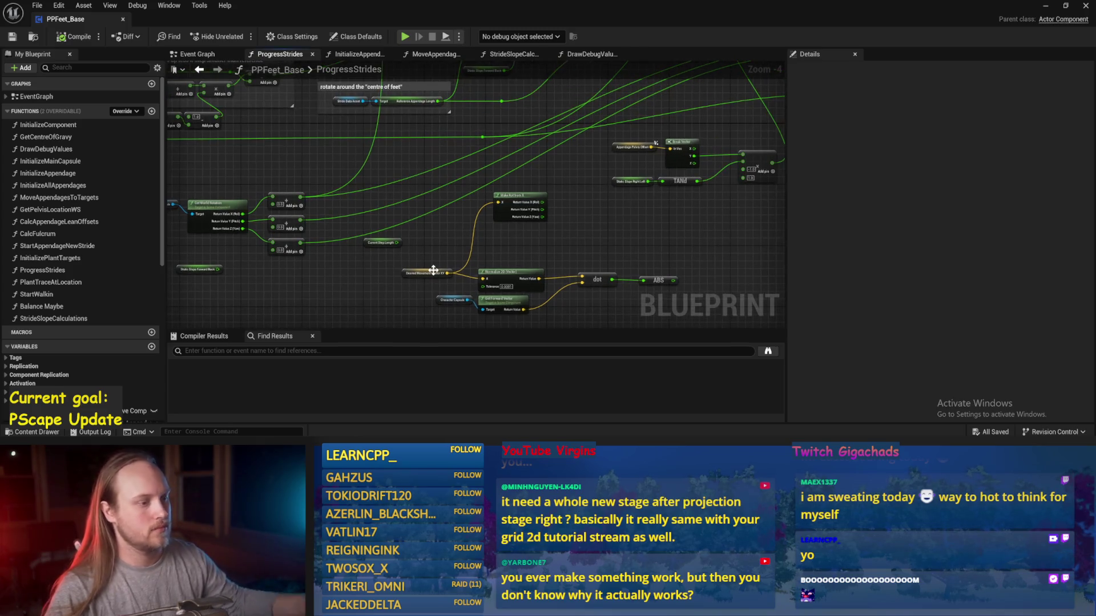
left_click_drag(460, 242, 414, 322)
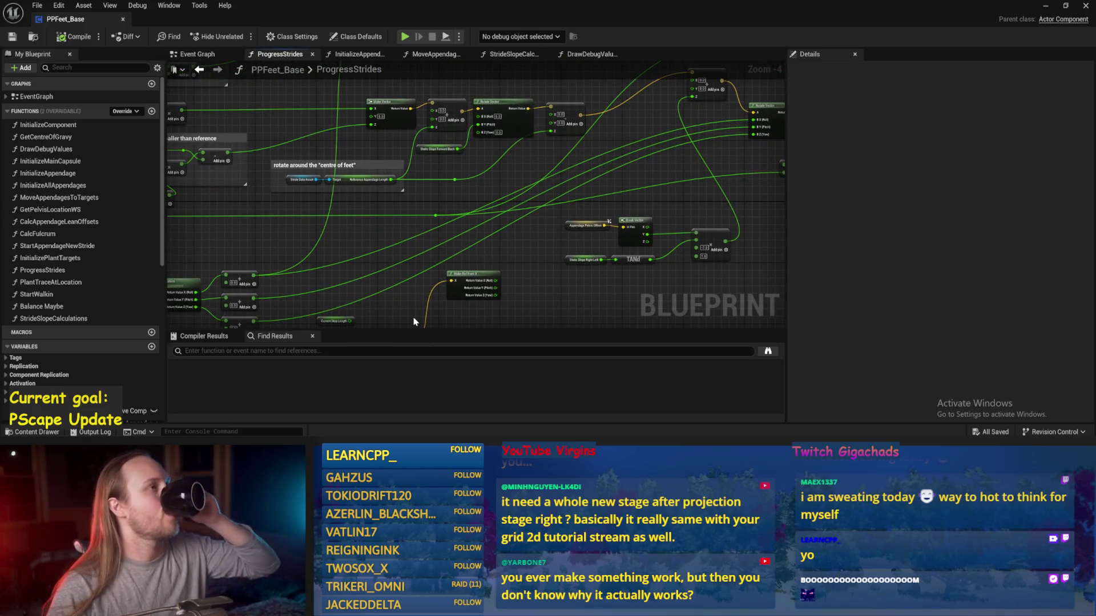
left_click_drag(380, 221, 407, 181)
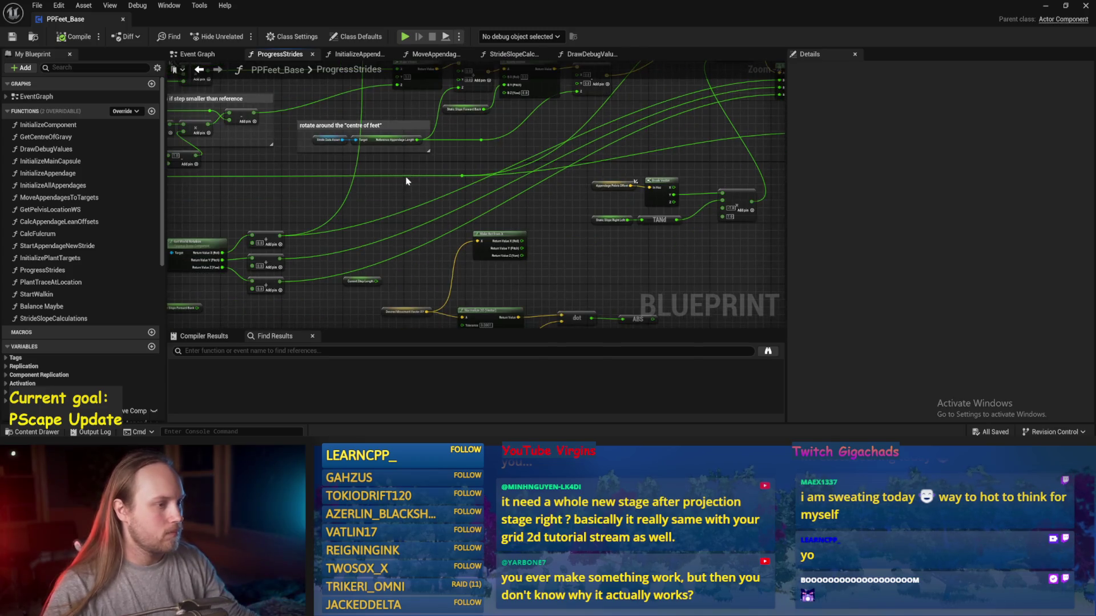
- In StrideSlopeCalculations, move the Static Slope Right Left and Forward Back SET nodes right and save
left_click(514, 54)
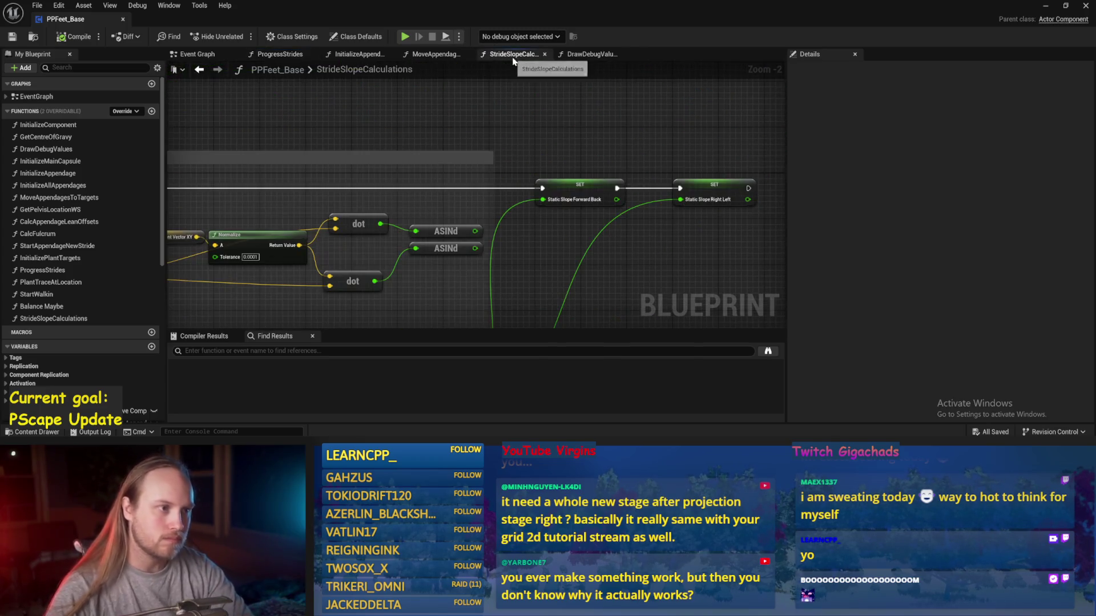
scroll(545, 135, "up", 2)
scroll(576, 191, "down", 1)
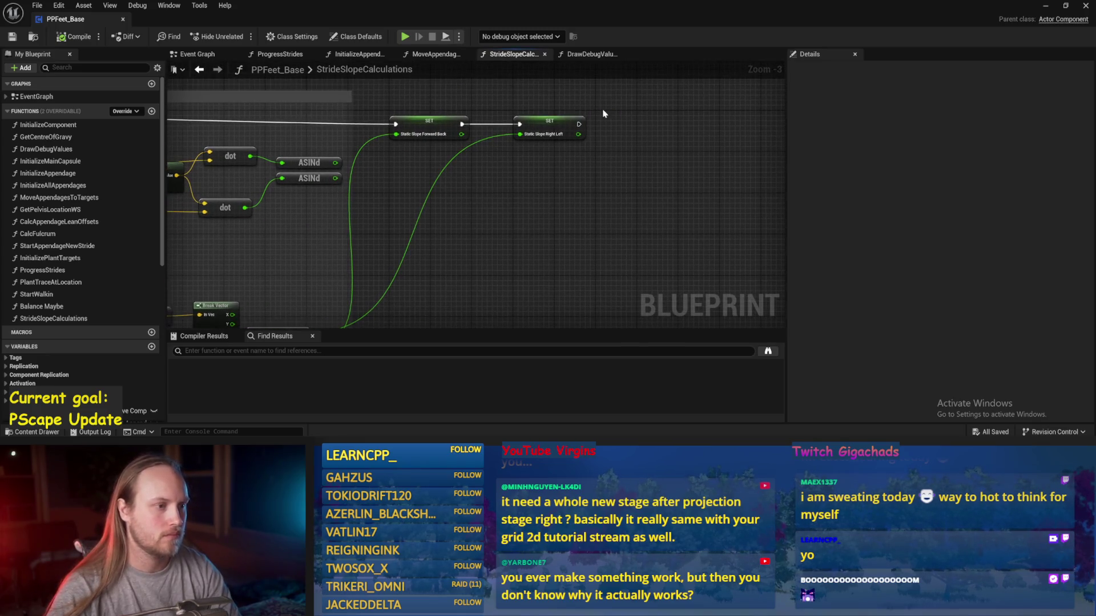
left_click_drag(542, 119, 584, 123)
left_click(428, 123)
mouse_move(428, 123)
left_mouse_down()
mouse_move(488, 123)
mouse_move(473, 127)
mouse_move(561, 186)
mouse_move(492, 186)
left_mouse_up()
key("ctrl+s")
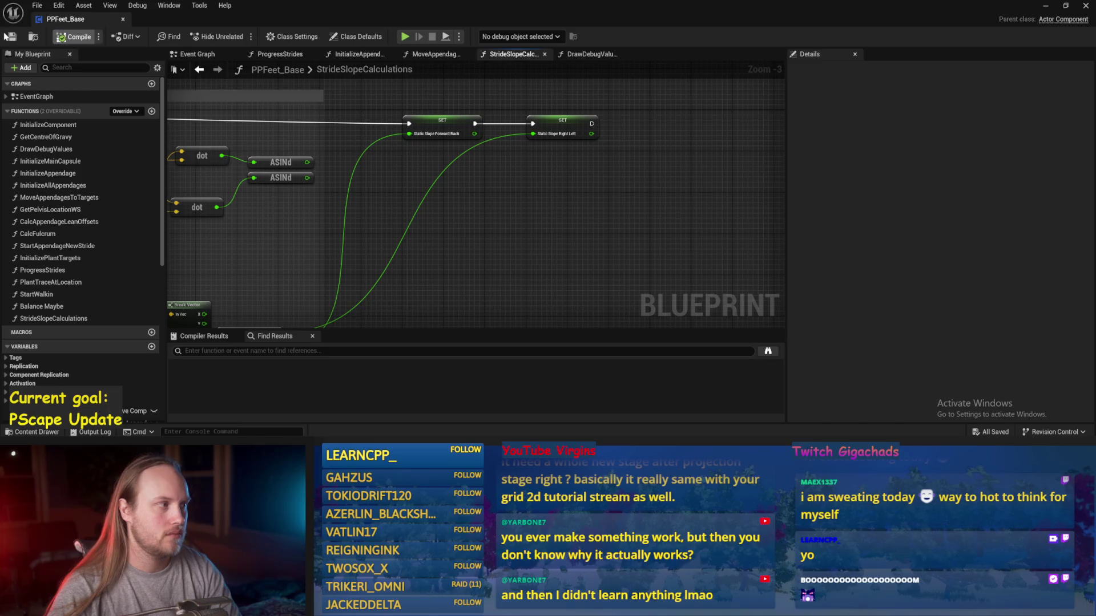
- Frame the slope comment group, then return to PPFeet_TestLevel
left_click_drag(630, 196, 613, 141)
scroll(562, 205, "down", 2)
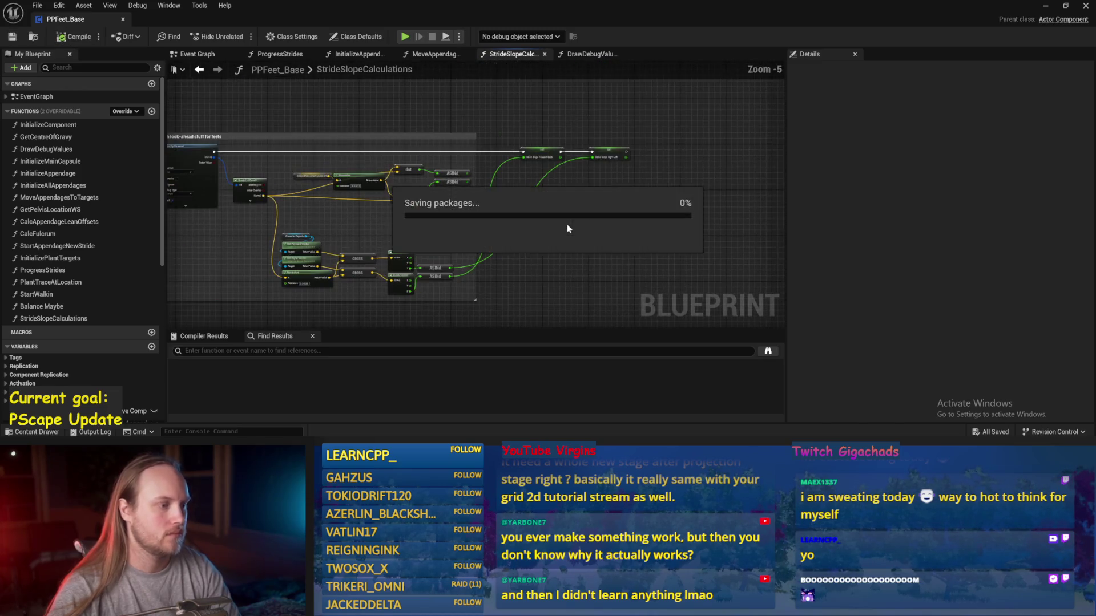
left_click_drag(568, 214, 500, 228)
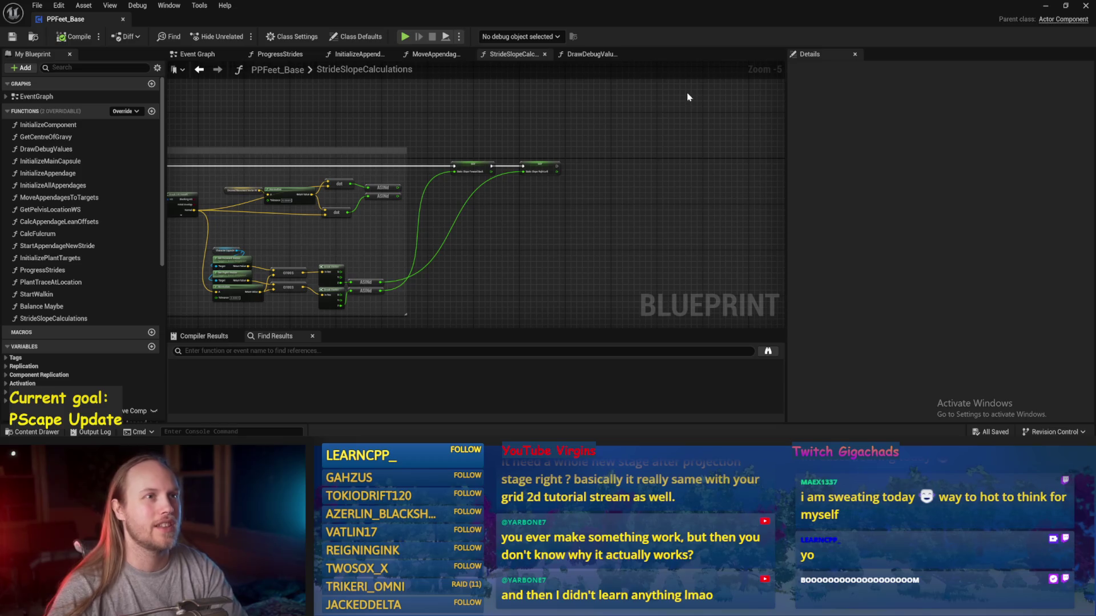
left_click(1045, 5)
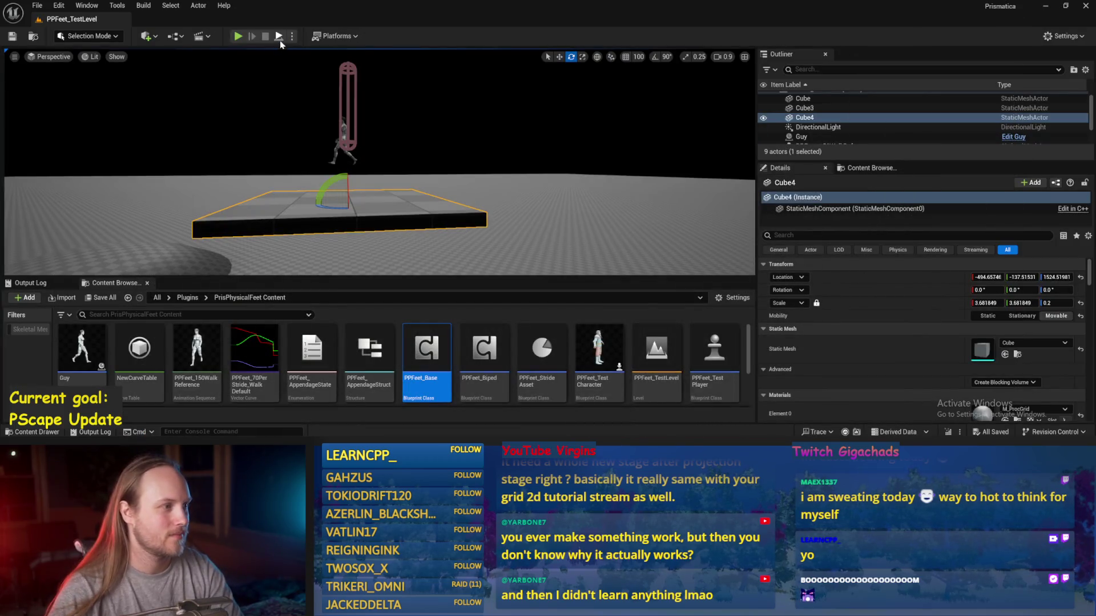
- Simulate the level, tilt PPFeet_TestPlayer about 46 degrees, then stop and reopen PPFeet_Base
left_click(279, 38)
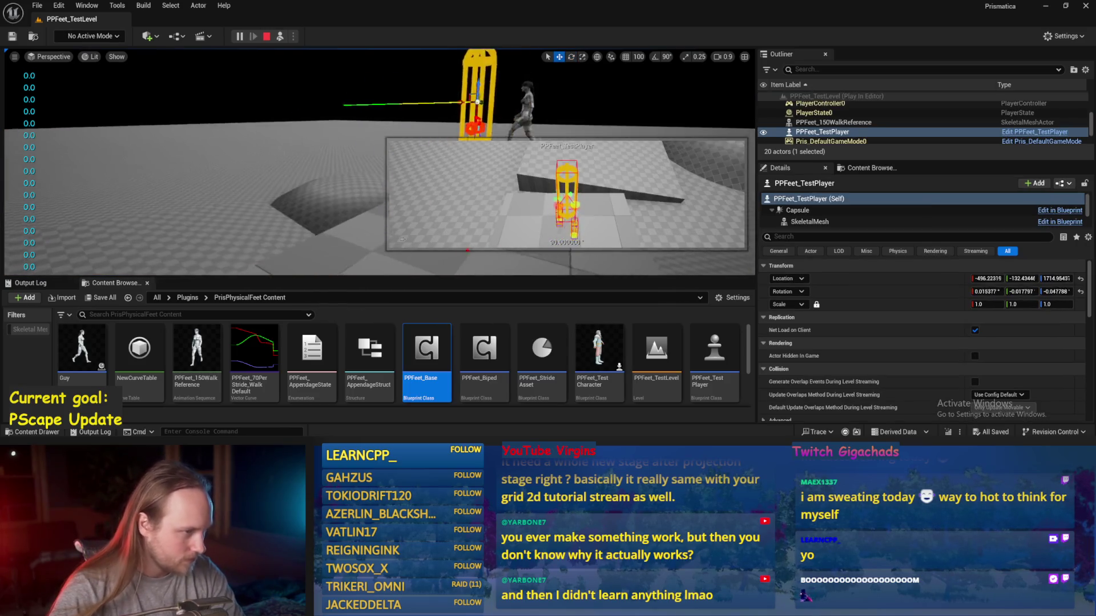
key("e")
left_click_drag(369, 130, 344, 166)
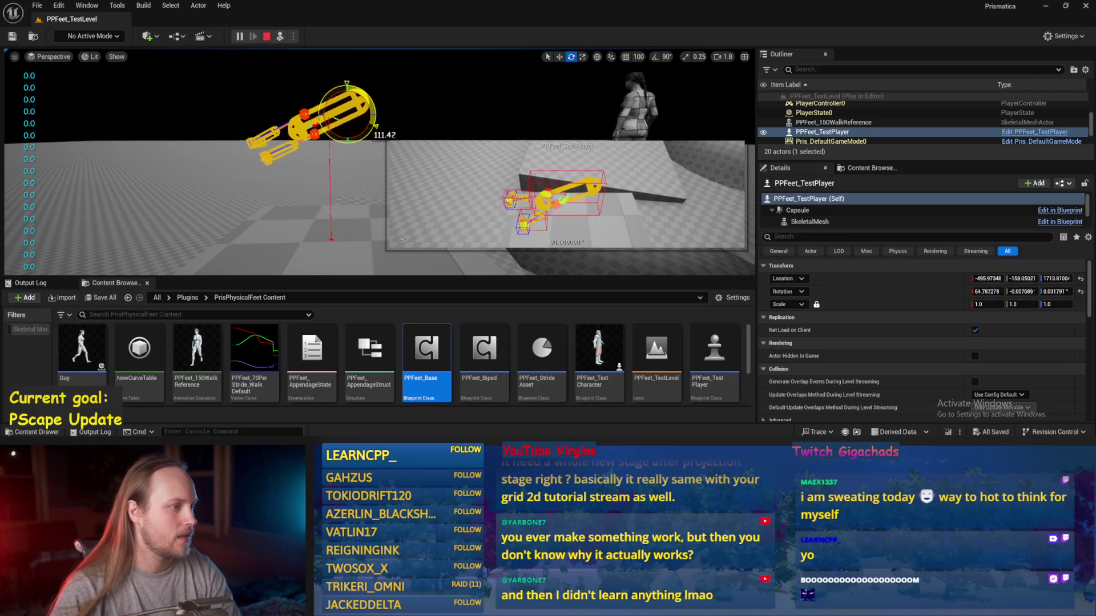
key("Escape")
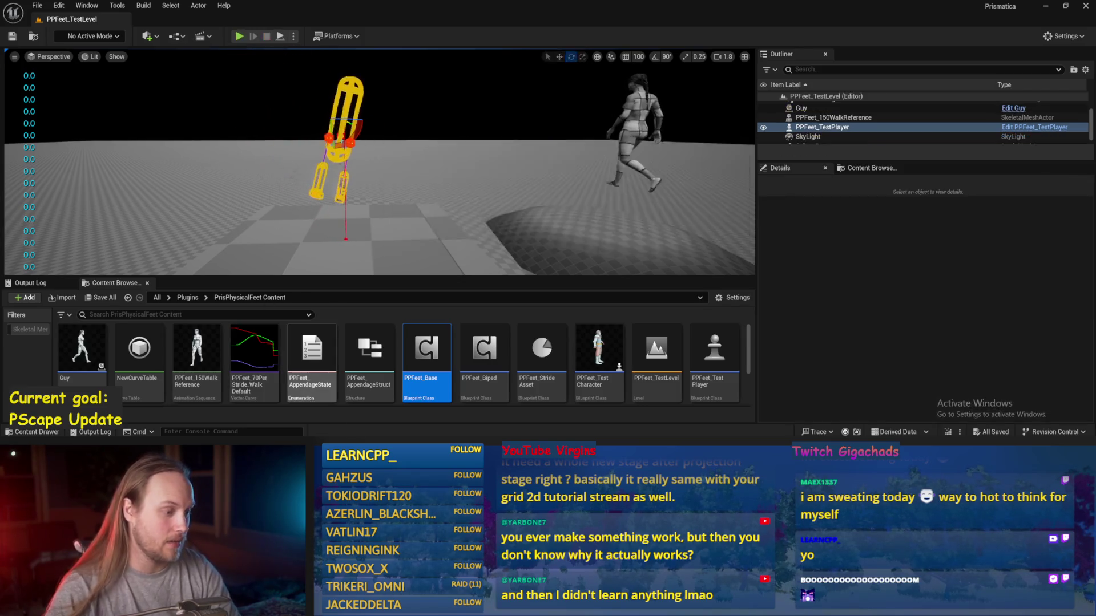
double_click(427, 348)
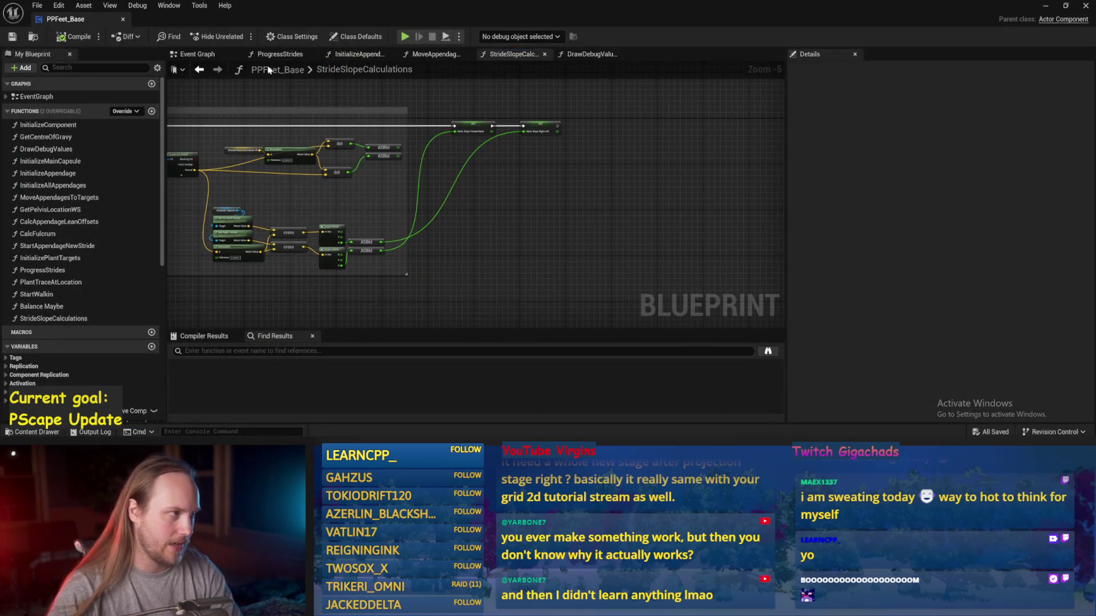
- Rename the Static Slope Forward Back variable to TerrainSlopeForwardBack
scroll(474, 187, "up", 2)
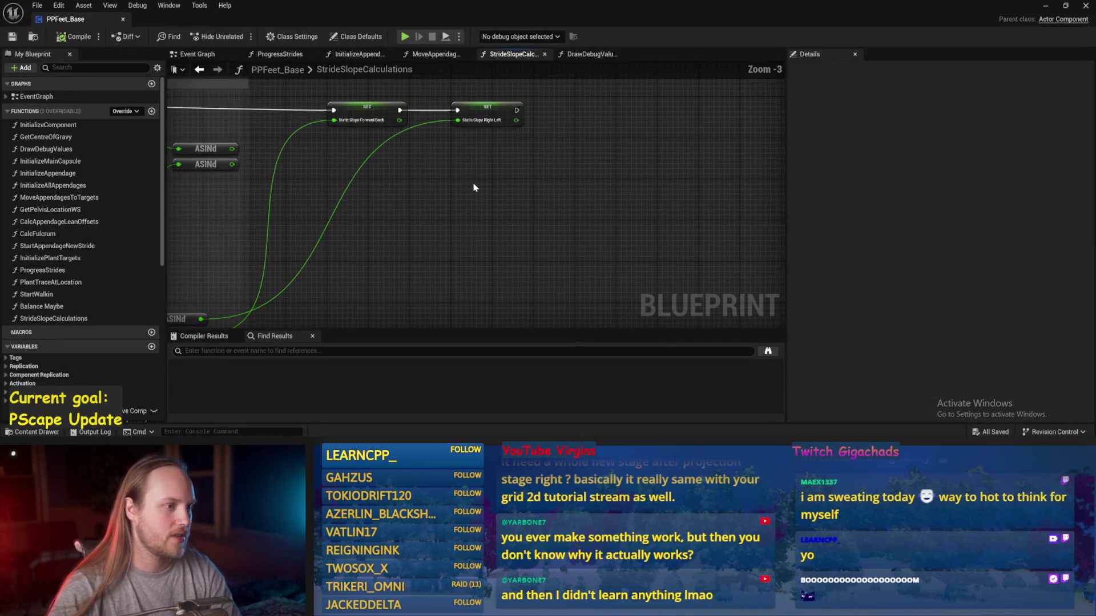
left_click_drag(498, 189, 488, 228)
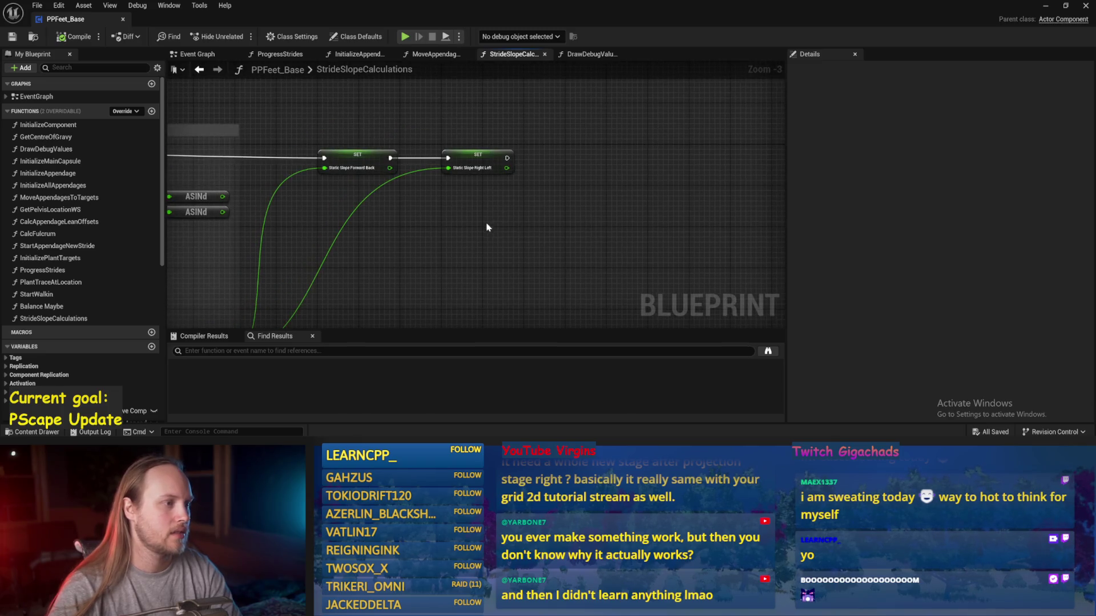
left_click(358, 163)
left_click_drag(967, 98, 820, 100)
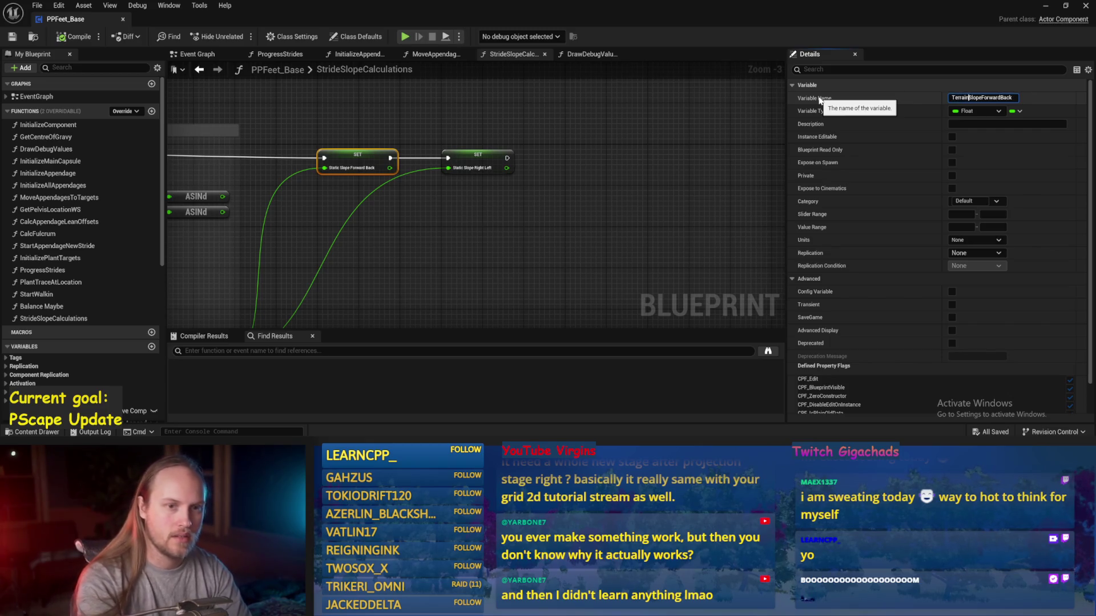
key("Return")
- Rename Static Slope Right Left to TerrainSlopeRightLeft and save the Blueprint
left_click(478, 163)
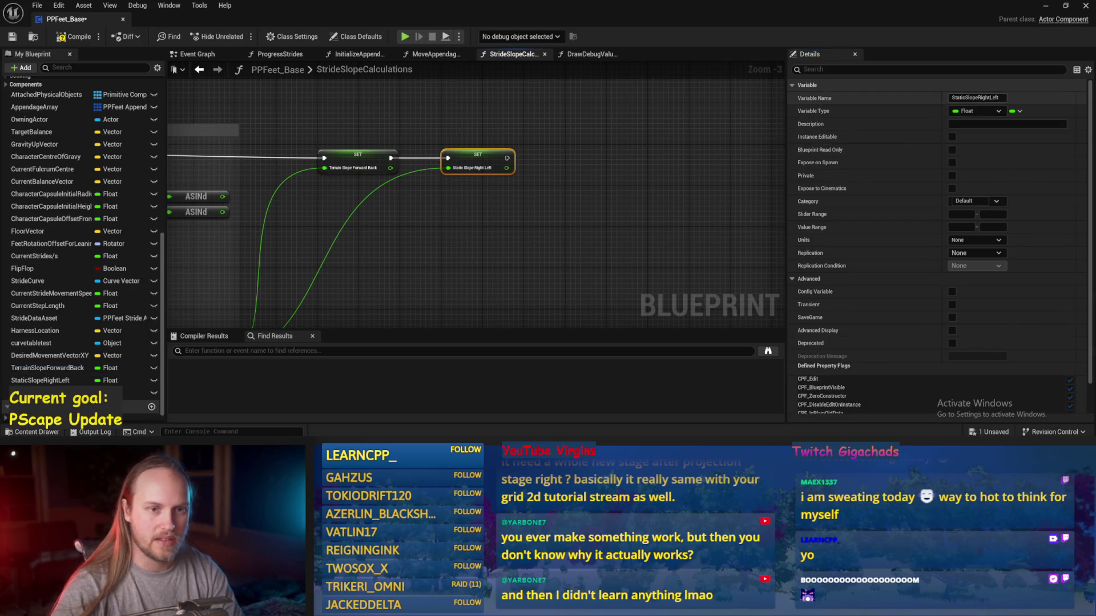
left_click_drag(965, 98, 893, 110)
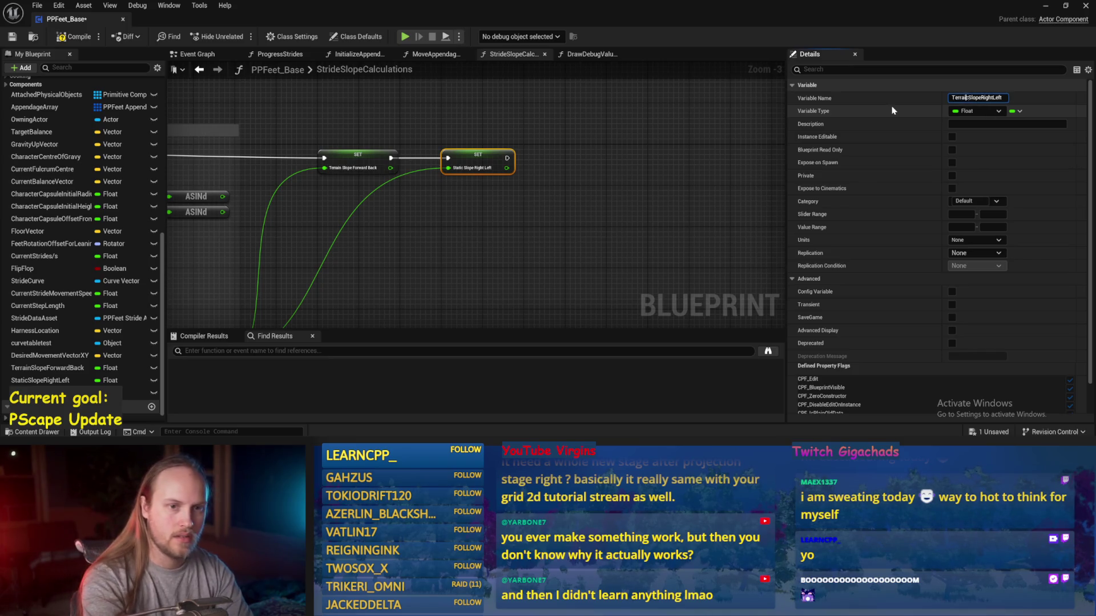
key("Return")
key("ctrl+s")
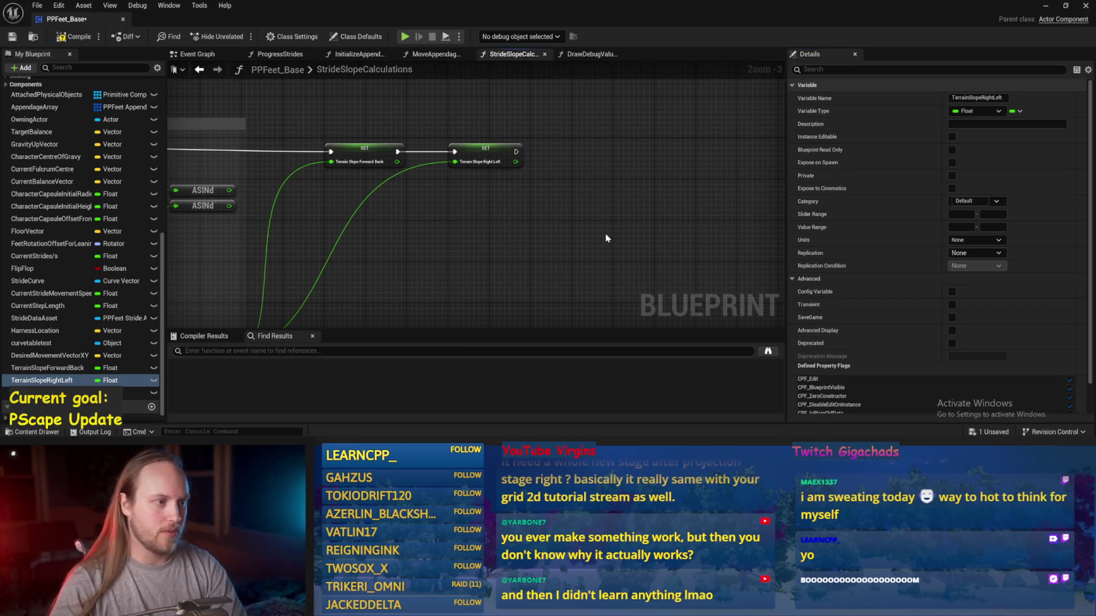
left_click_drag(412, 233, 546, 189)
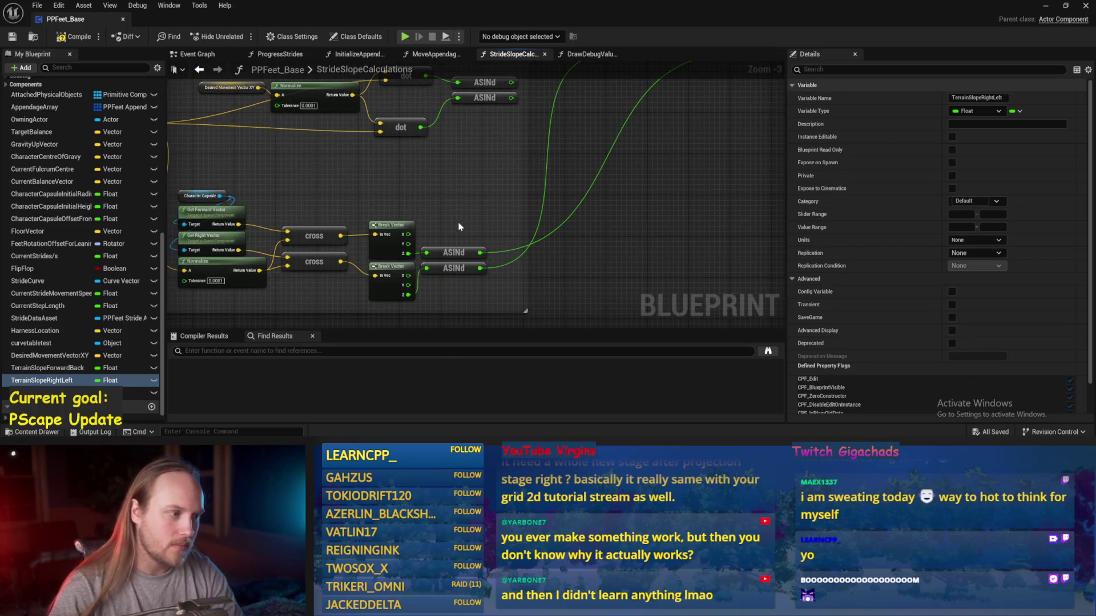
- Align the cross, Break Vector and ASINd nodes into two tidy rows and save
left_click_drag(387, 247, 516, 244)
mouse_move(571, 199)
left_mouse_down()
mouse_move(436, 246)
mouse_move(441, 183)
left_mouse_up()
left_click_drag(582, 251, 573, 172)
mouse_move(562, 273)
left_mouse_down()
mouse_move(495, 251)
mouse_move(512, 263)
mouse_move(286, 286)
mouse_move(216, 336)
left_mouse_up()
left_click(527, 240)
key("ctrl+s")
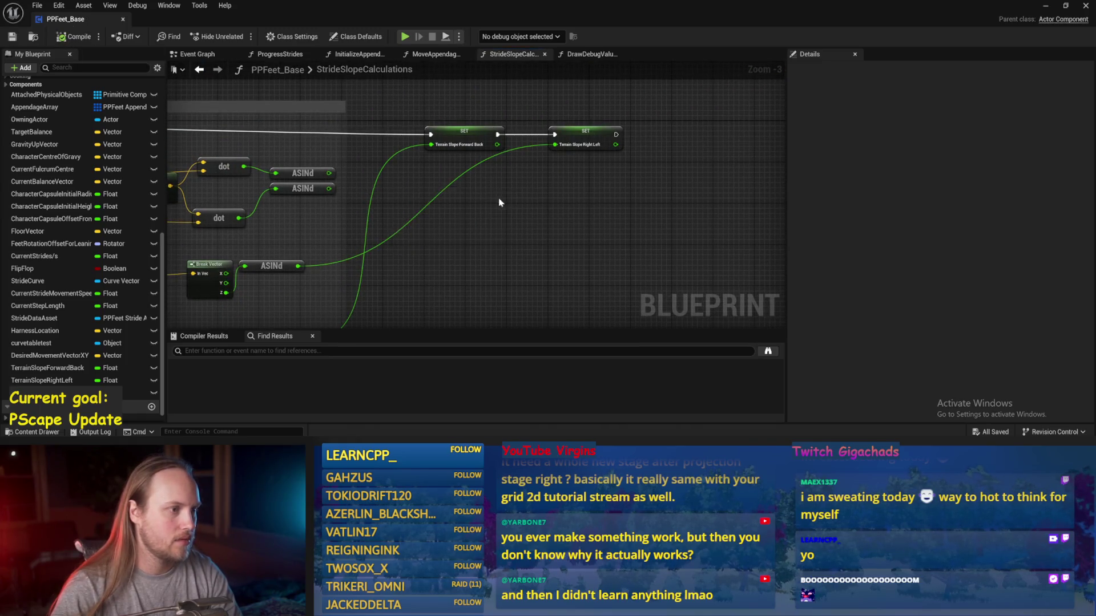
left_click_drag(501, 203, 592, 172)
left_click_drag(387, 159, 382, 184)
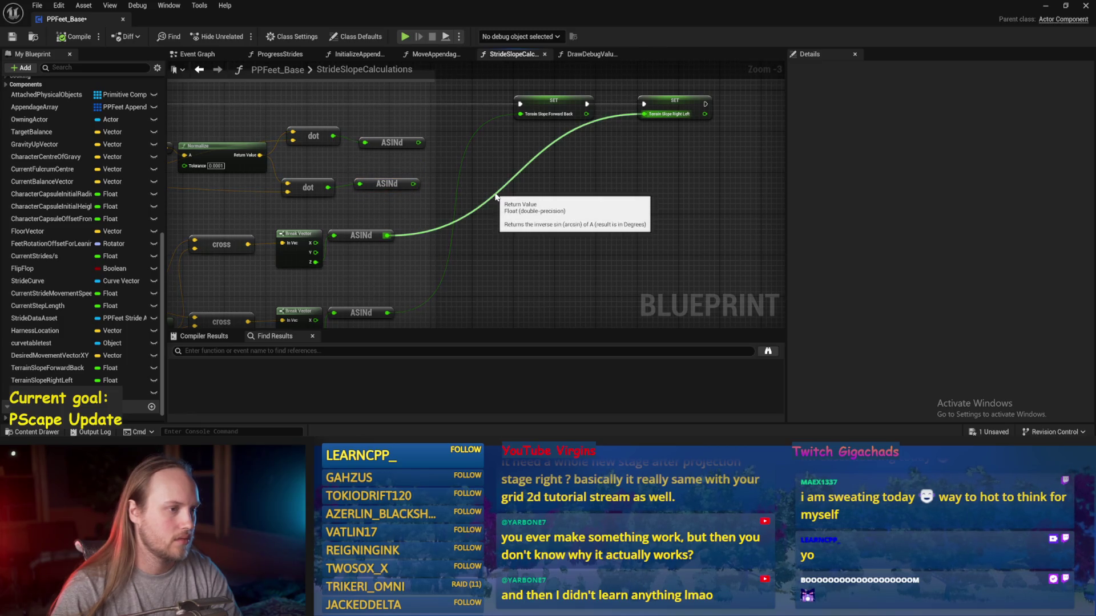
- Add a Character Capsule getter and place it below the SET nodes
mouse_move(596, 184)
left_mouse_down()
mouse_move(646, 166)
mouse_move(663, 197)
mouse_move(692, 196)
mouse_move(693, 85)
left_mouse_up()
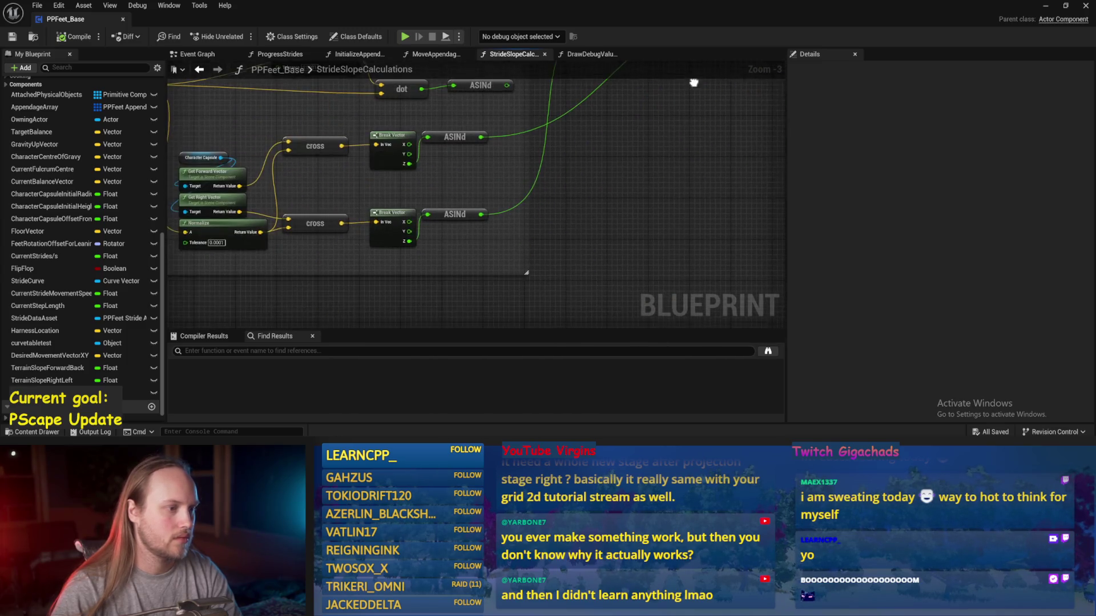
mouse_move(521, 189)
left_mouse_down()
mouse_move(626, 230)
mouse_move(231, 168)
left_mouse_up()
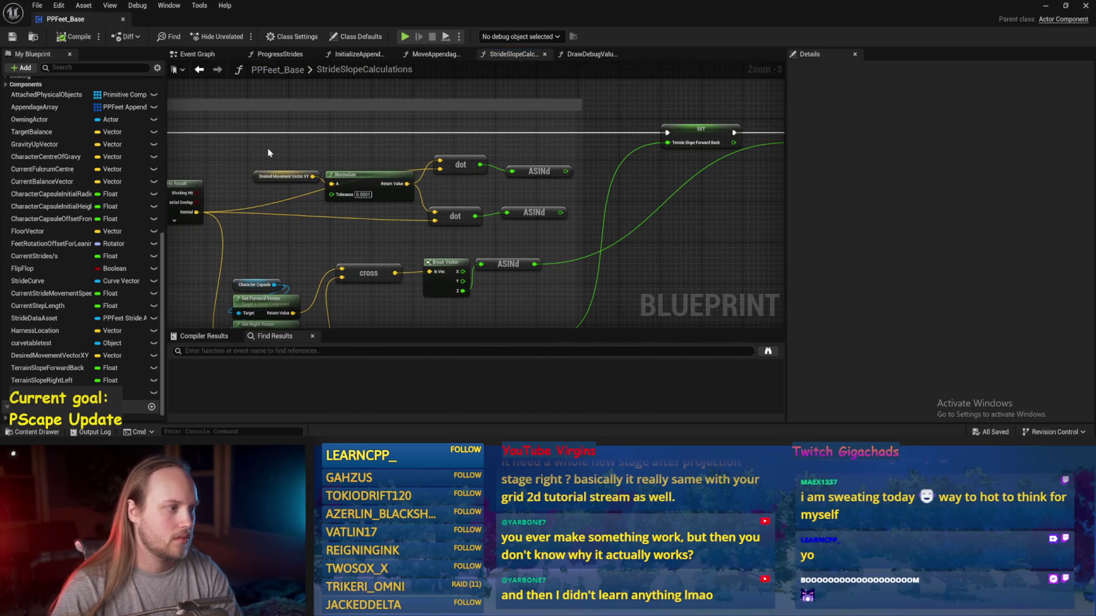
left_click_drag(514, 153, 701, 153)
left_click_drag(656, 188, 518, 191)
left_click(517, 192)
left_click_drag(572, 153, 516, 208)
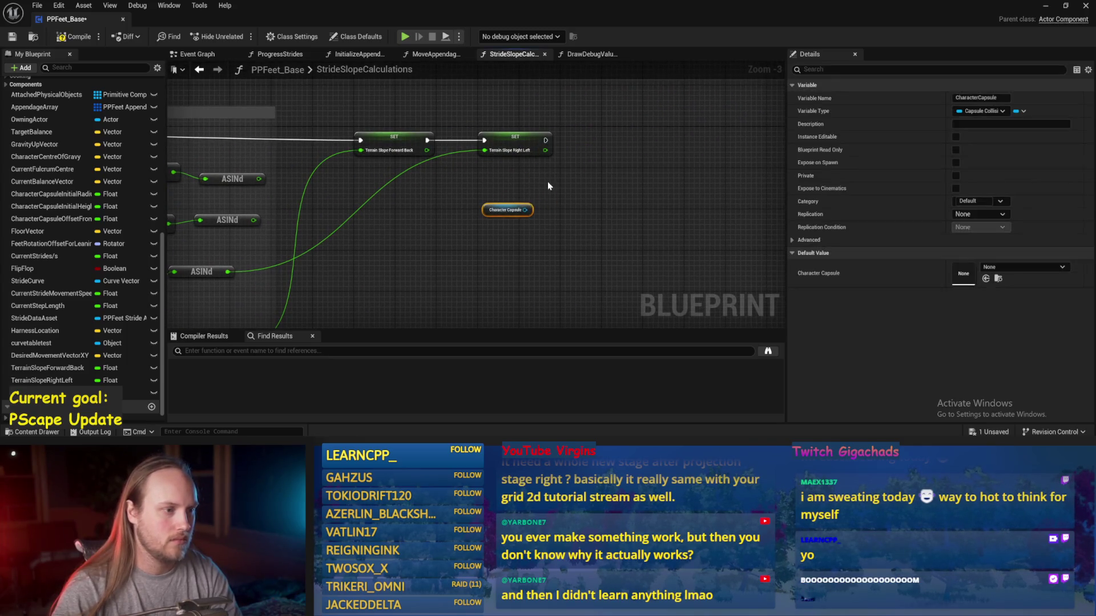
- Compile and save the PPFeet_Base Blueprint
left_click(529, 177)
scroll(529, 177, "up", 2)
key("ctrl+s")
left_click(433, 226)
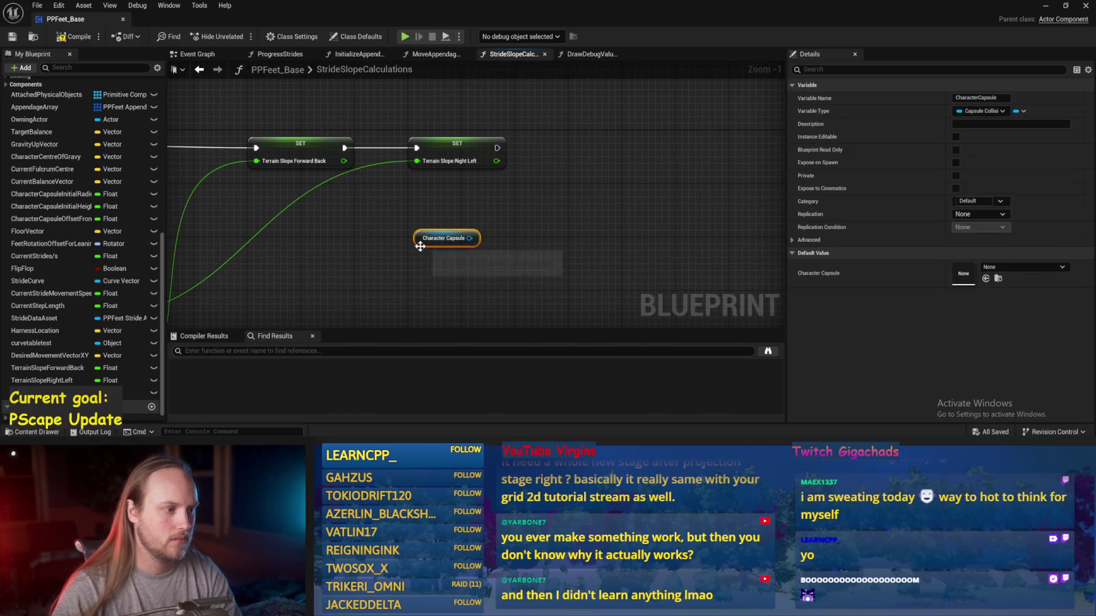
left_click(12, 36)
left_click(12, 36)
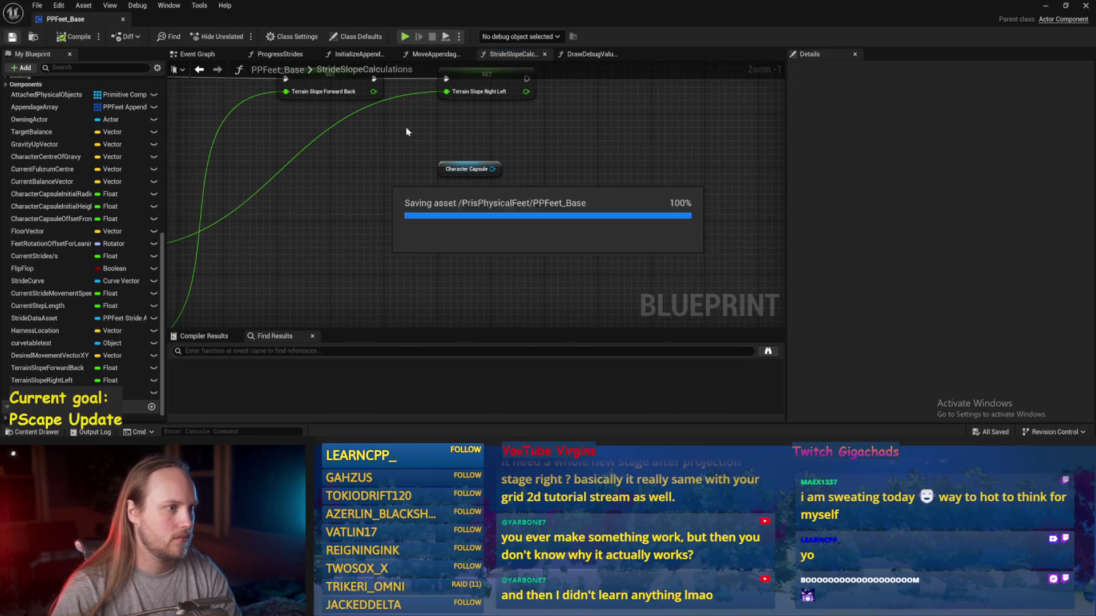
- Add a Get World Rotation node targeting the Character Capsule and place it beside it
left_click_drag(446, 217, 479, 214)
type("ge")
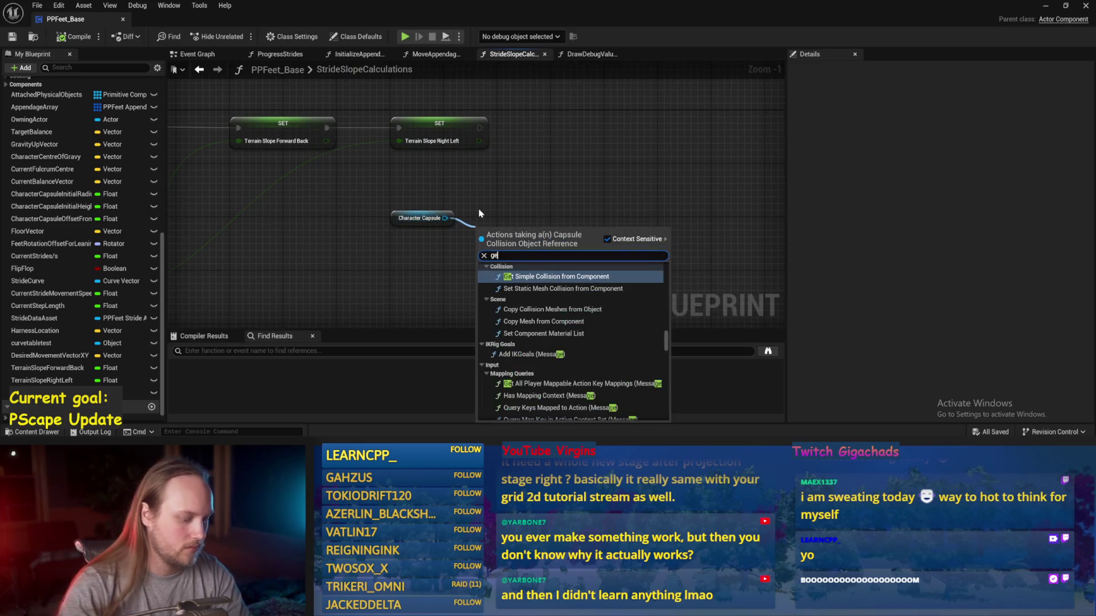
type("t rotat")
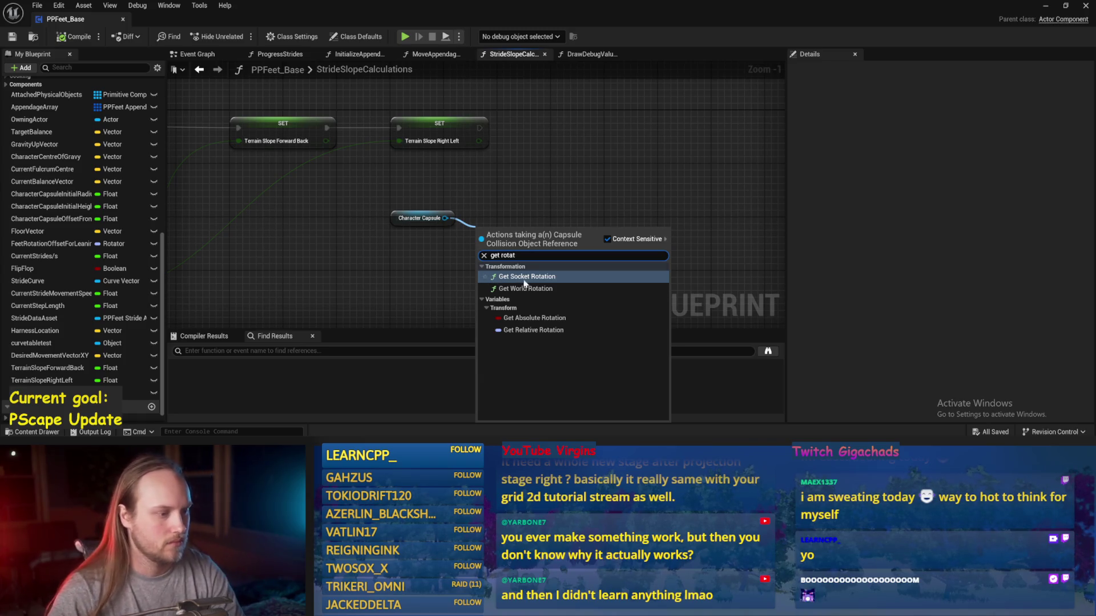
left_click(524, 287)
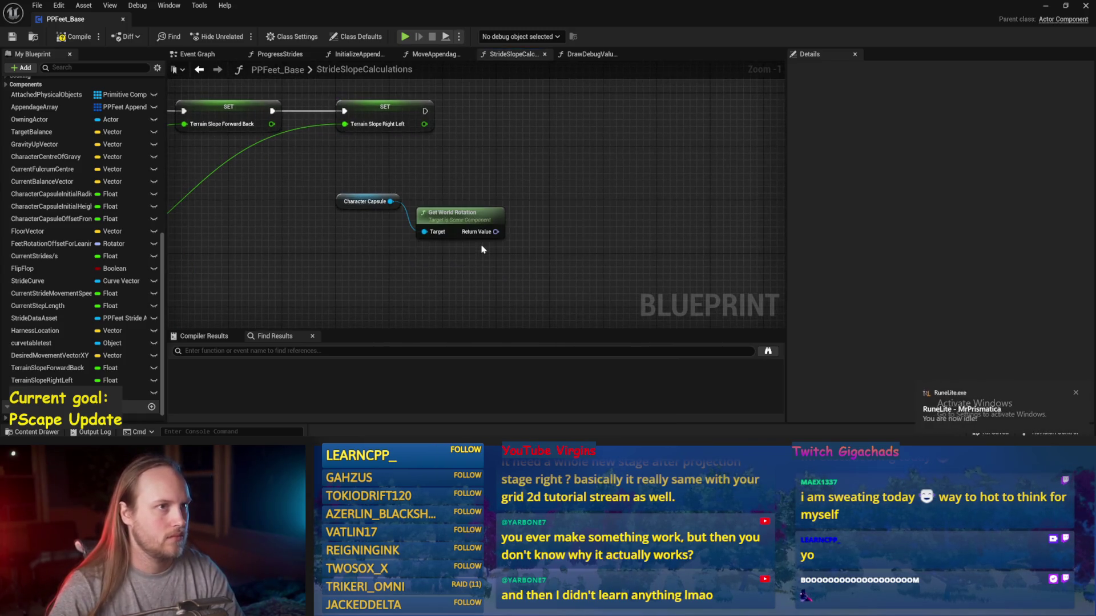
left_click_drag(430, 184, 474, 196)
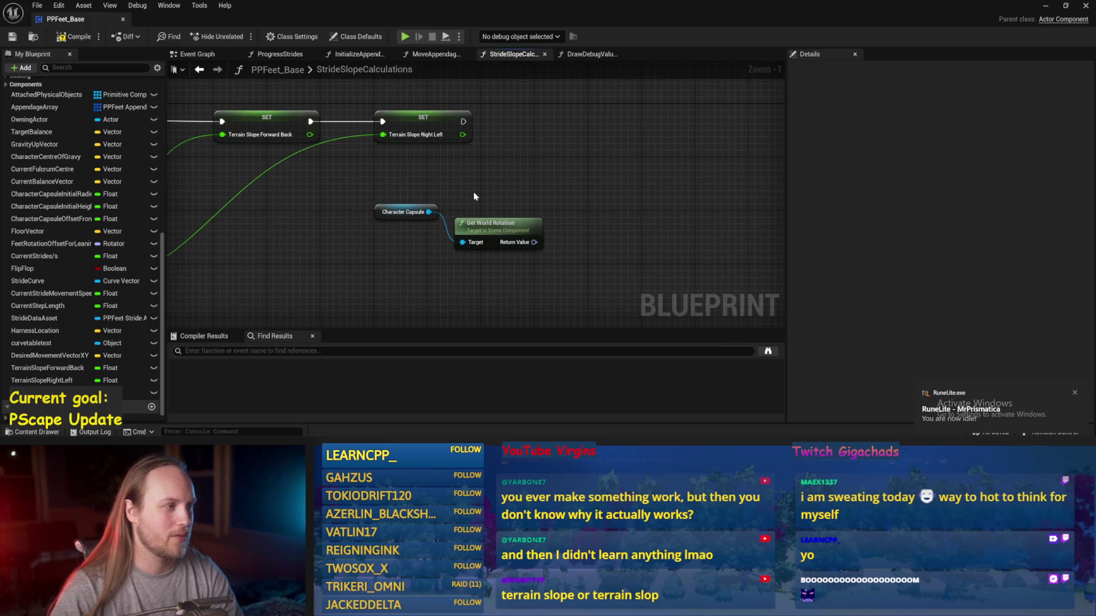
left_click_drag(489, 232, 482, 219)
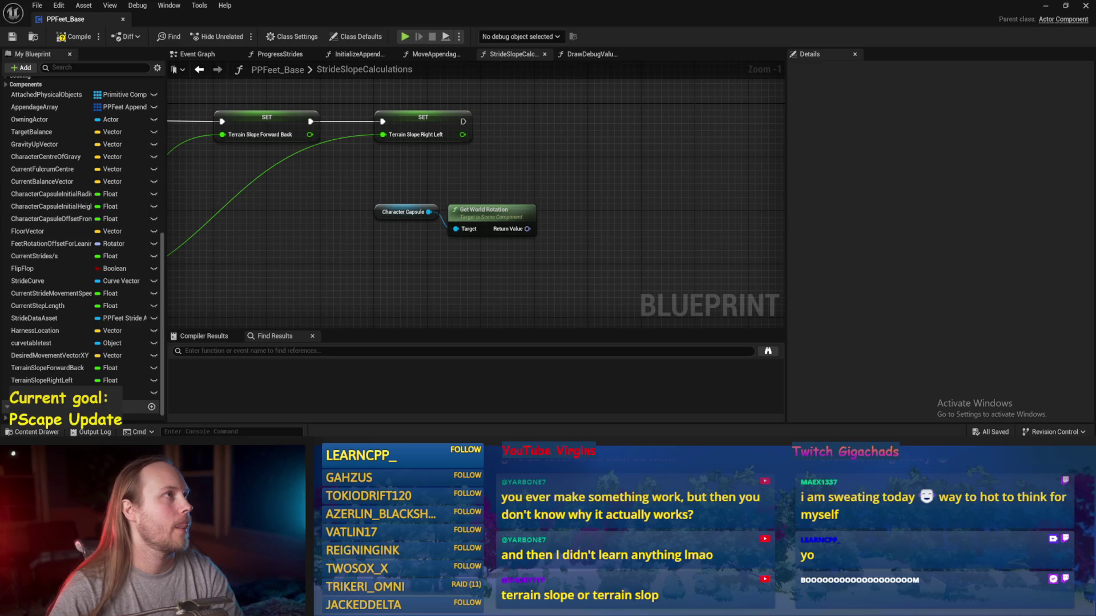
left_click_drag(441, 236, 452, 198)
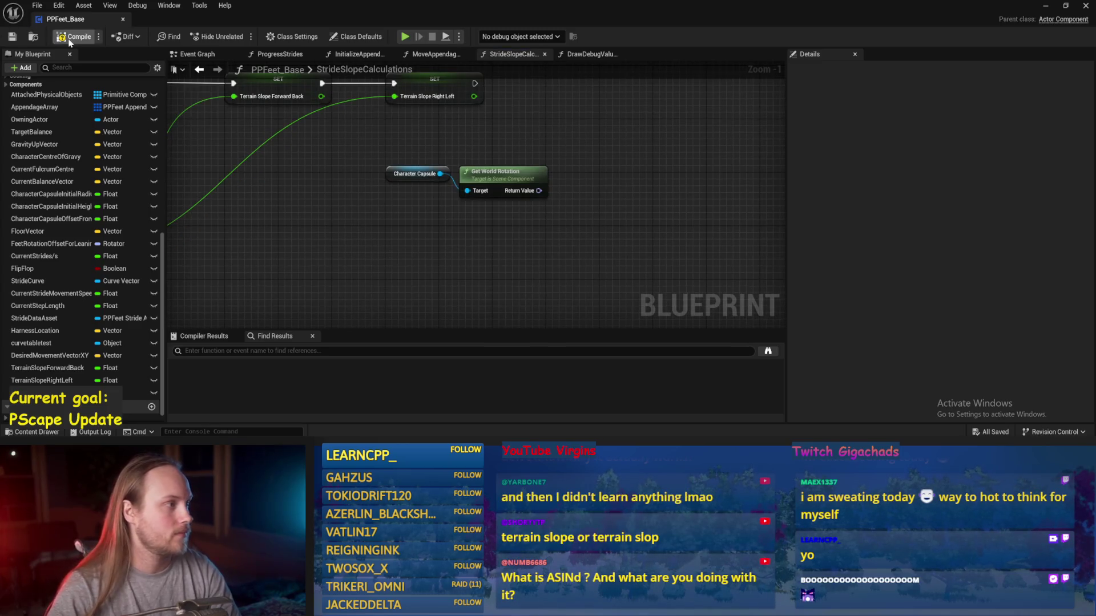
- Bring the cross, dot and ASINd nodes into view and move the game window aside
mouse_move(373, 238)
left_mouse_down()
mouse_move(370, 252)
mouse_move(423, 277)
left_mouse_up()
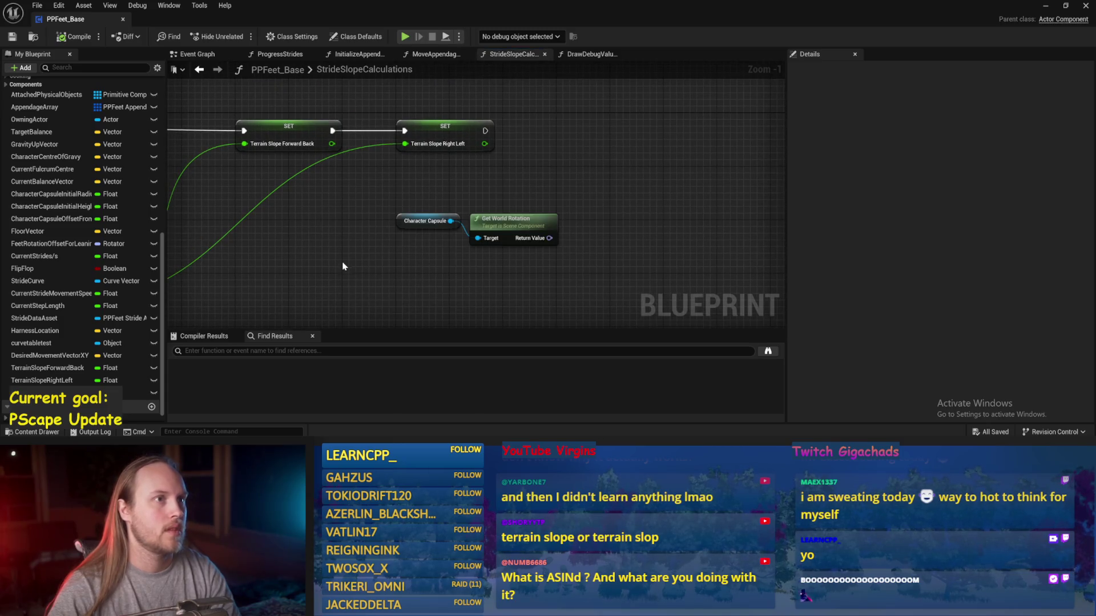
left_click_drag(285, 252, 430, 195)
mouse_move(371, 273)
left_mouse_down()
mouse_move(407, 264)
mouse_move(452, 216)
left_mouse_up()
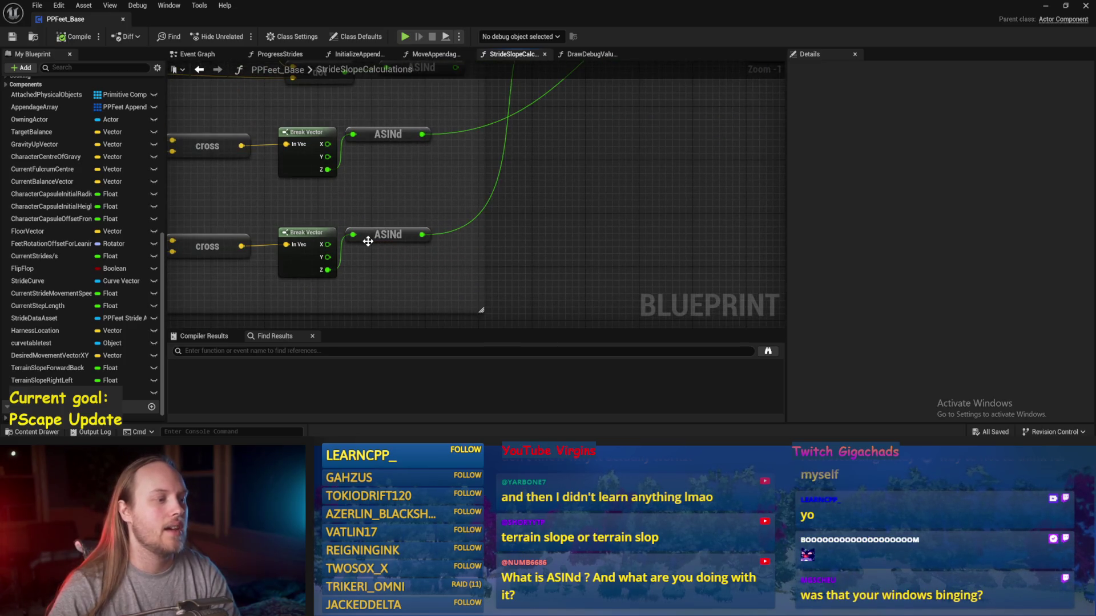
right_click(523, 241)
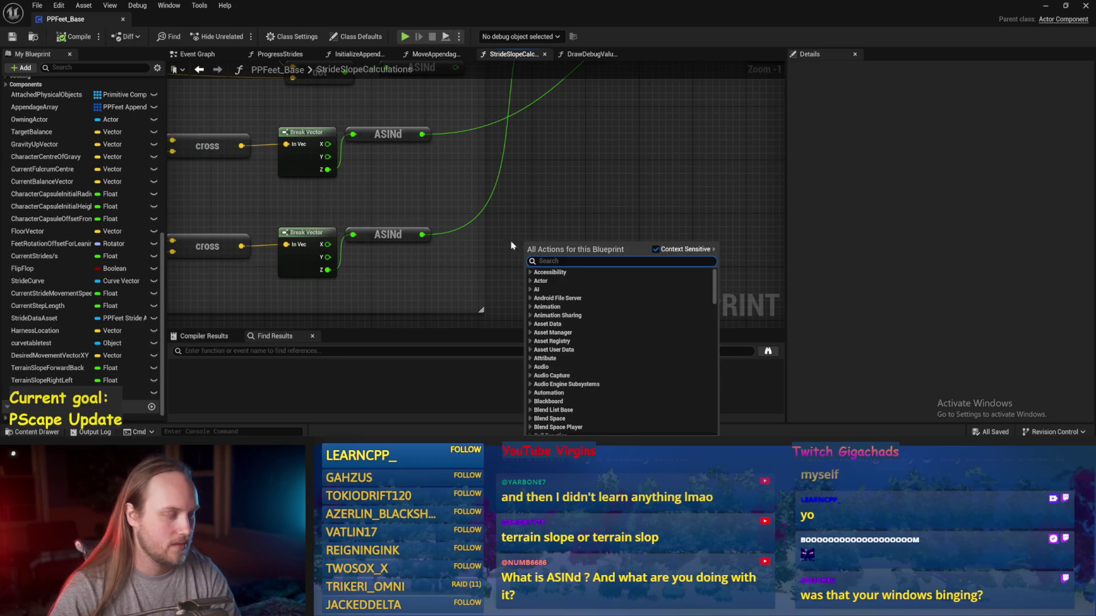
left_click(400, 223)
left_click_drag(402, 227, 435, 227)
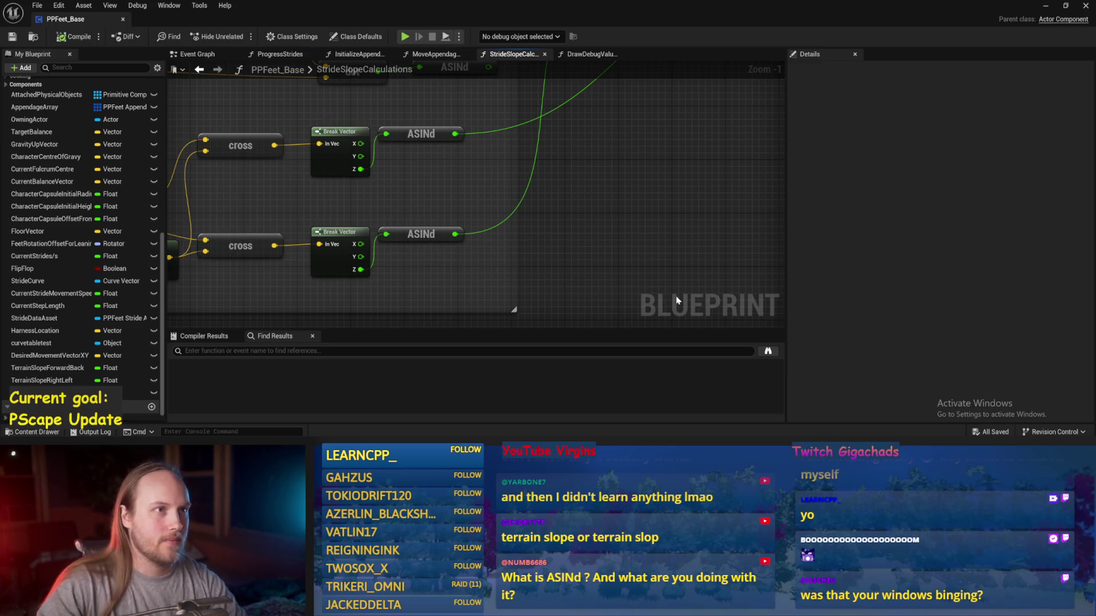
left_click_drag(706, 172, 690, 191)
mouse_move(470, 29)
left_mouse_down()
mouse_move(493, 96)
mouse_move(485, 106)
left_mouse_up()
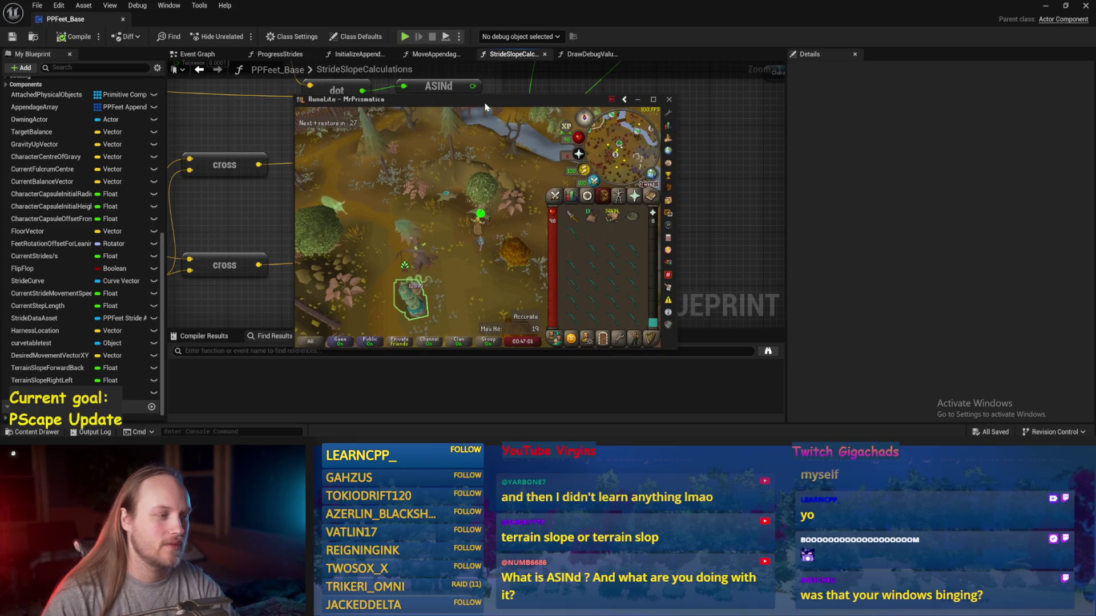
key("alt+Tab")
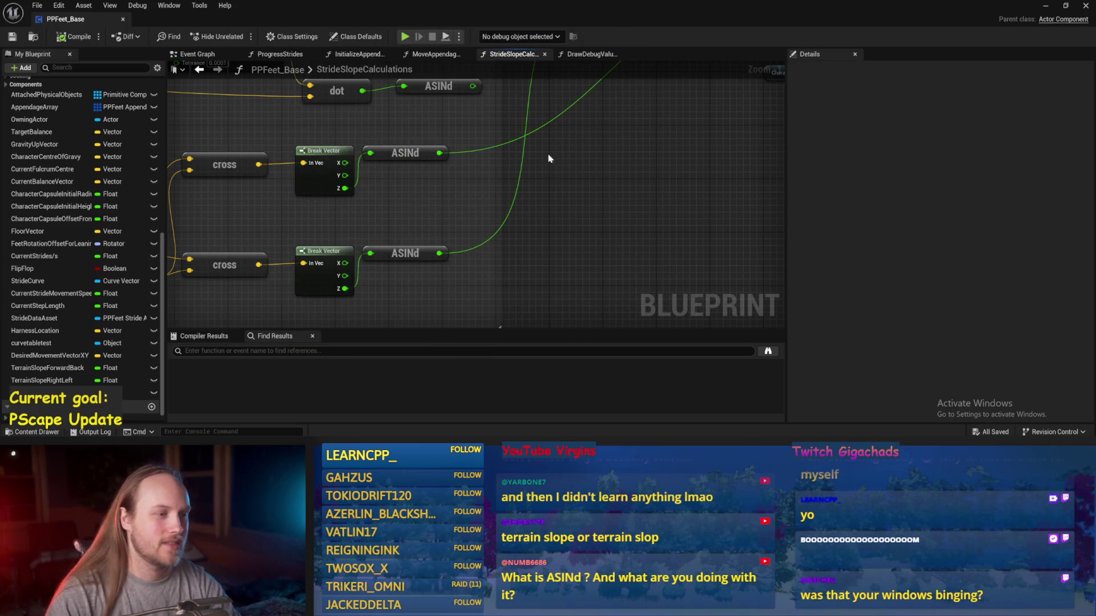
- Move the dot and ASINd nodes left beside Normalize and save
mouse_move(519, 107)
left_mouse_down()
mouse_move(403, 187)
mouse_move(217, 146)
left_mouse_up()
left_click_drag(465, 137, 364, 137)
key("ctrl+s")
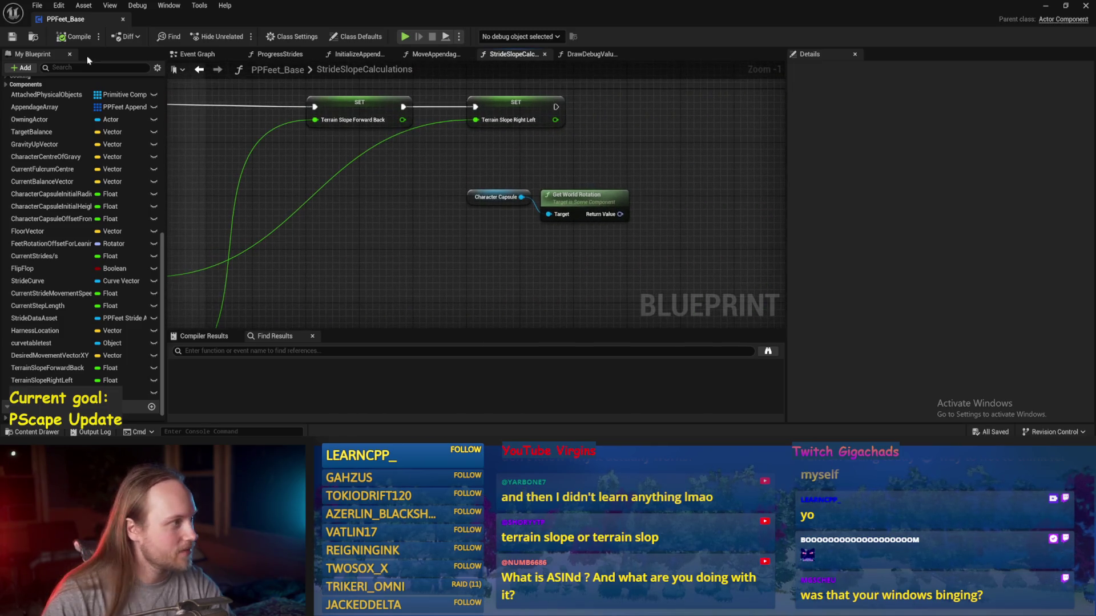
- Compile PPFeet_Base and review the rotation output, Break Hit Result and terrain-slope SET node
left_click(63, 37)
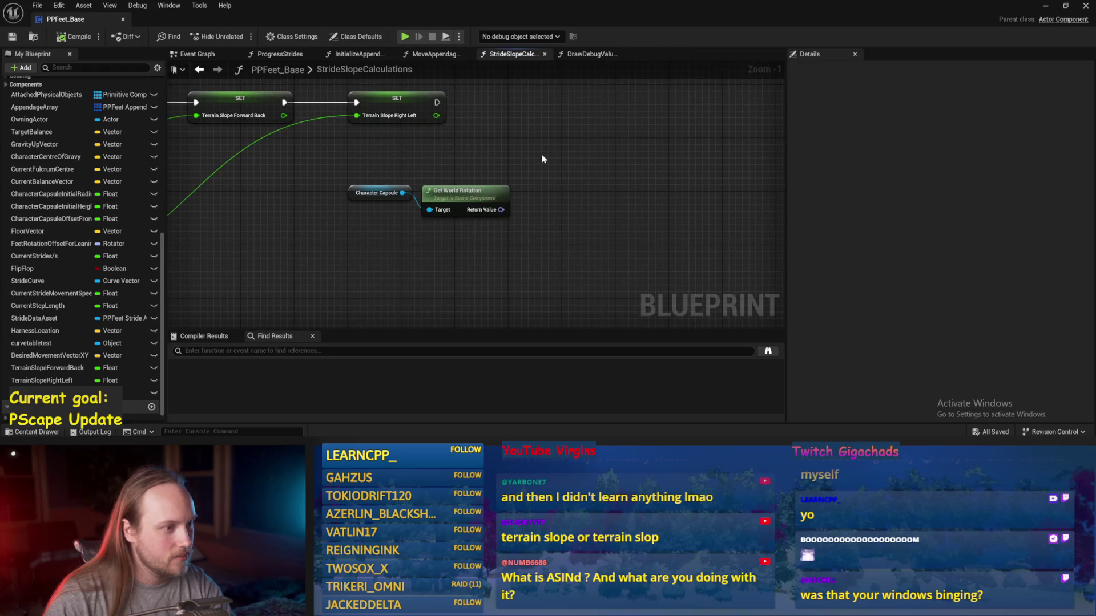
right_click(501, 210)
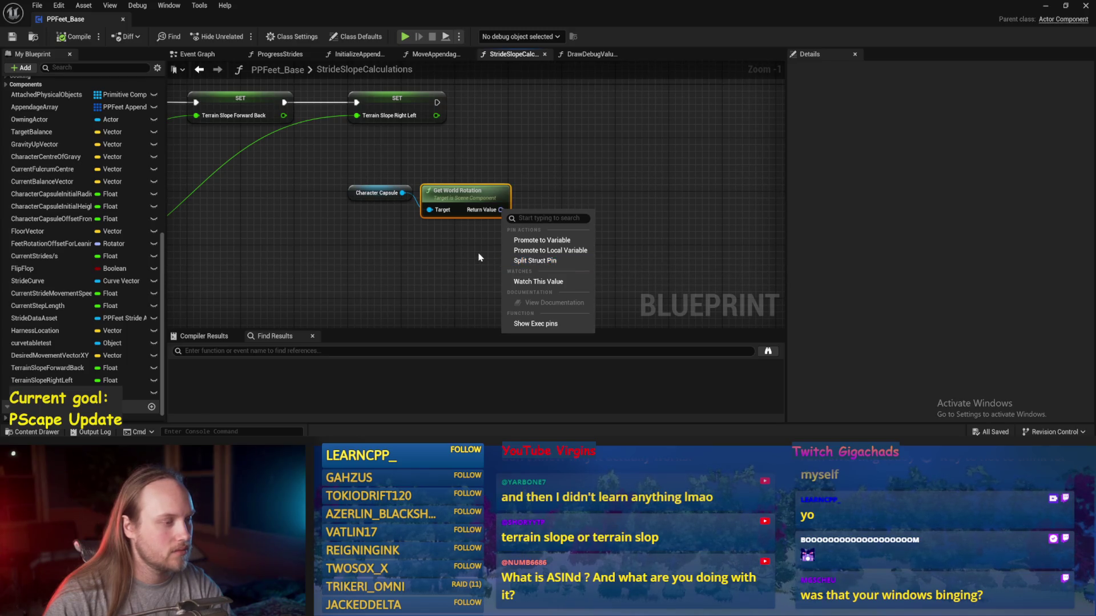
left_click(588, 194)
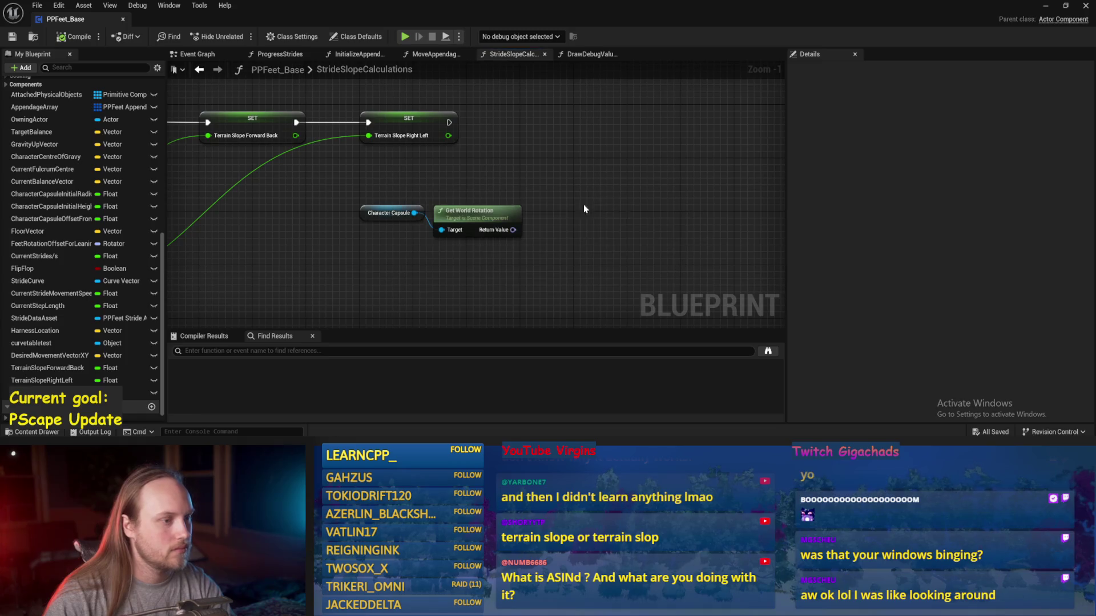
right_click(515, 231)
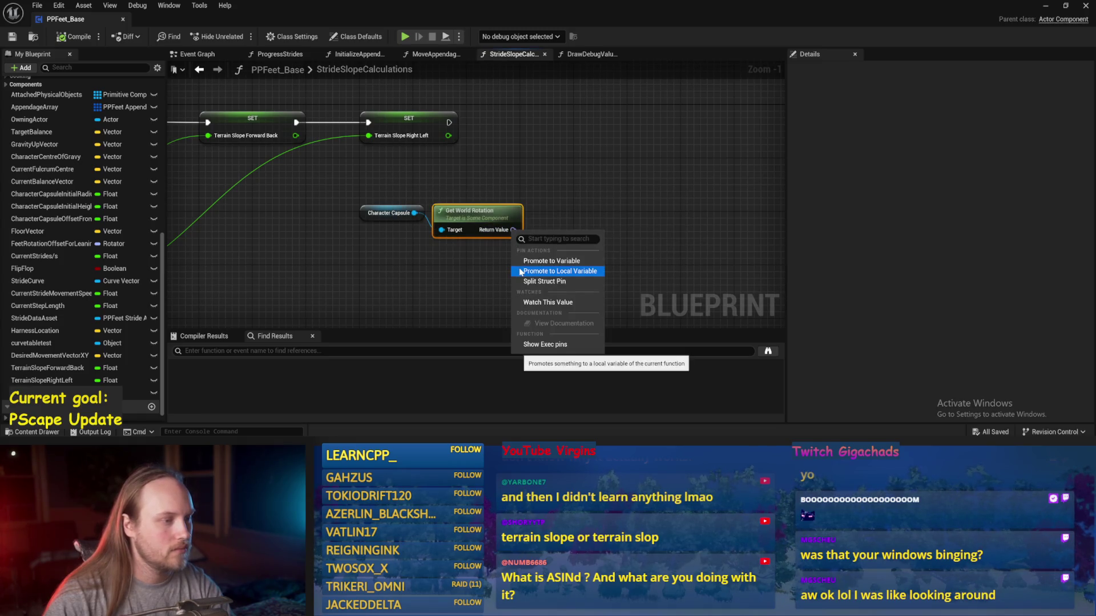
left_click(472, 265)
mouse_move(471, 264)
left_mouse_down()
mouse_move(516, 248)
mouse_move(504, 275)
mouse_move(477, 145)
left_mouse_up()
scroll(478, 161, "down", 2)
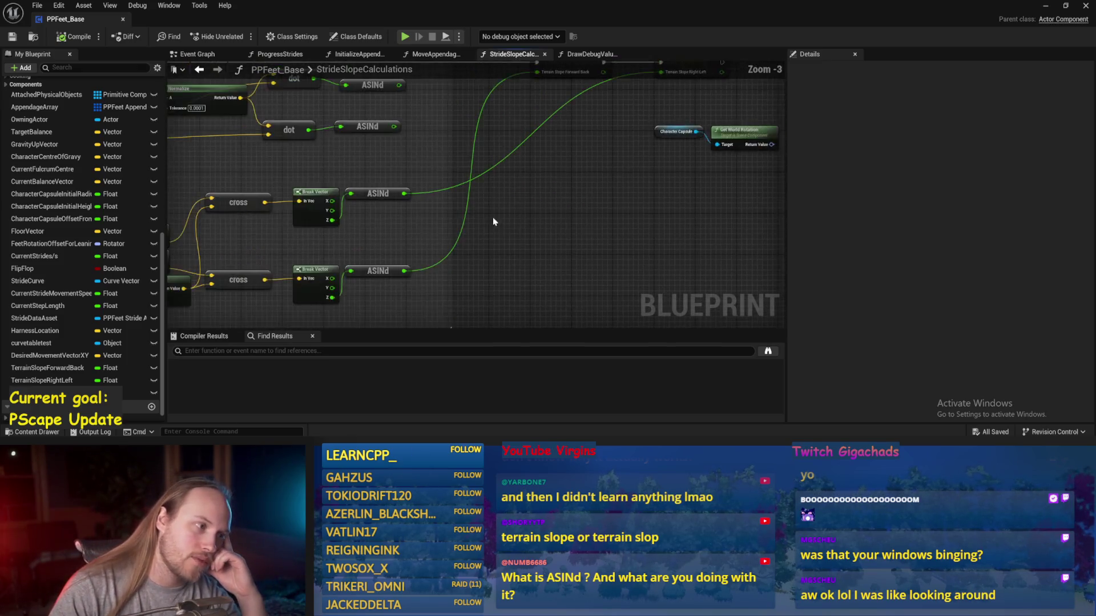
left_click_drag(531, 240, 586, 204)
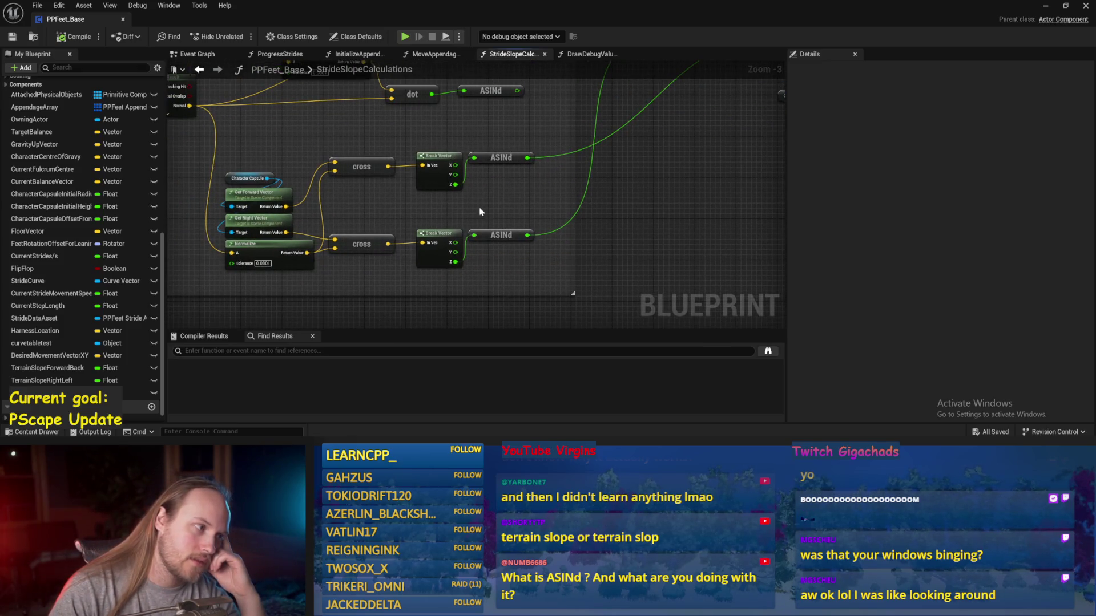
scroll(368, 199, "up", 1)
left_click_drag(373, 198, 448, 238)
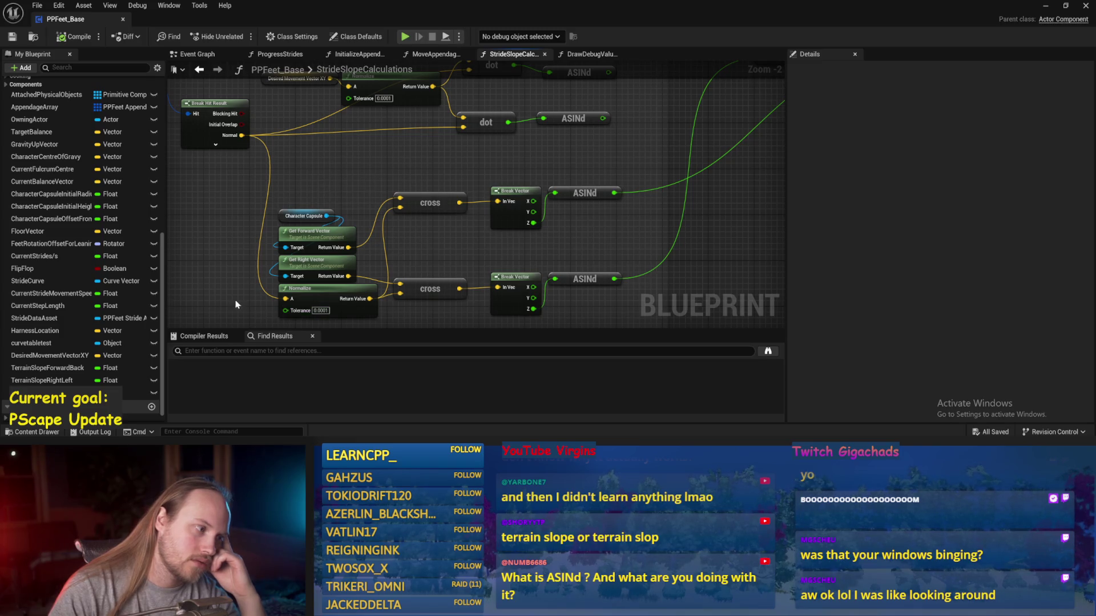
left_click_drag(461, 251, 394, 288)
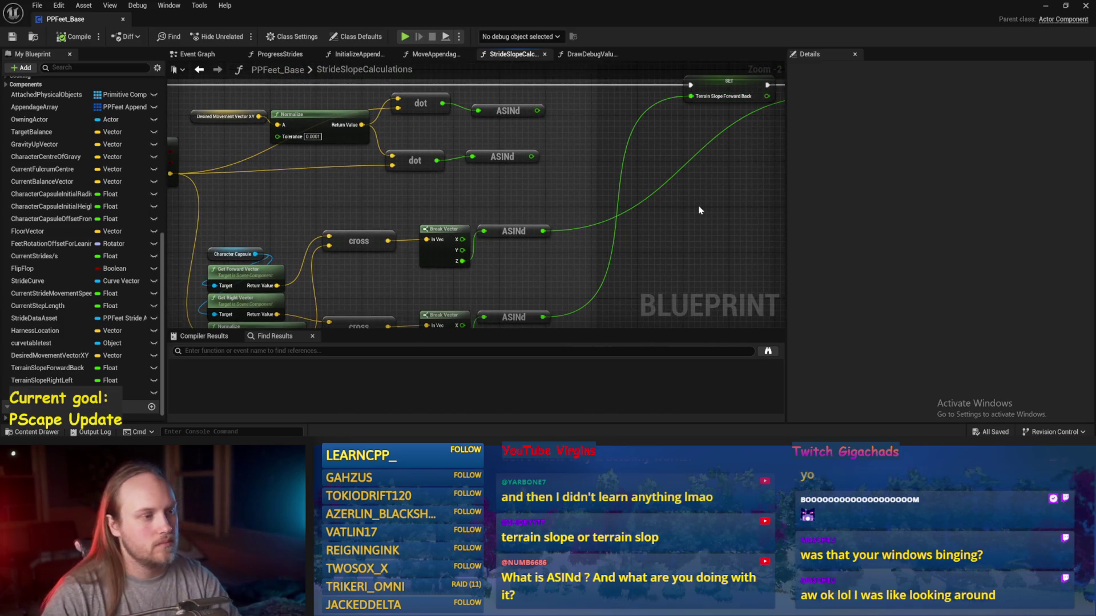
mouse_move(599, 177)
left_mouse_down()
mouse_move(609, 214)
mouse_move(605, 166)
left_mouse_up()
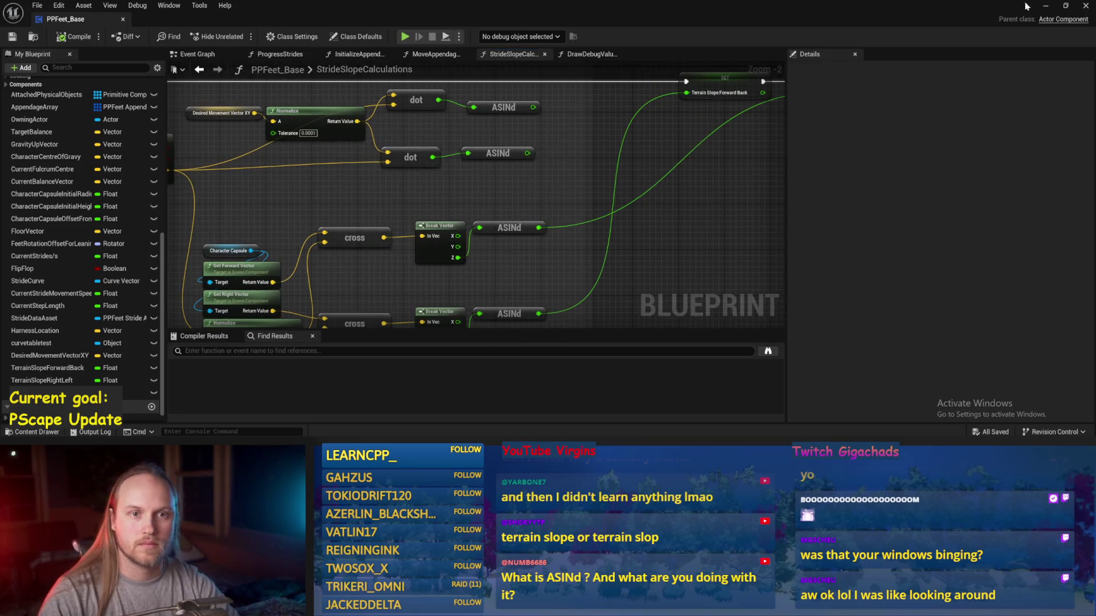
- Start a play session in PPFeet_TestLevel, then come back to the PPFeet_Base editor
key("alt+Tab")
key("alt+p")
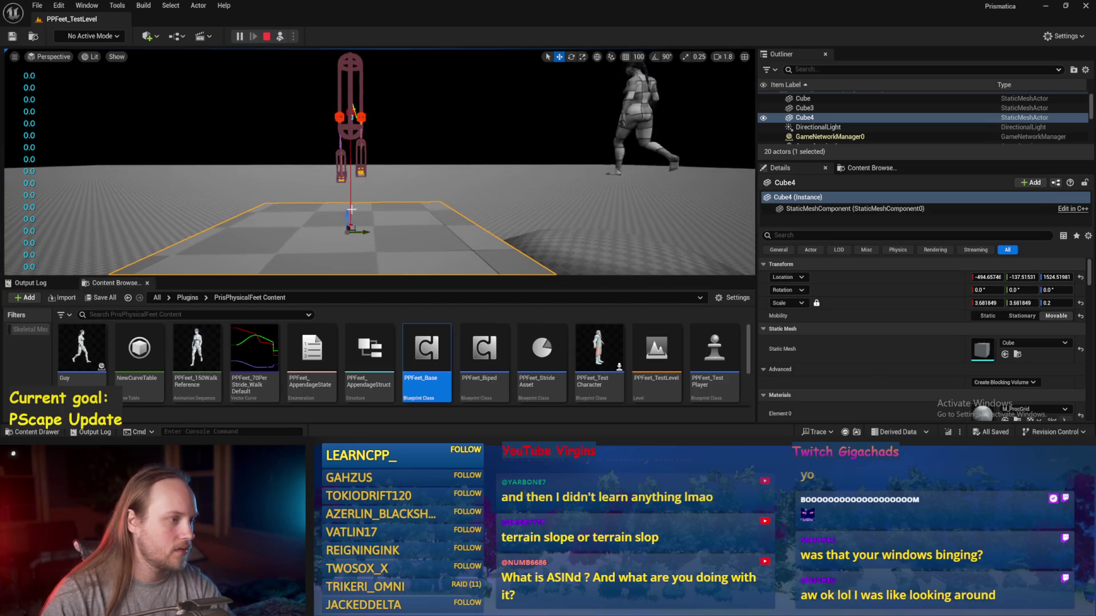
key("alt+Tab")
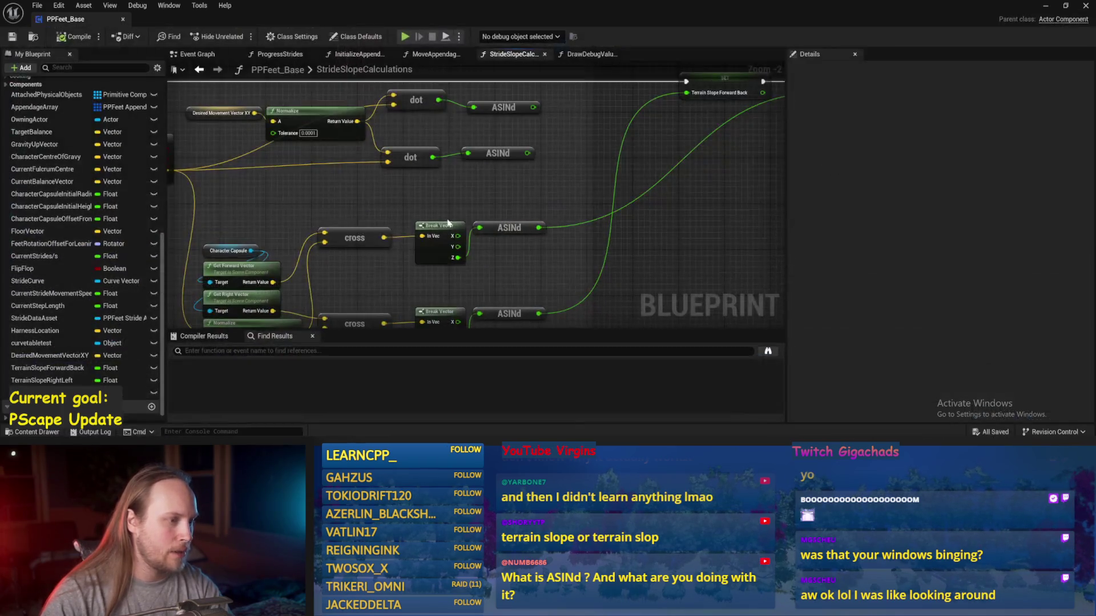
- Look through the Blueprint's function graphs and settle on the ProgressStrides entry node
left_click(434, 53)
left_click(589, 53)
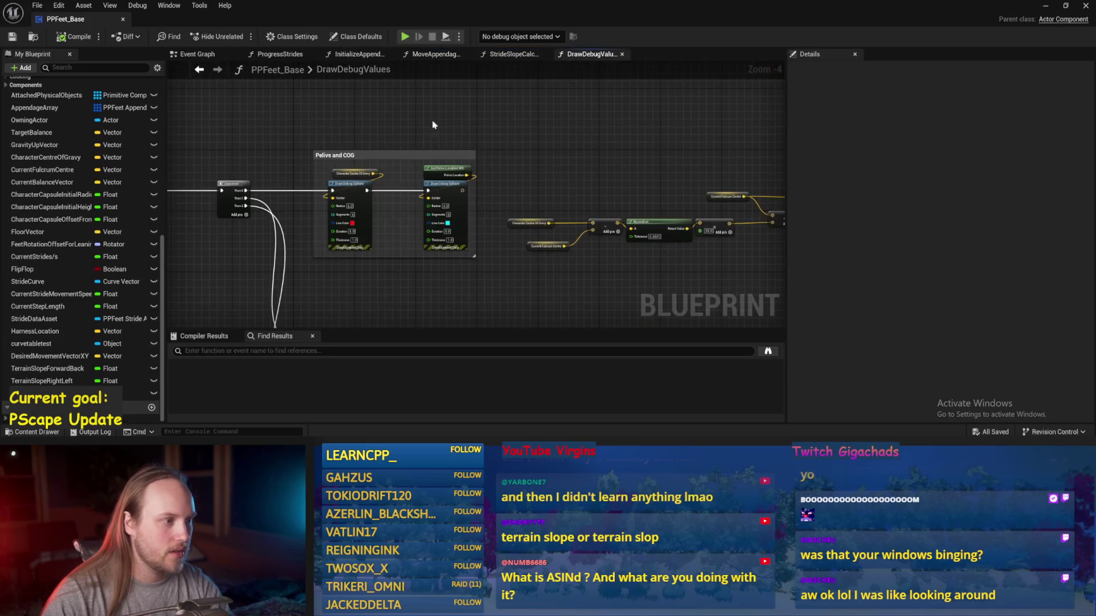
left_click(513, 53)
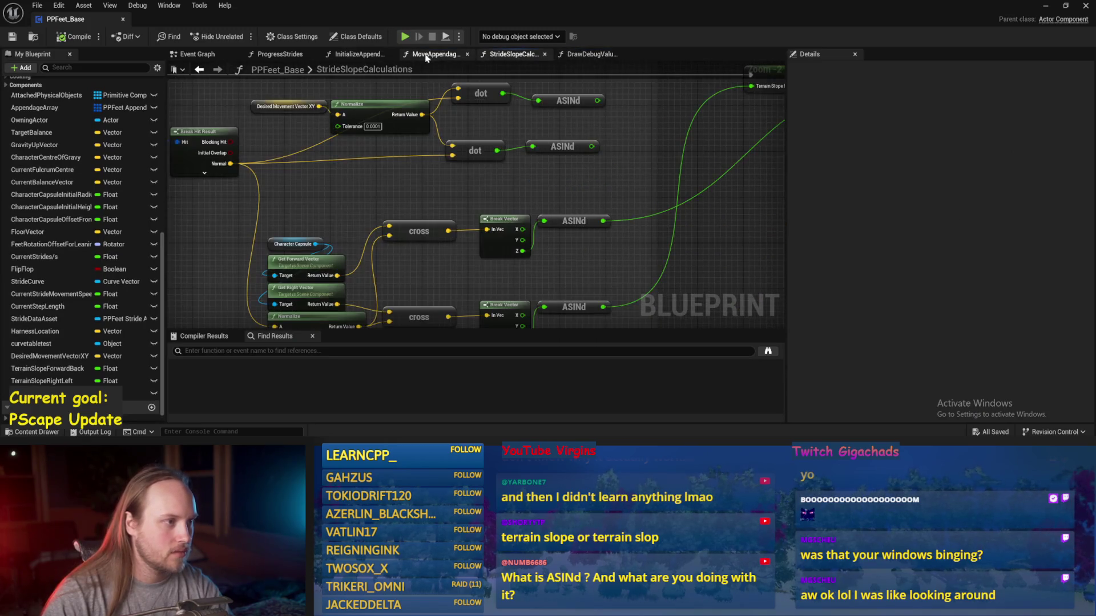
left_click(433, 54)
left_click(358, 55)
left_click(261, 55)
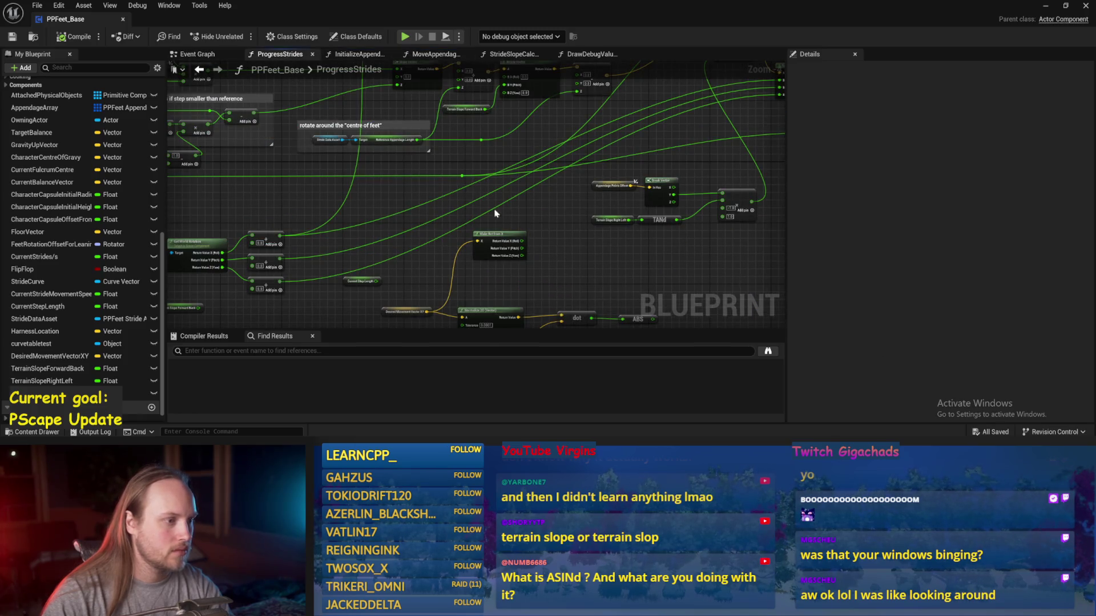
scroll(502, 215, "down", 5)
scroll(409, 174, "up", 6)
left_click_drag(287, 183, 581, 234)
- Select the Current Step Length node, save PPFeet_Base, and minimize the Blueprint editor
left_click_drag(256, 184, 256, 185)
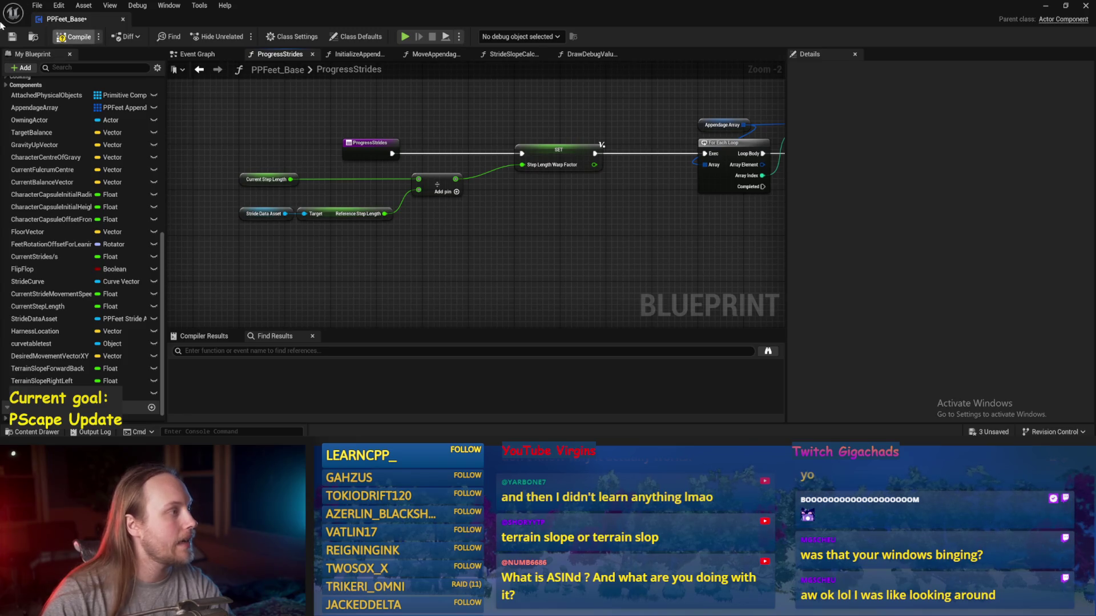
left_click_drag(591, 298, 489, 277)
key("ctrl+s")
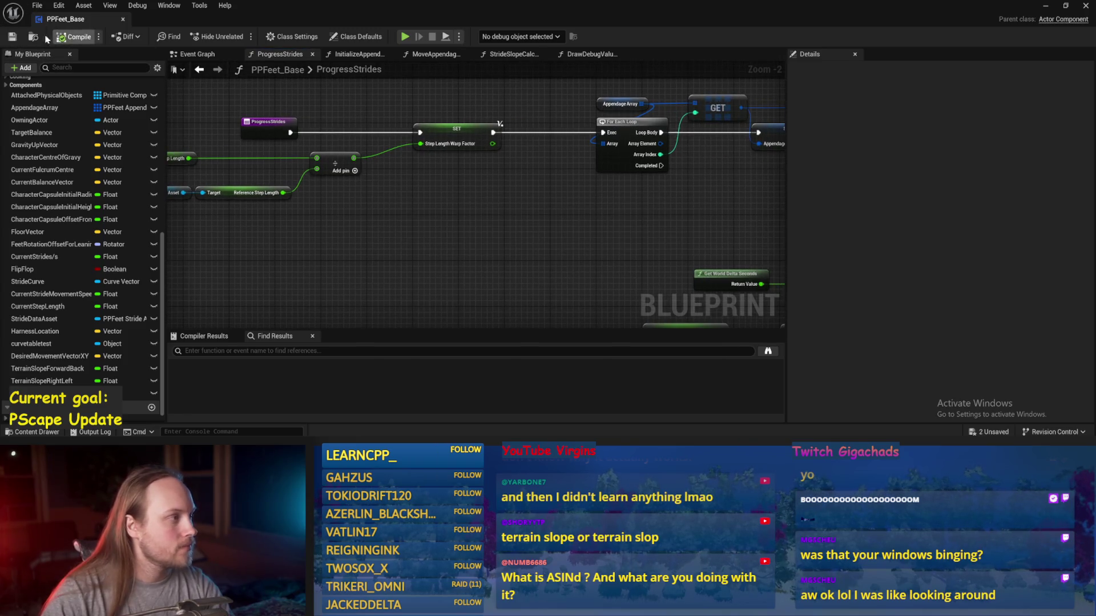
left_click(1045, 7)
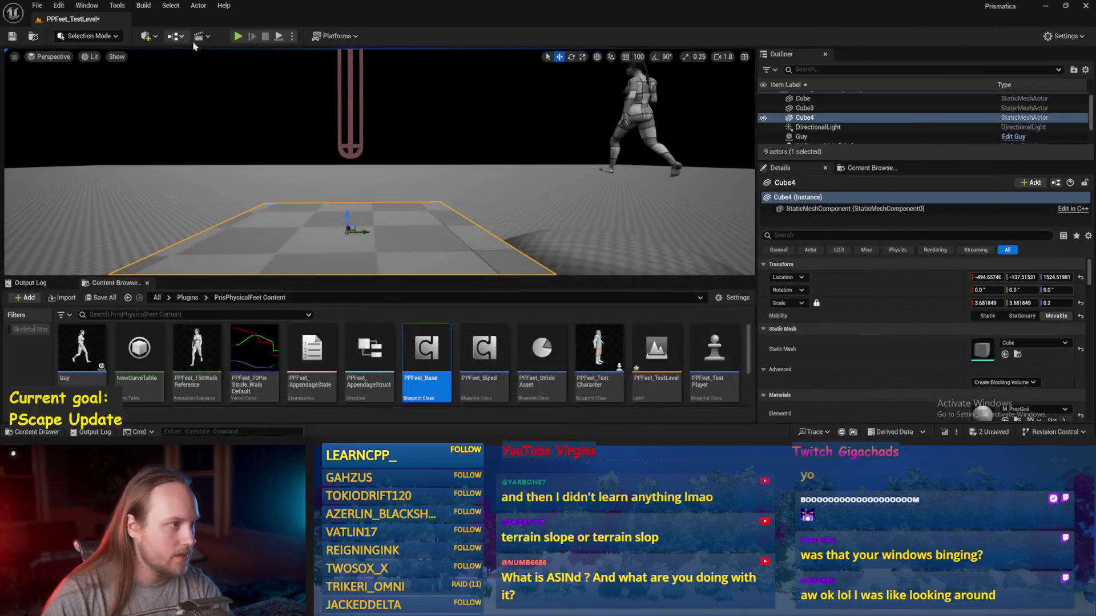
- Rotate Cube4 beneath the playing character, stop the play session, and switch back to PPFeet_Base
mouse_move(371, 166)
left_mouse_down()
mouse_move(393, 220)
mouse_move(377, 217)
mouse_move(382, 194)
mouse_move(406, 196)
mouse_move(336, 167)
mouse_move(363, 159)
mouse_move(350, 176)
mouse_move(376, 194)
mouse_move(399, 166)
left_mouse_up()
key("e")
scroll(380, 162, "down", 3)
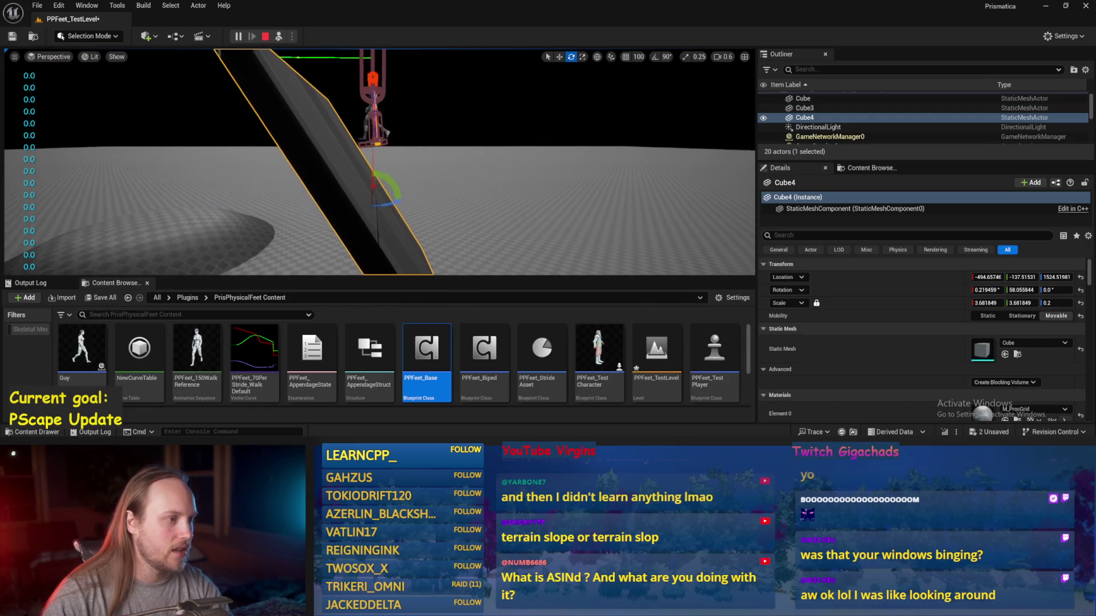
left_click_drag(379, 183, 387, 178)
key("Escape")
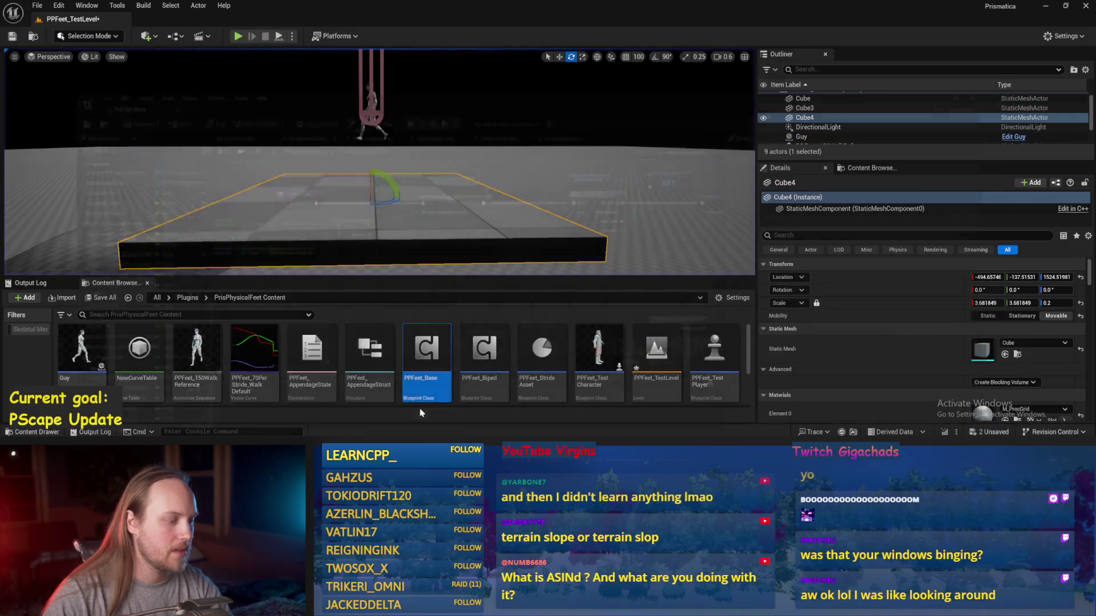
key("alt+Tab")
- Give Current Step Length a default of 120, save PPFeet_Base, and start a play session
left_click(340, 190)
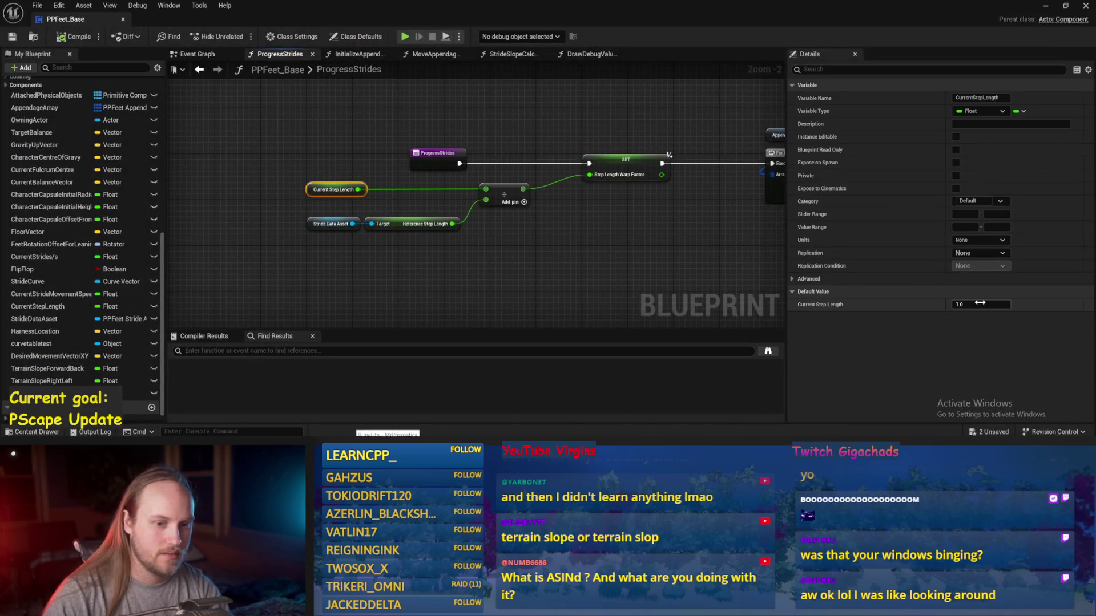
type("120")
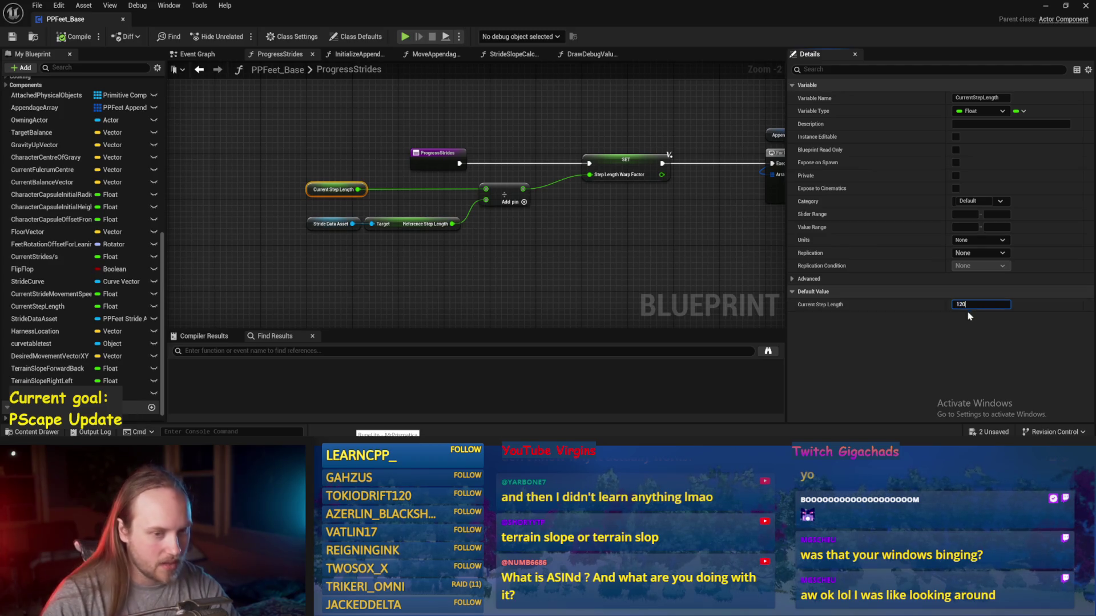
left_click(509, 226)
left_click(12, 37)
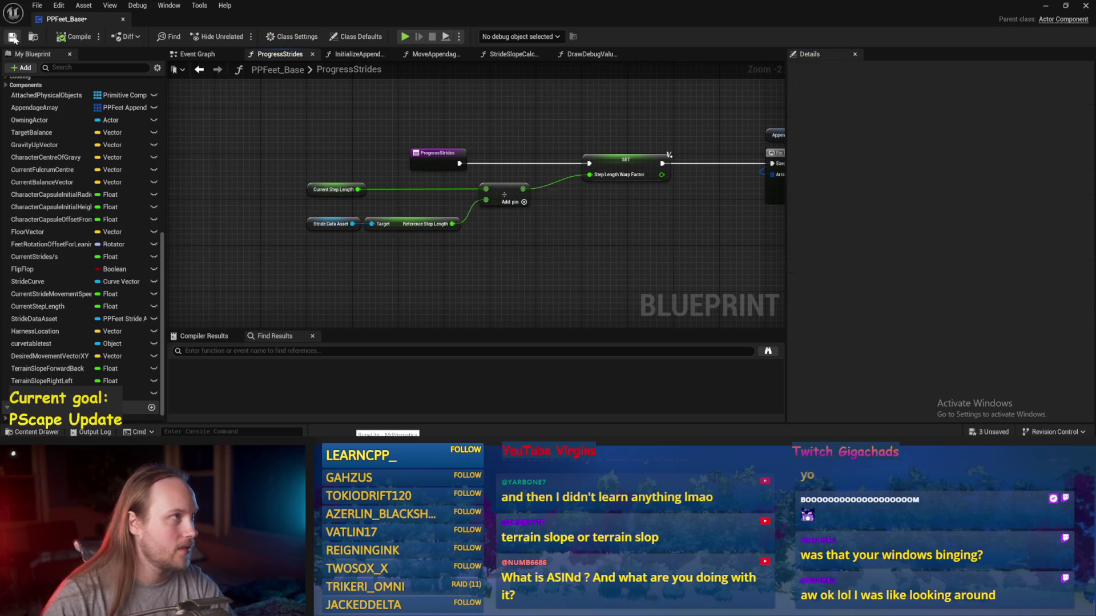
left_click(1045, 6)
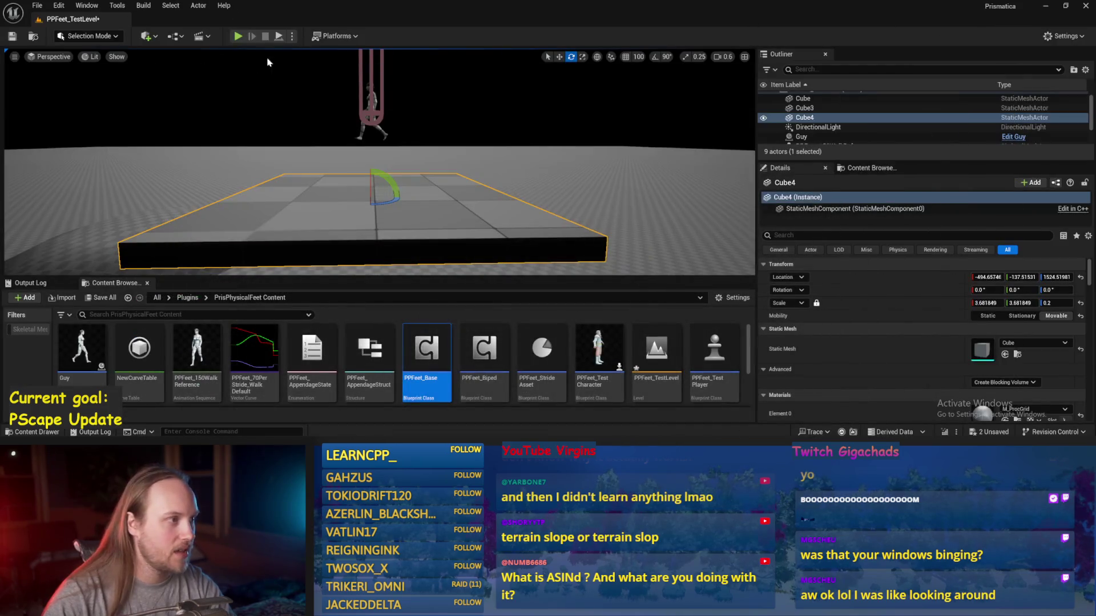
left_click(278, 37)
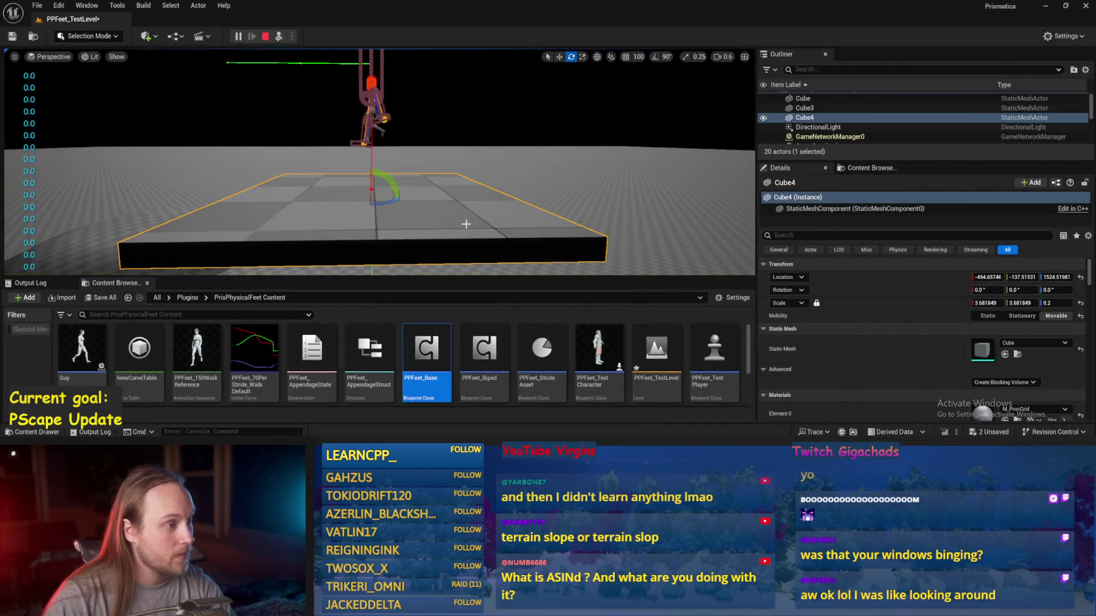
- Tilt Cube4 to about 61°, -64°, 68° and 24° in turn, then end play
left_click_drag(386, 181, 349, 213)
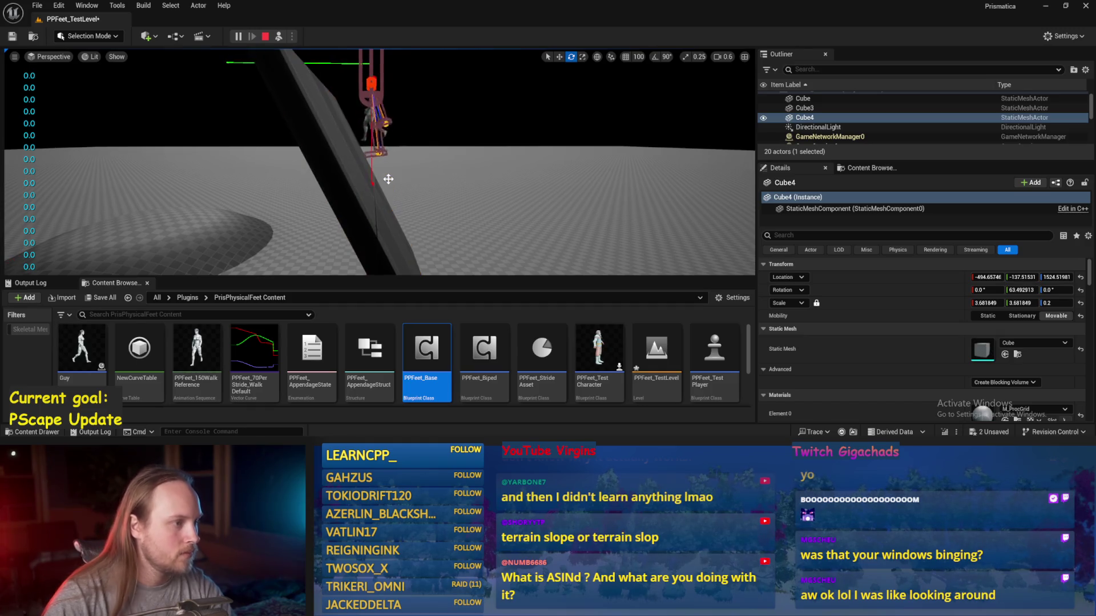
mouse_move(385, 173)
left_mouse_down()
mouse_move(365, 226)
mouse_move(391, 219)
left_mouse_up()
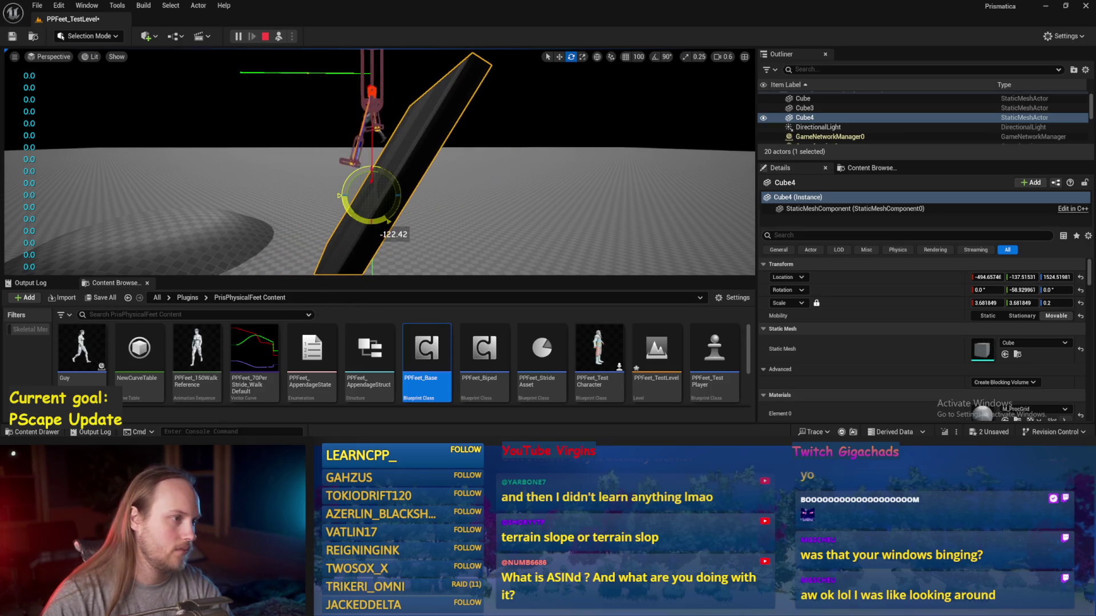
left_click_drag(388, 220, 340, 197)
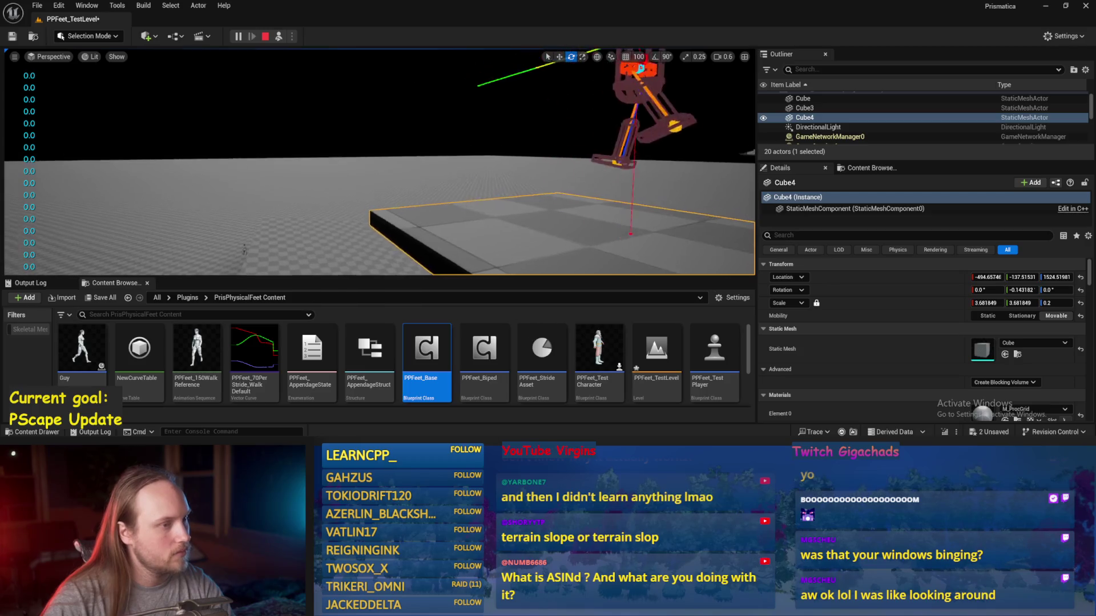
scroll(397, 167, "up", 1)
mouse_move(383, 181)
left_mouse_down()
mouse_move(397, 195)
mouse_move(366, 171)
left_mouse_up()
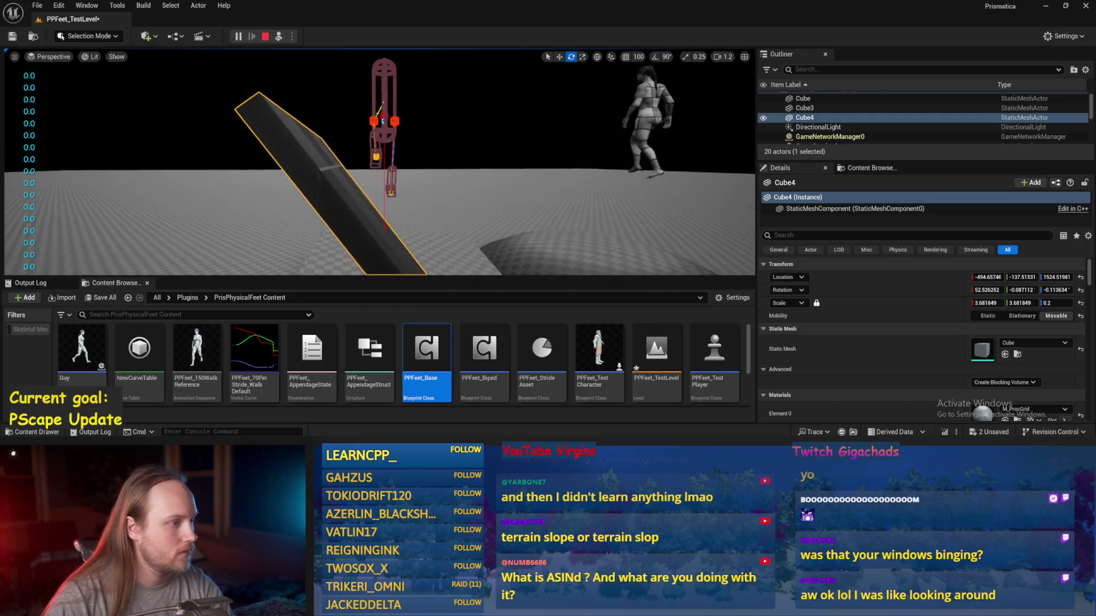
mouse_move(370, 227)
left_mouse_down()
mouse_move(357, 259)
mouse_move(343, 221)
mouse_move(365, 210)
mouse_move(384, 284)
left_mouse_up()
key("Escape")
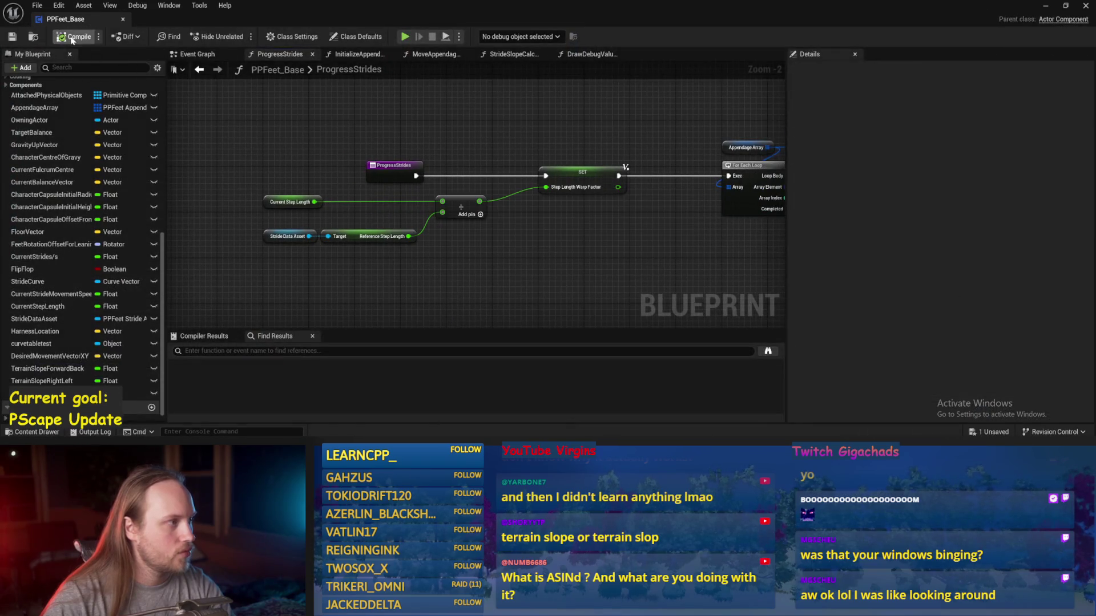
- Switch to StrideSlopeCalculations and look over its cross-product and Character Capsule nodes
mouse_move(489, 145)
left_mouse_down()
mouse_move(374, 169)
mouse_move(498, 161)
mouse_move(411, 159)
left_mouse_up()
scroll(441, 140, "down", 2)
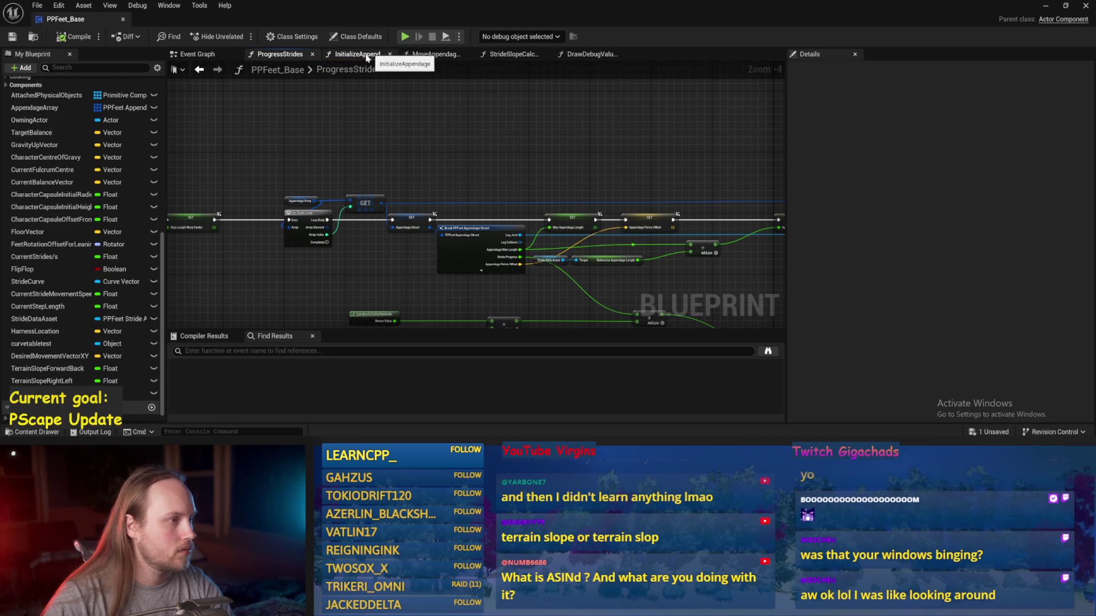
left_click(510, 53)
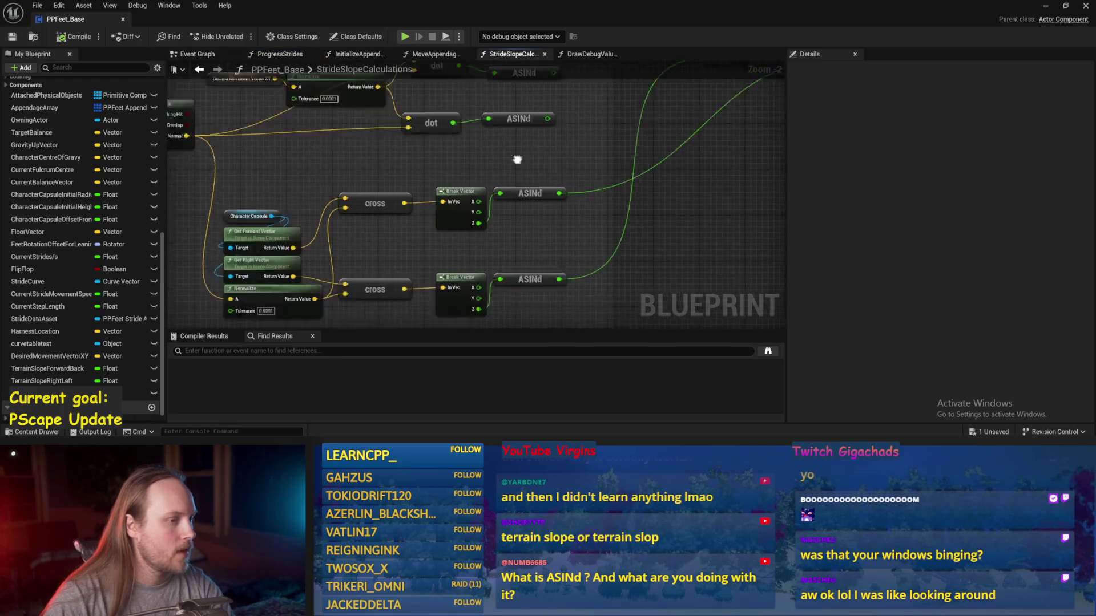
left_click_drag(444, 196, 416, 145)
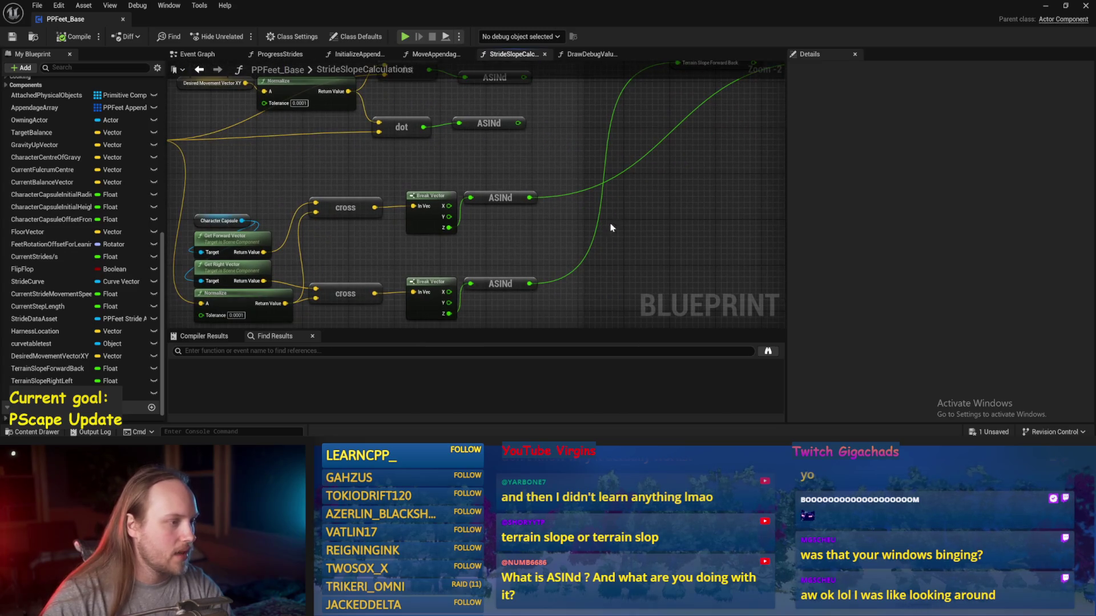
mouse_move(317, 182)
left_mouse_down()
mouse_move(353, 195)
mouse_move(386, 180)
mouse_move(283, 240)
left_mouse_up()
left_click(335, 188)
left_click_drag(394, 261, 374, 257)
right_click(388, 245)
left_click(324, 195)
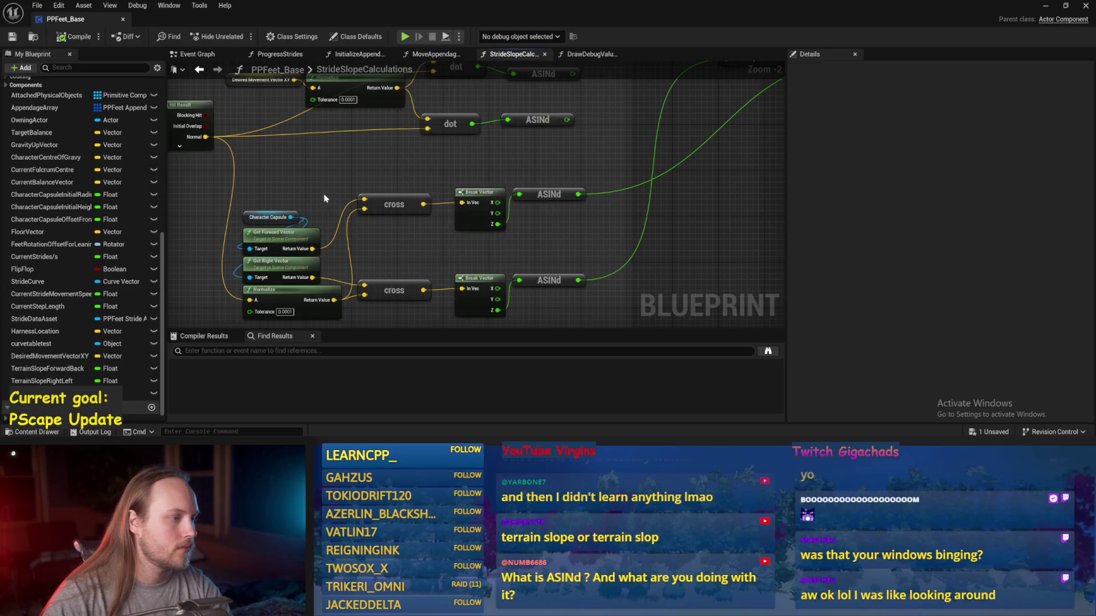
scroll(333, 190, "down", 1)
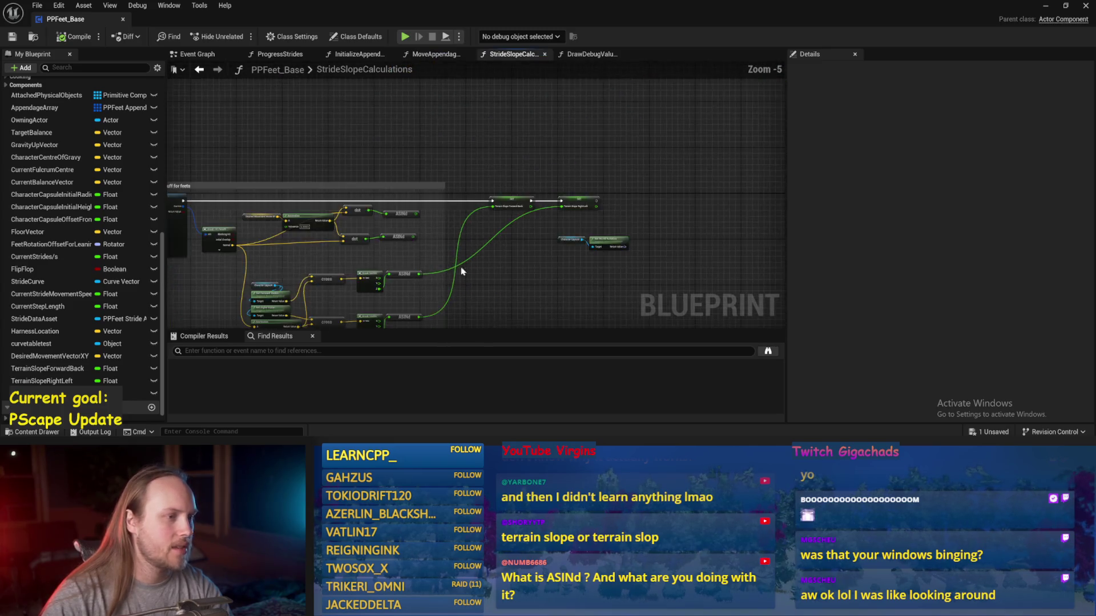
- Place a Draw Debug Arrow node and search the Character Capsule's actions for Get World
right_click(539, 257)
type("debug l")
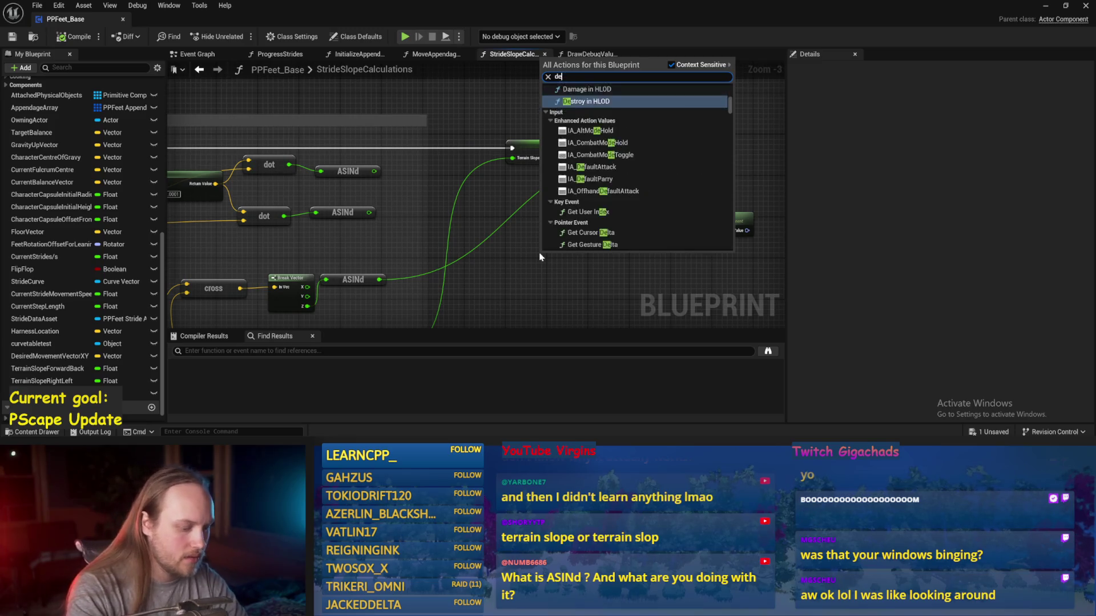
type("arrow")
key("Return")
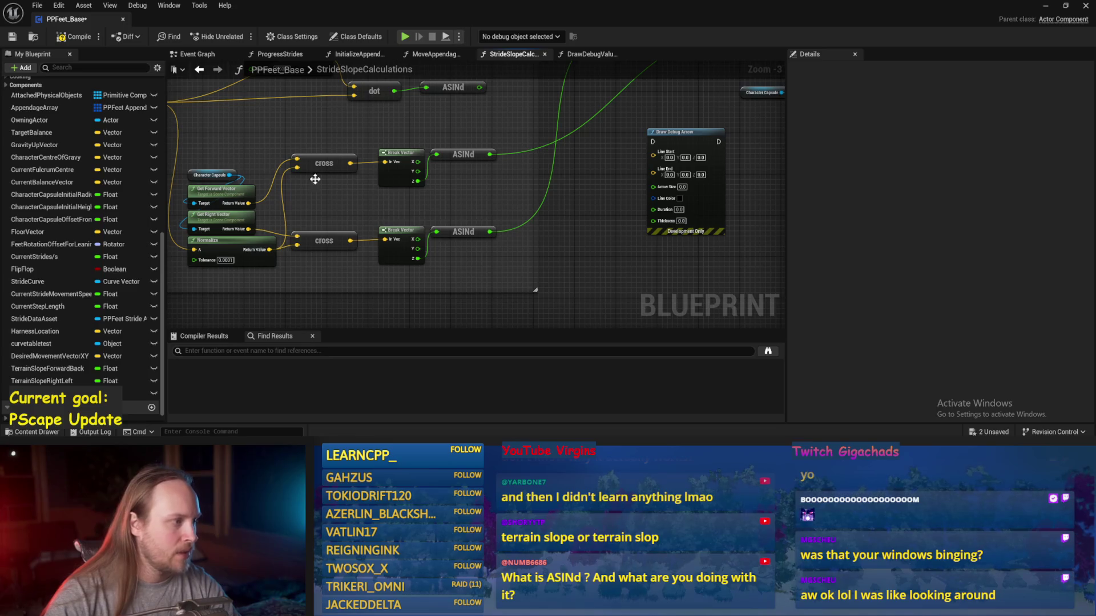
left_click_drag(231, 187, 315, 212)
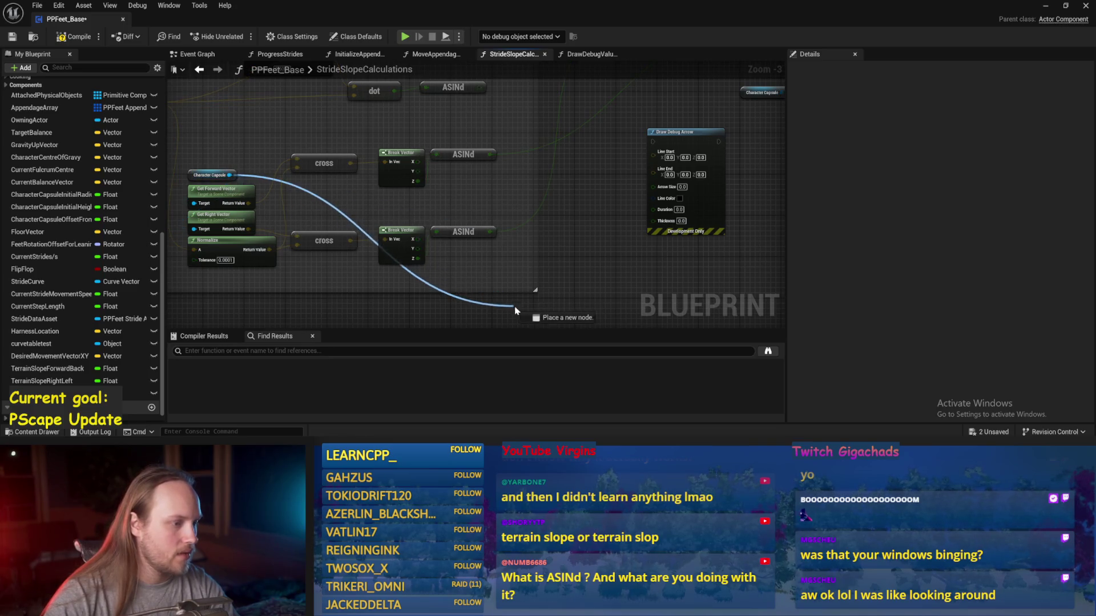
left_click_drag(514, 309, 581, 306)
type("get wo")
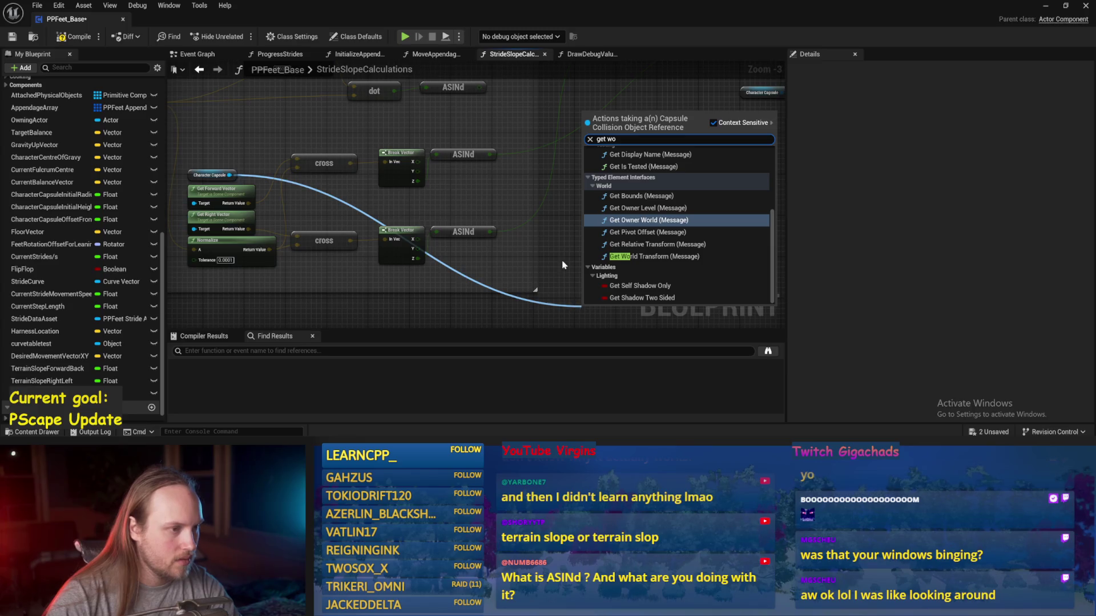
left_click(553, 260)
scroll(457, 199, "down", 1)
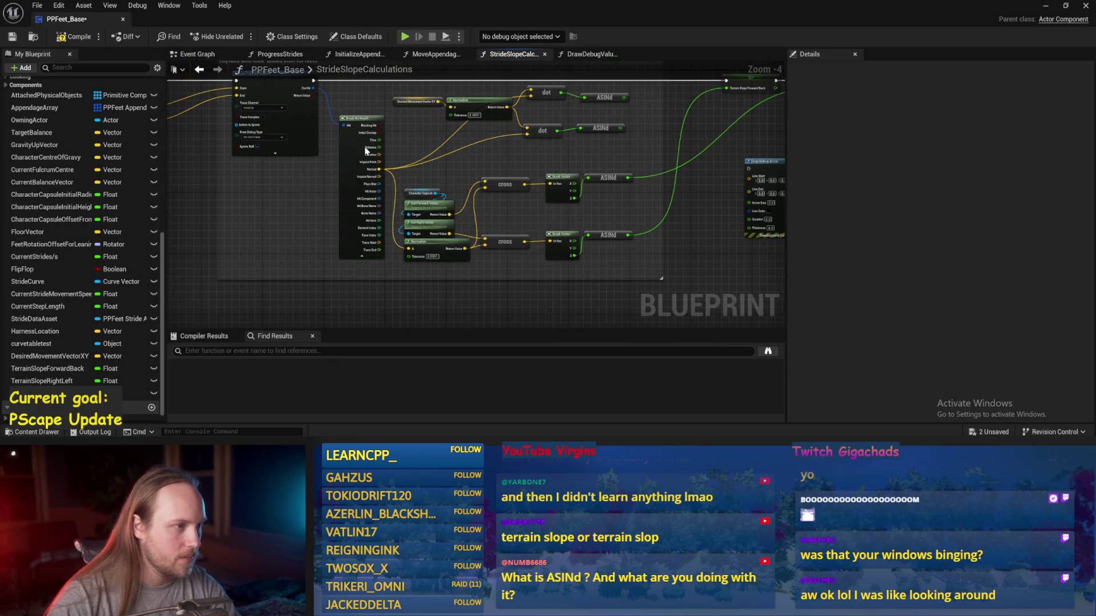
- Wire the hit result into Line Start, with a vector Add node offsetting by 300
mouse_move(323, 162)
left_mouse_down()
mouse_move(701, 177)
mouse_move(319, 174)
mouse_move(650, 210)
left_mouse_up()
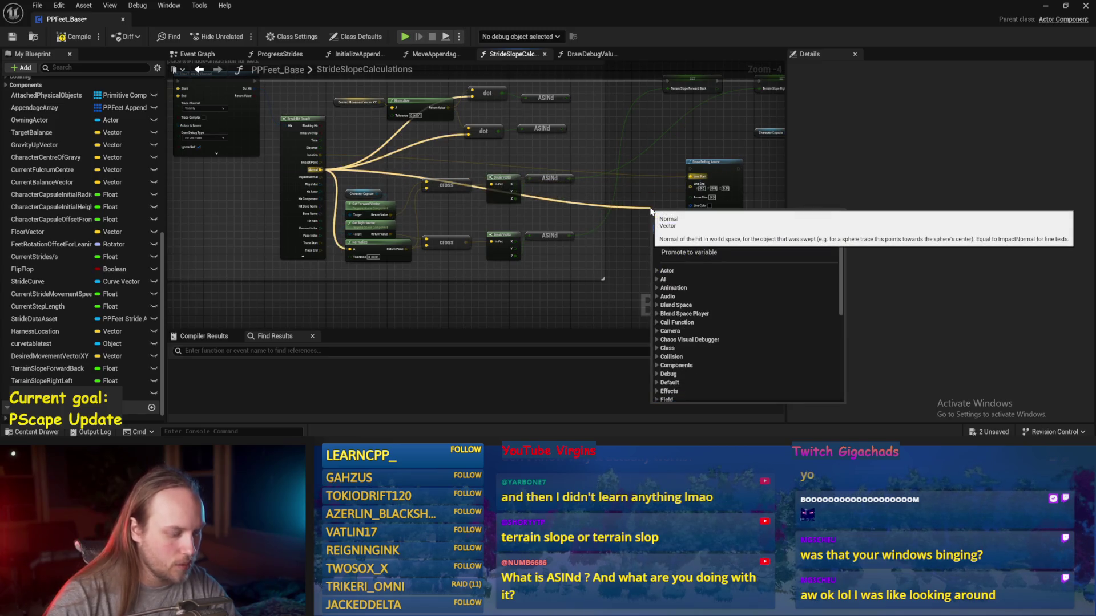
type("+")
key("Return")
scroll(736, 214, "up", 5)
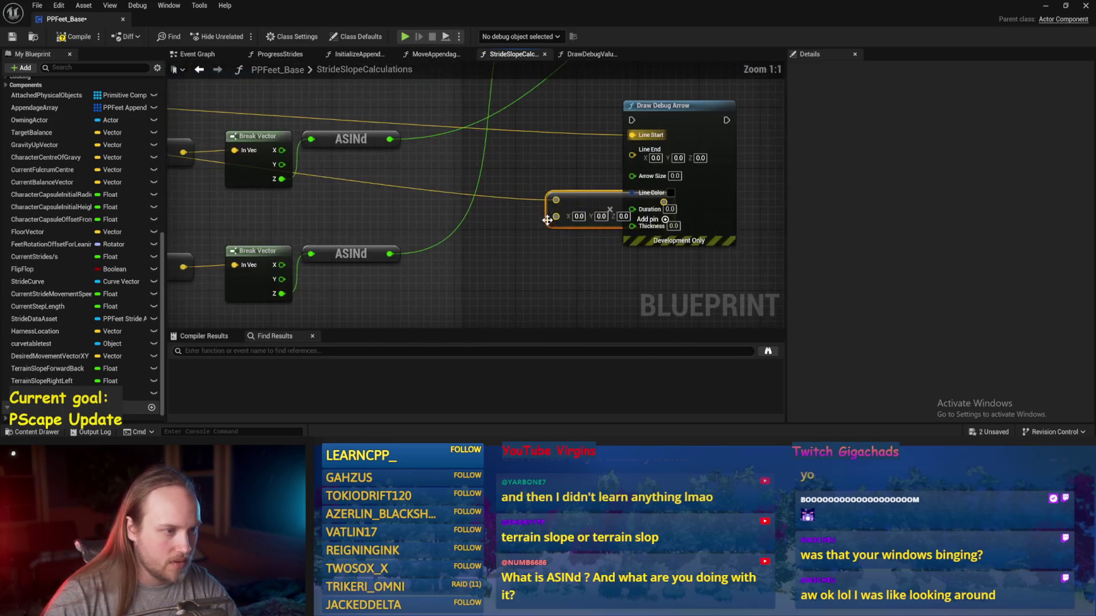
left_click_drag(530, 223, 507, 222)
right_click(485, 223)
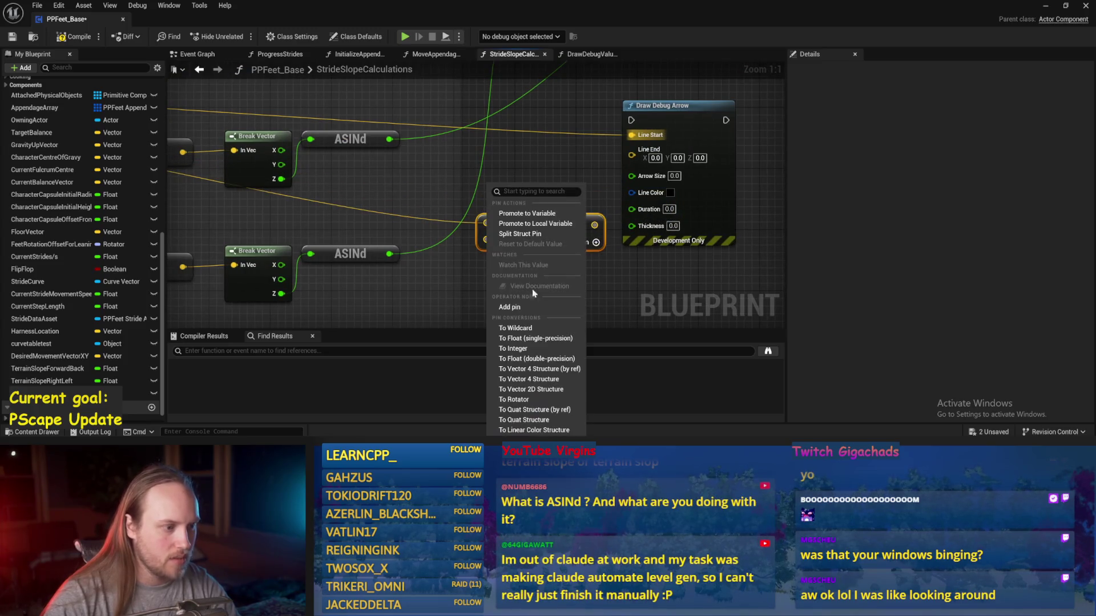
left_click(539, 359)
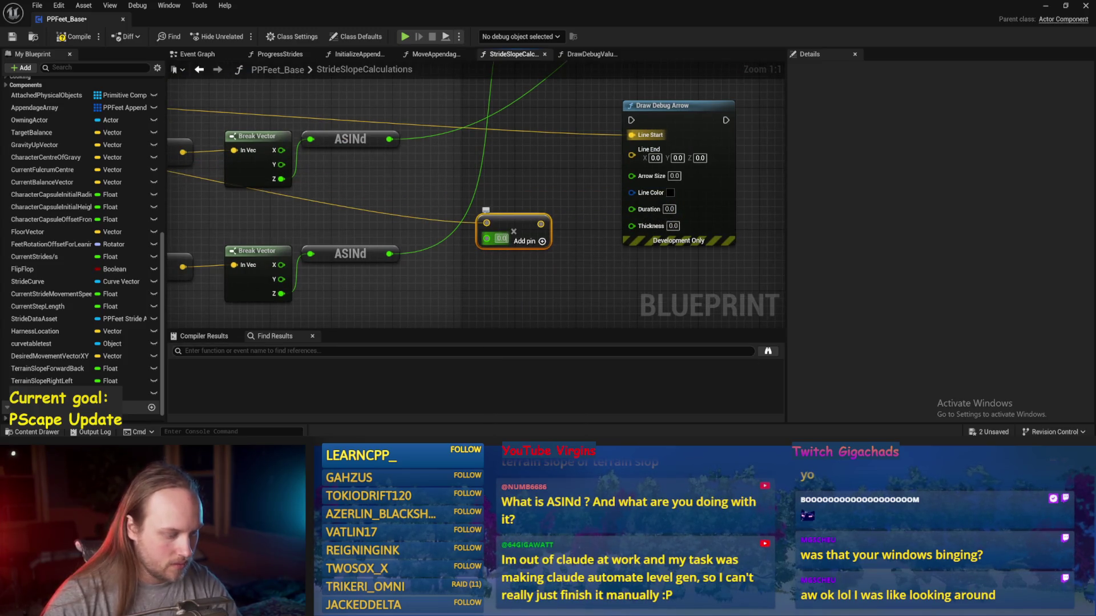
left_click(543, 280)
- Feed a second Add node into Line End, add a reroute, and set arrow size 5
mouse_move(542, 224)
left_mouse_down()
mouse_move(515, 151)
mouse_move(528, 155)
mouse_move(487, 162)
mouse_move(631, 149)
left_mouse_up()
type("+")
key("Return")
double_click(508, 131)
type("5")
key("Tab")
key("Tab")
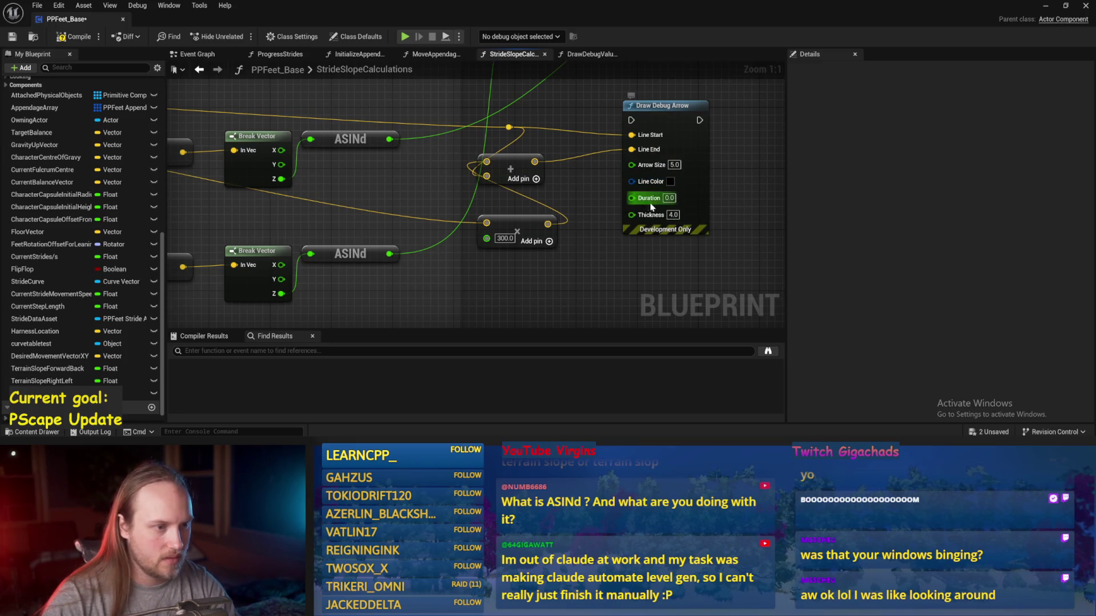
- Make the arrow cyan and run Draw Debug Arrow after the SET node
left_click(670, 182)
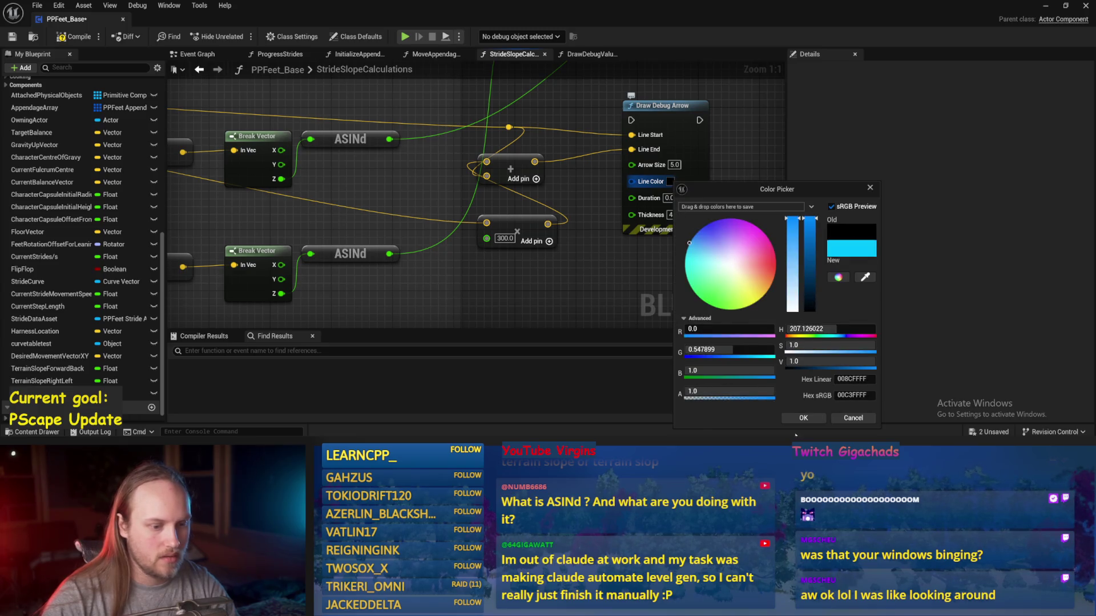
left_click(805, 418)
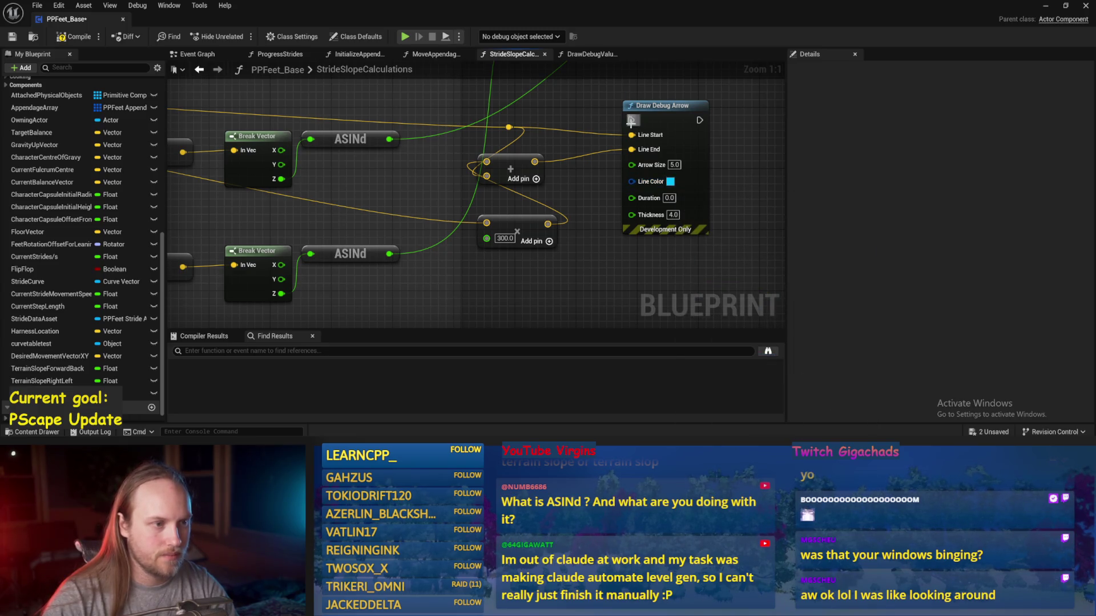
scroll(584, 195, "down", 4)
left_click_drag(579, 234, 669, 183)
left_click_drag(530, 112, 580, 144)
left_click_drag(644, 182, 644, 182)
- Save PPFeet_Base and return to the test level editor
scroll(579, 193, "up", 2)
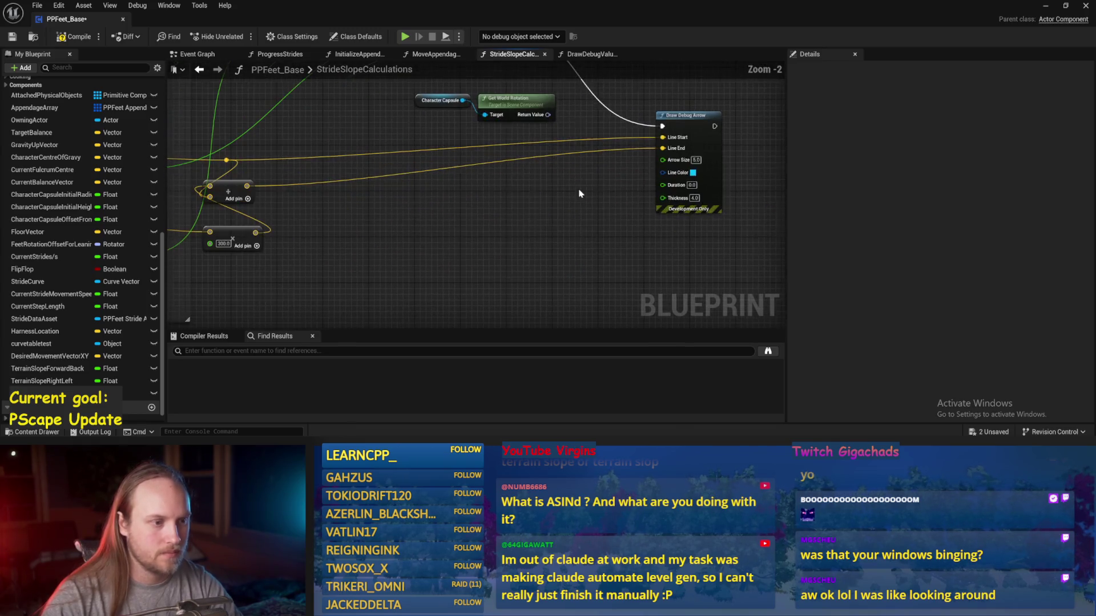
key("ctrl+s")
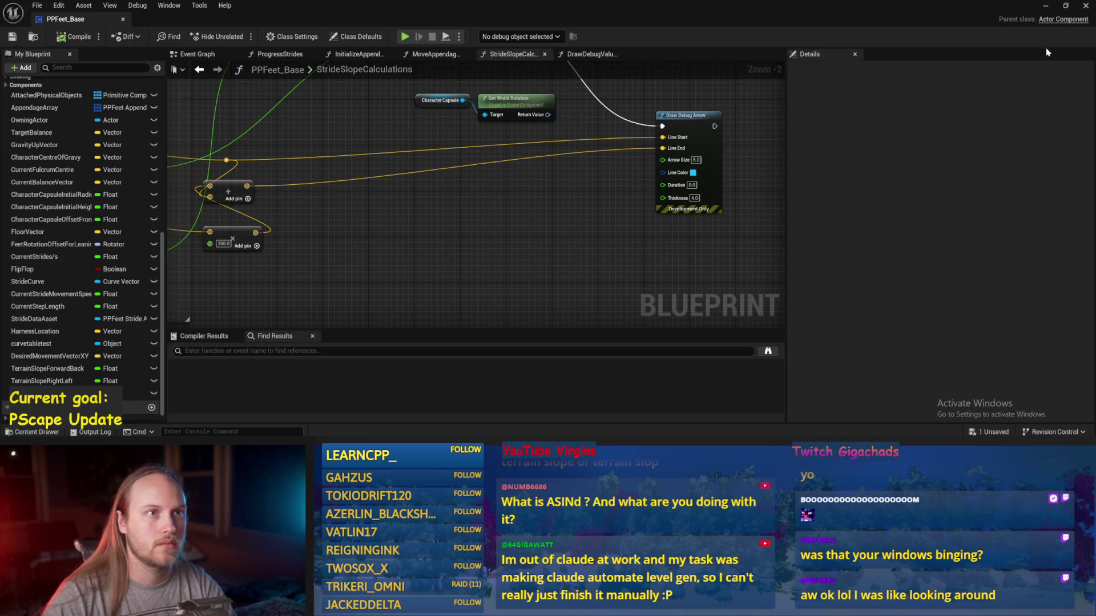
left_click(1040, 9)
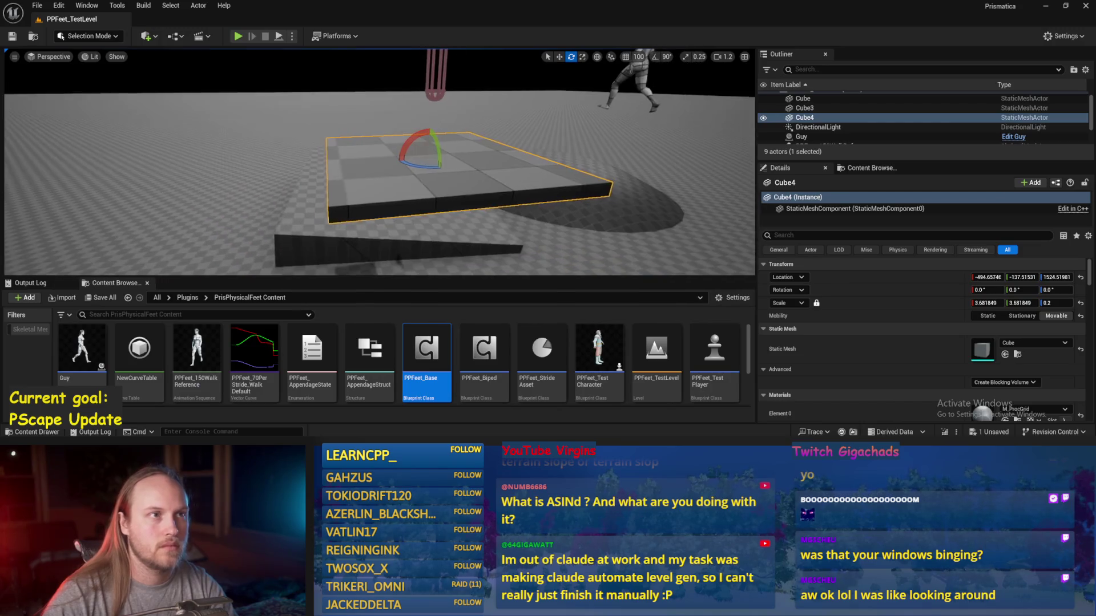
- Frame Cube4, start play, and tilt it to about -43.57° around X
key("f")
key("w")
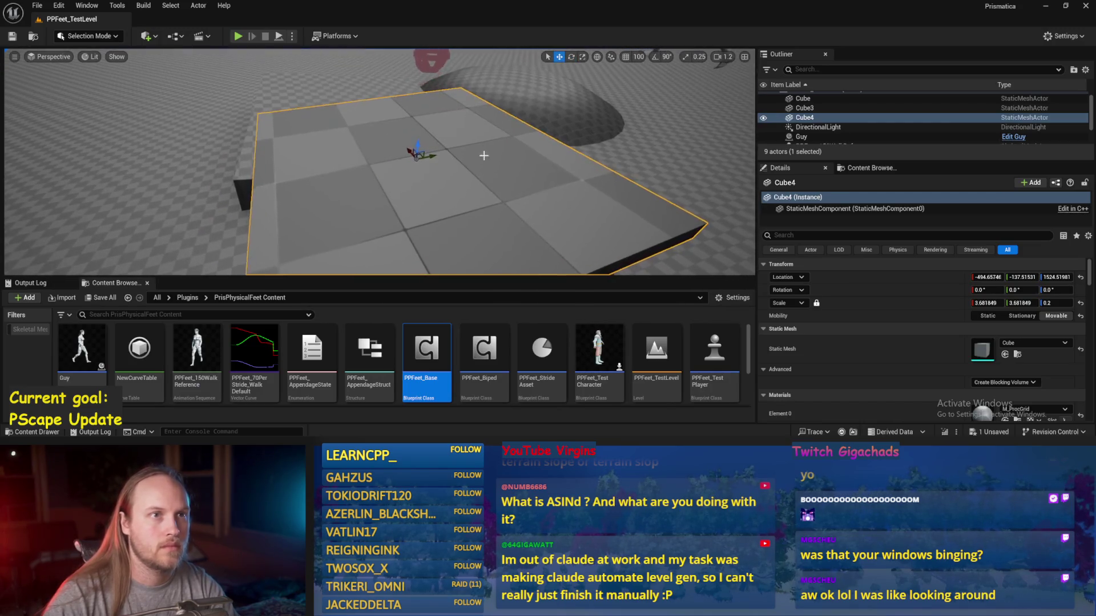
key("alt+p")
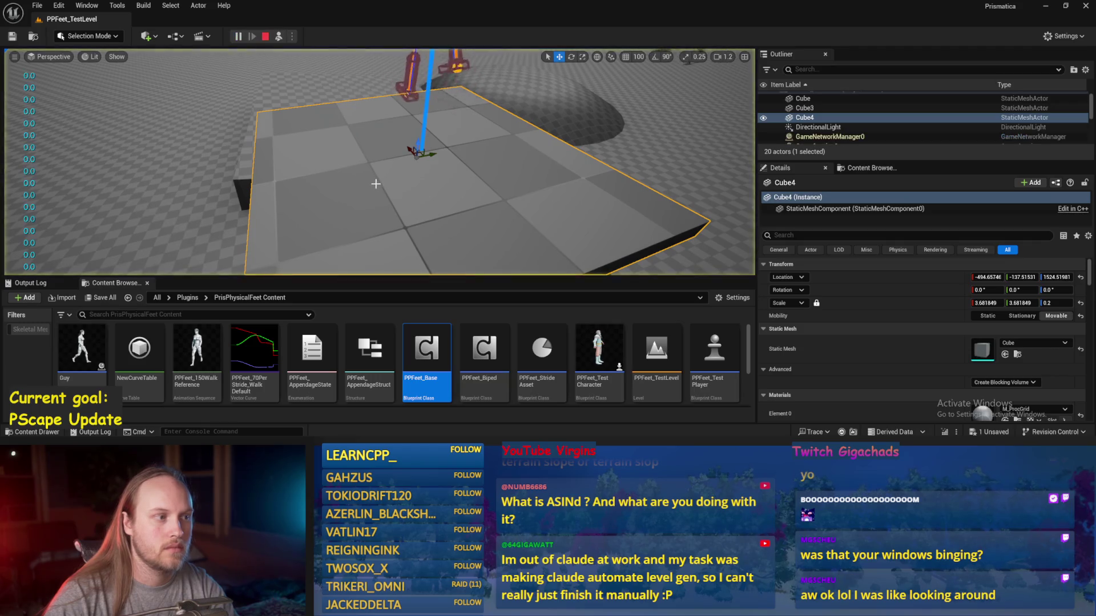
key("e")
mouse_move(353, 171)
left_mouse_down()
mouse_move(347, 214)
mouse_move(353, 185)
mouse_move(309, 171)
mouse_move(326, 172)
left_mouse_up()
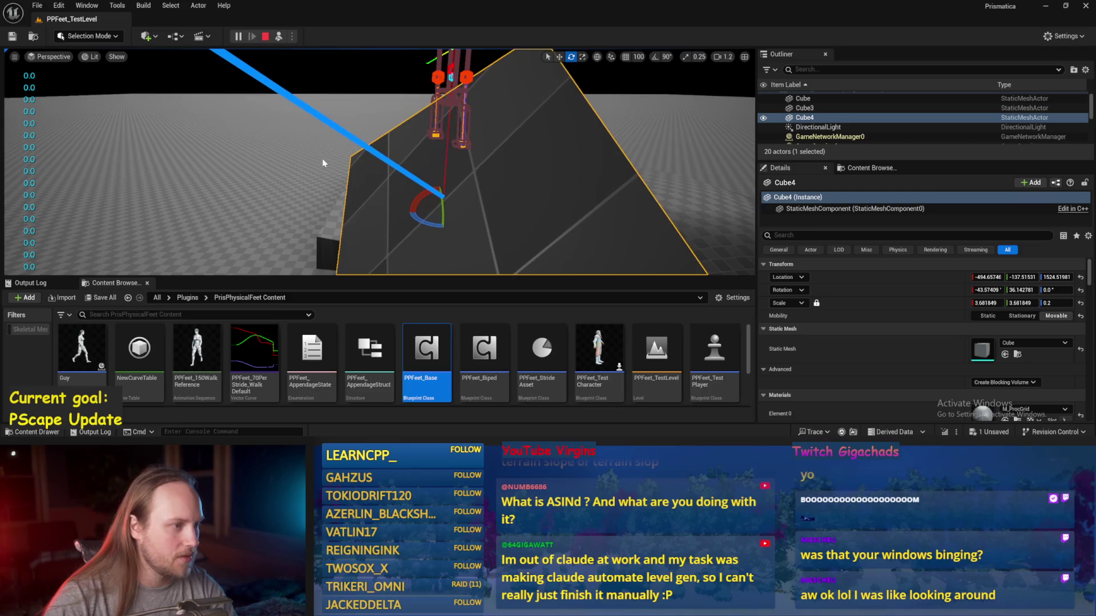
- Open StrideSlopeCalculations, drag a wire from the lower cross output, then go back to the level
double_click(427, 353)
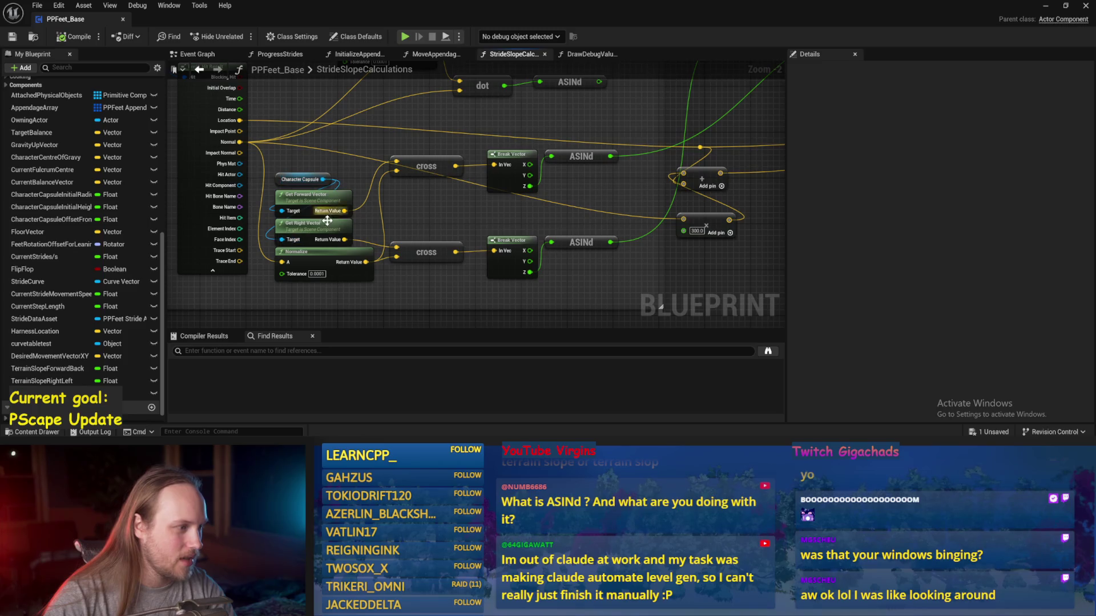
mouse_move(455, 251)
left_mouse_down()
mouse_move(530, 209)
mouse_move(570, 228)
mouse_move(514, 286)
mouse_move(457, 313)
mouse_move(377, 249)
left_mouse_up()
left_click(32, 37)
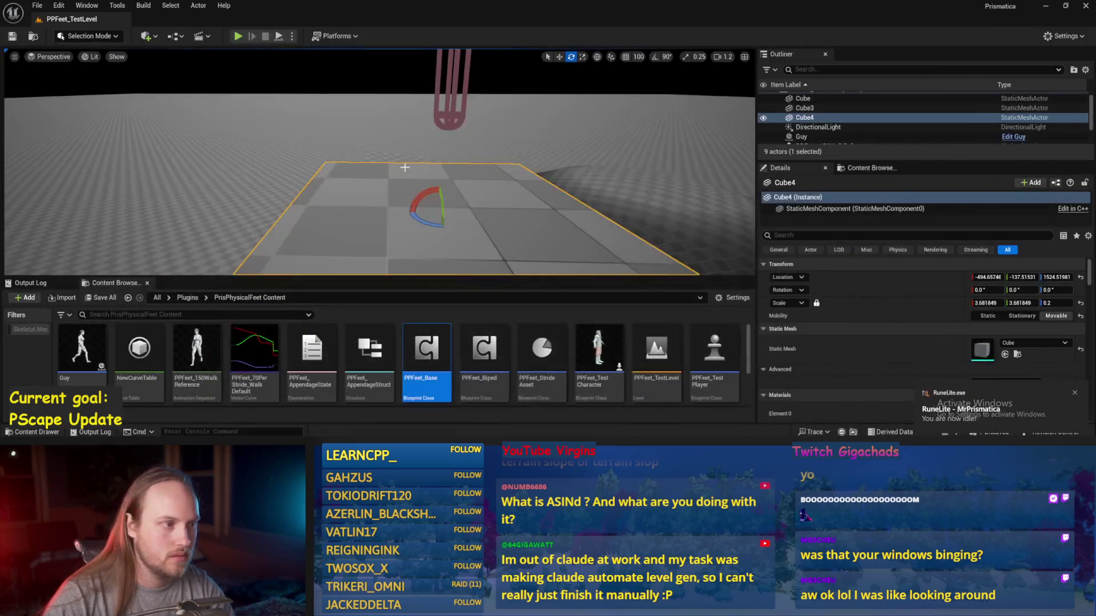
- Replay the level, tilt Cube4 to a new slope, turn the test player, and reopen the graph
key("alt+p")
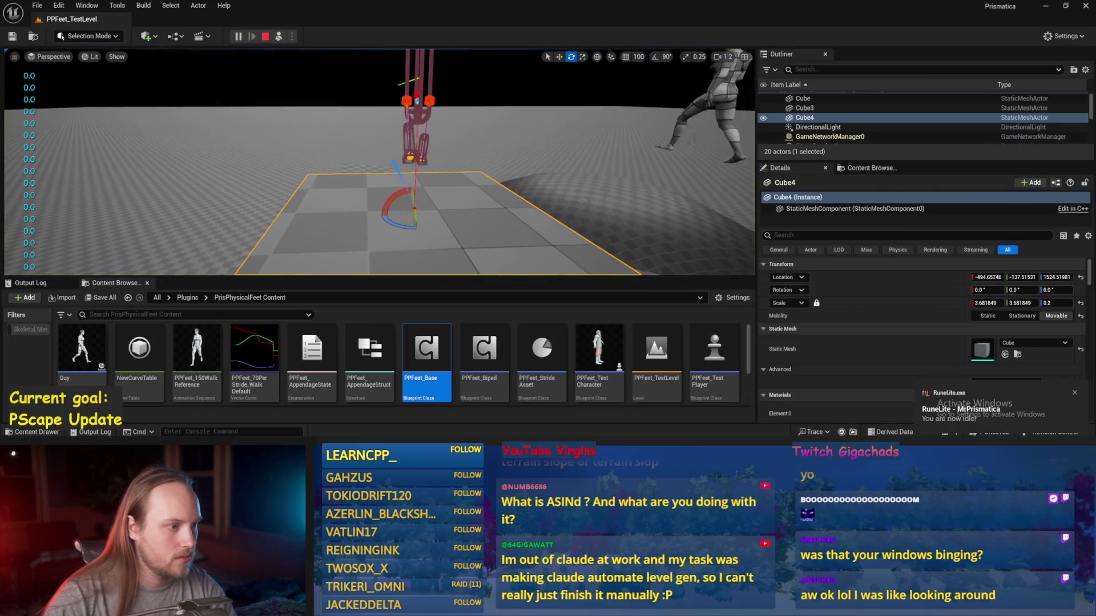
mouse_move(400, 224)
left_mouse_down()
mouse_move(367, 220)
mouse_move(421, 238)
mouse_move(367, 213)
mouse_move(431, 203)
left_mouse_up()
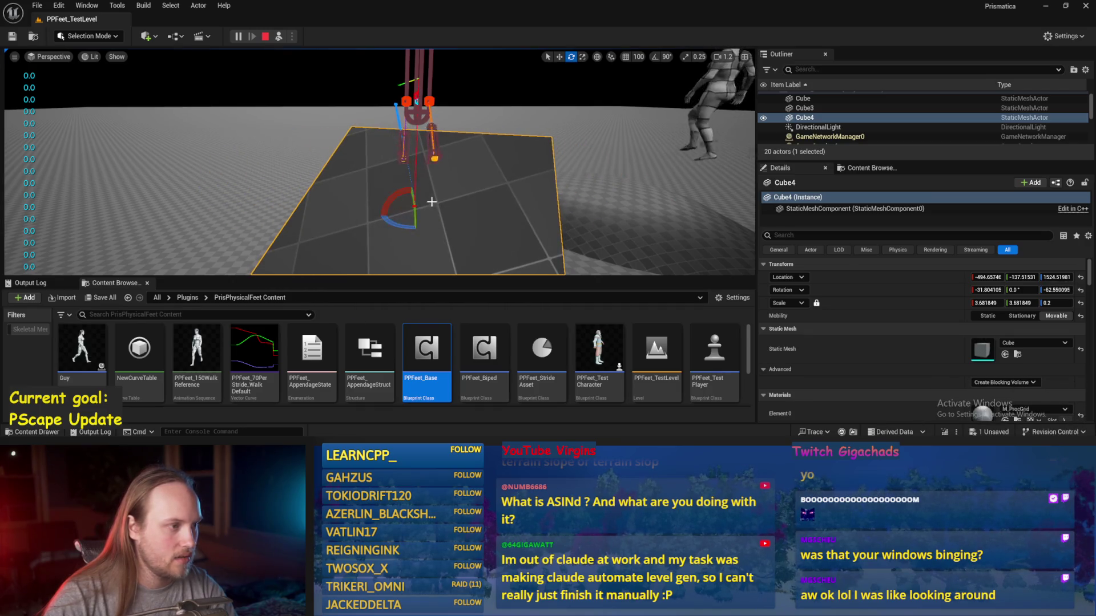
left_click(388, 95)
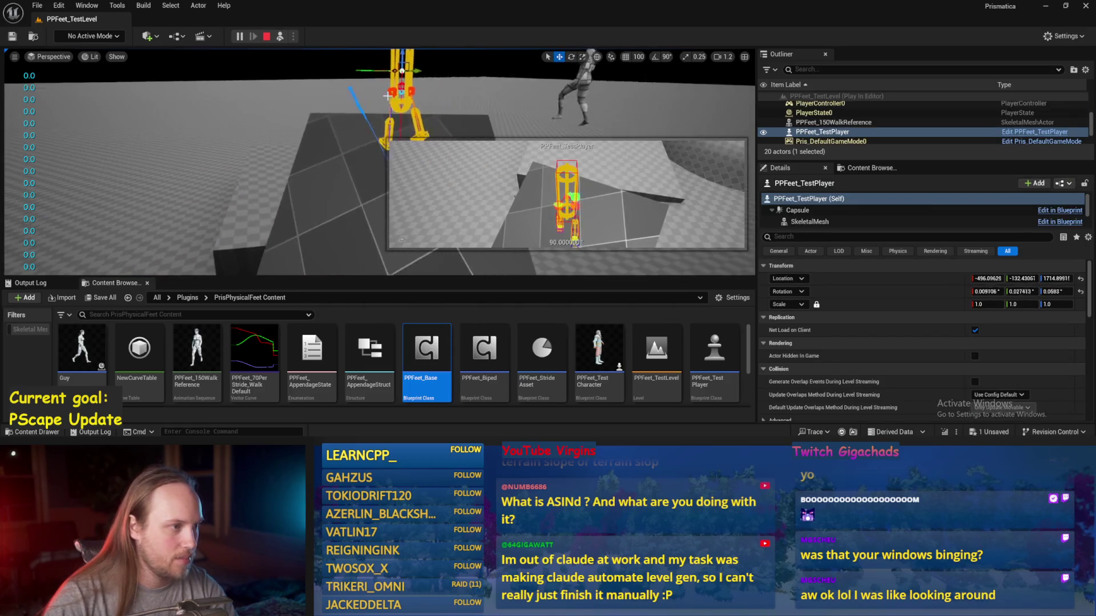
key("e")
mouse_move(342, 89)
left_mouse_down()
mouse_move(296, 95)
mouse_move(406, 241)
left_mouse_up()
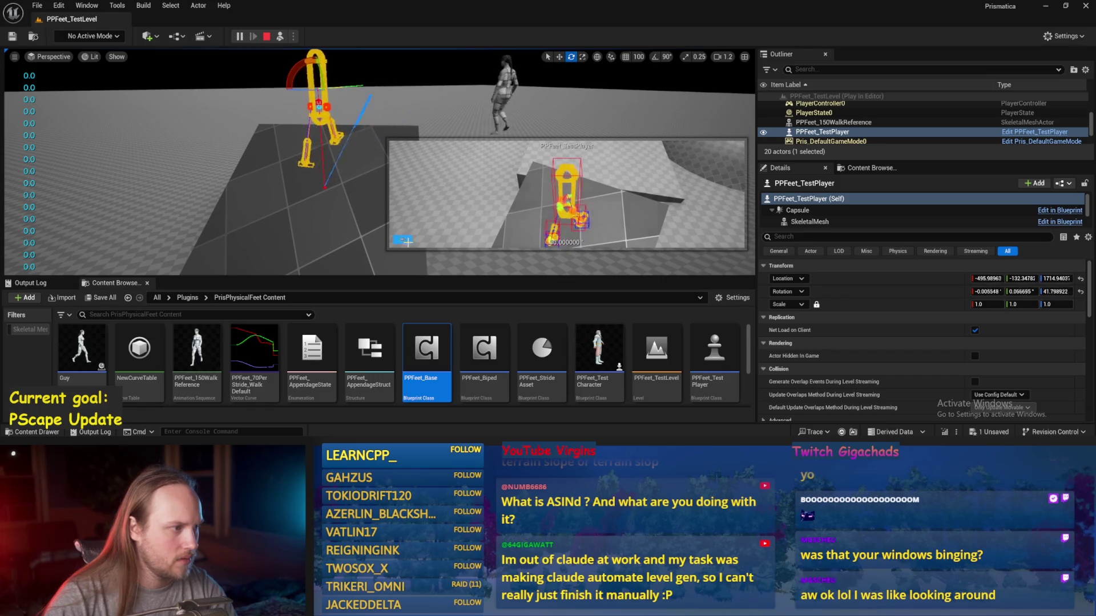
double_click(427, 351)
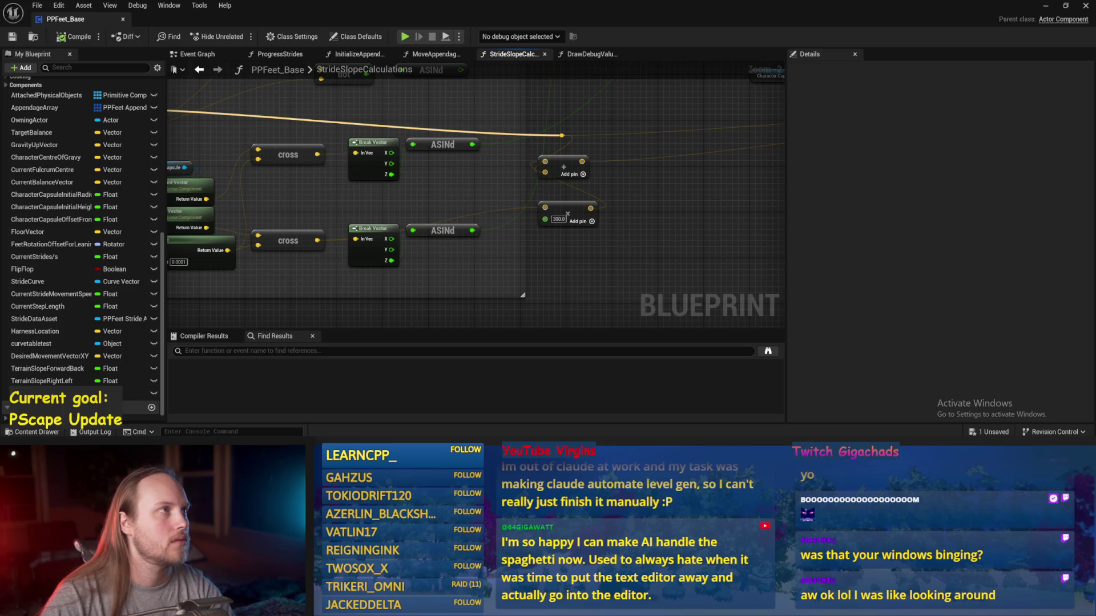
- Connect the lower cross result to Break Vector and the Add node, then minimize the editor
left_click_drag(648, 199, 639, 224)
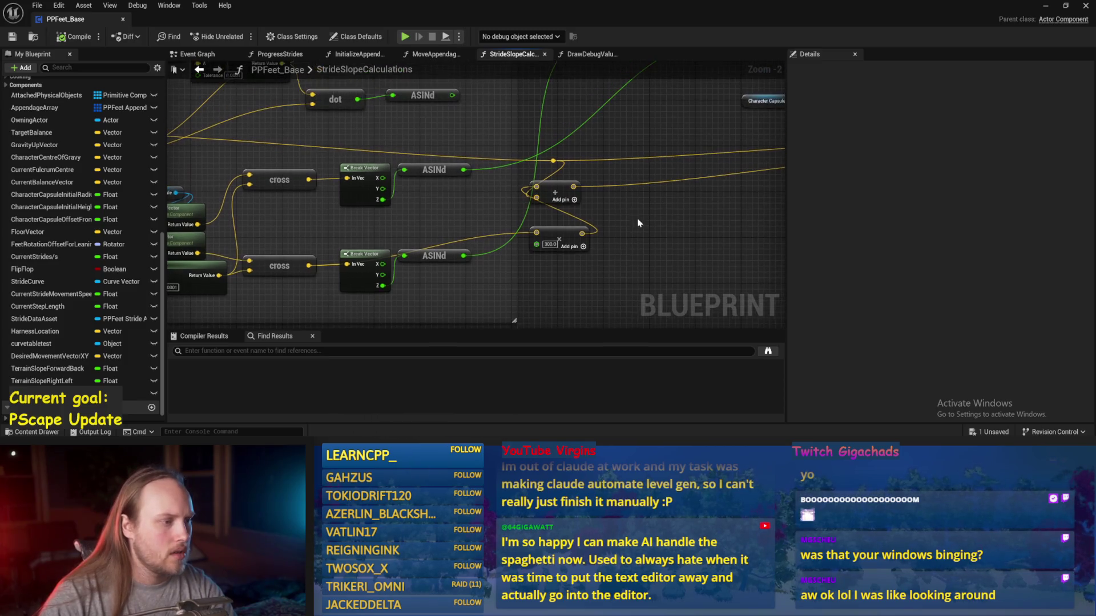
left_click_drag(307, 182, 488, 232)
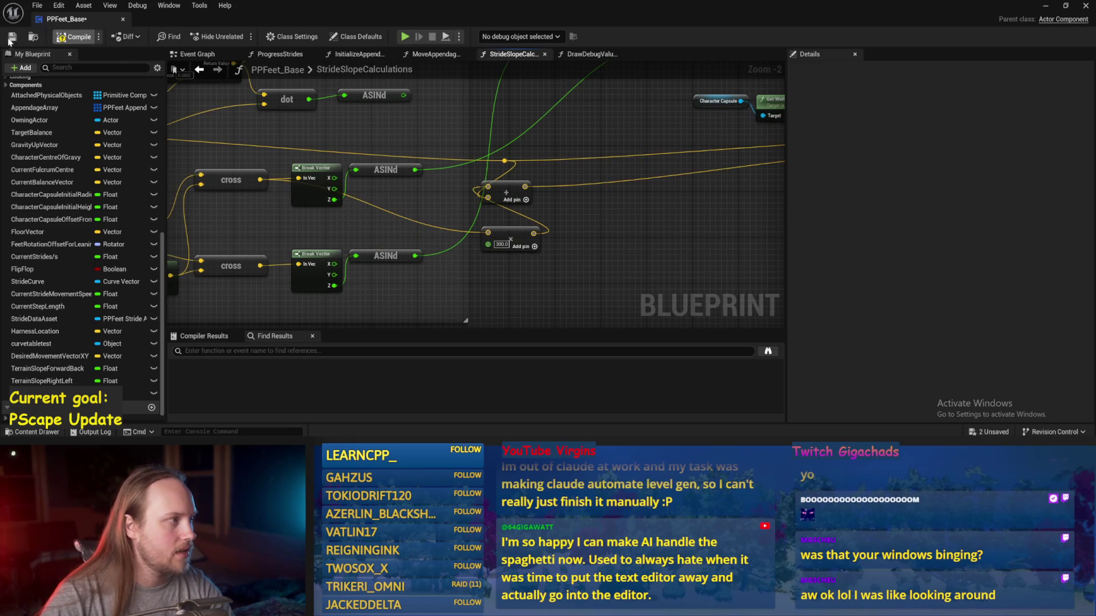
left_click(1046, 8)
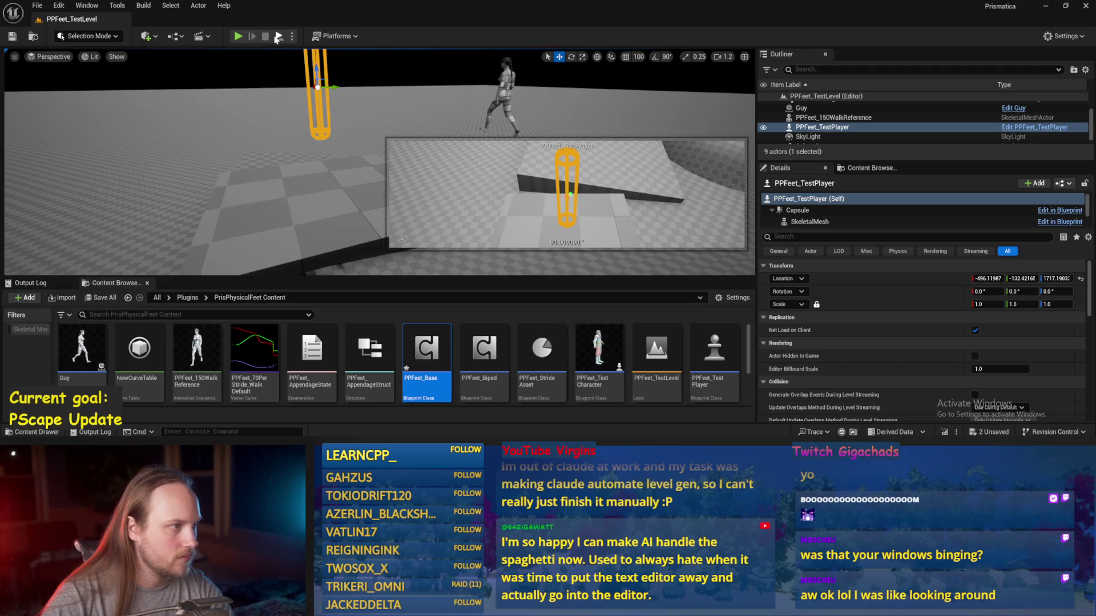
- Play the level, turn Cube4 about its vertical axis, and turn the player to about 90° yaw
left_click(278, 36)
key("e")
mouse_move(371, 165)
left_mouse_down()
mouse_move(359, 142)
mouse_move(351, 159)
mouse_move(362, 130)
mouse_move(354, 176)
mouse_move(353, 166)
mouse_move(425, 121)
left_mouse_up()
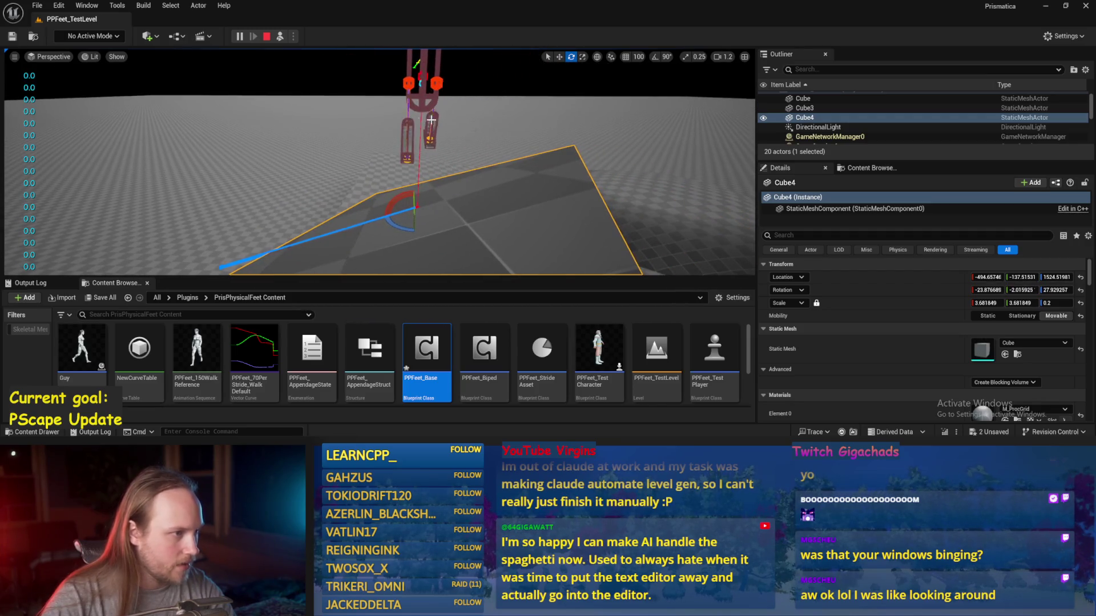
left_click(408, 149)
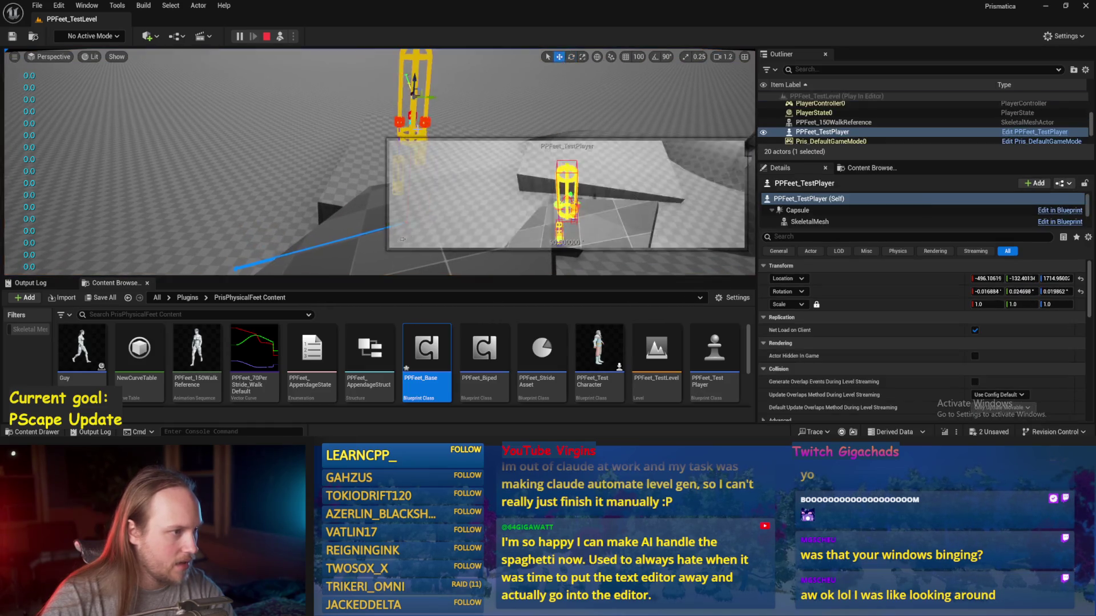
mouse_move(296, 86)
left_mouse_down()
mouse_move(313, 91)
mouse_move(288, 86)
left_mouse_up()
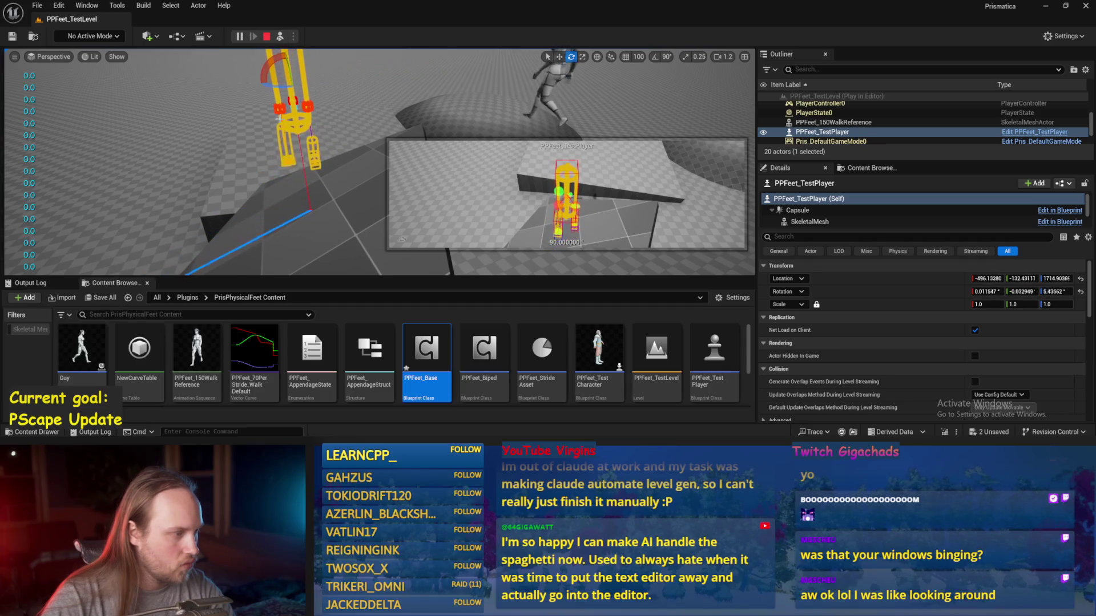
- Reselect Cube4, orbit around the slab, and tilt it to a gentler slope
left_click(375, 213)
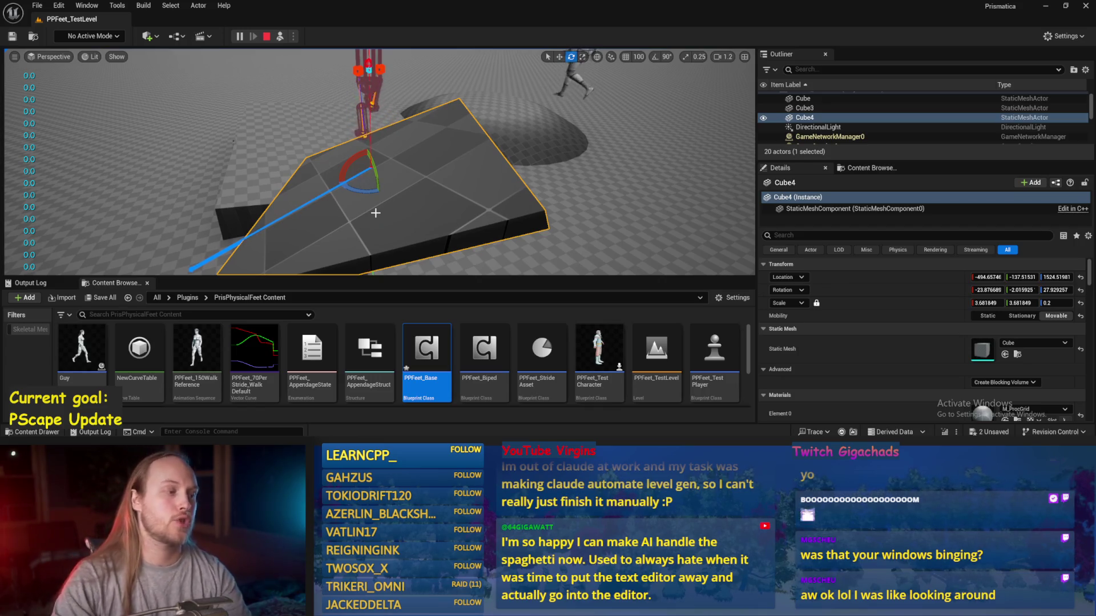
left_click_drag(388, 180, 377, 189)
left_click_drag(519, 162, 500, 179)
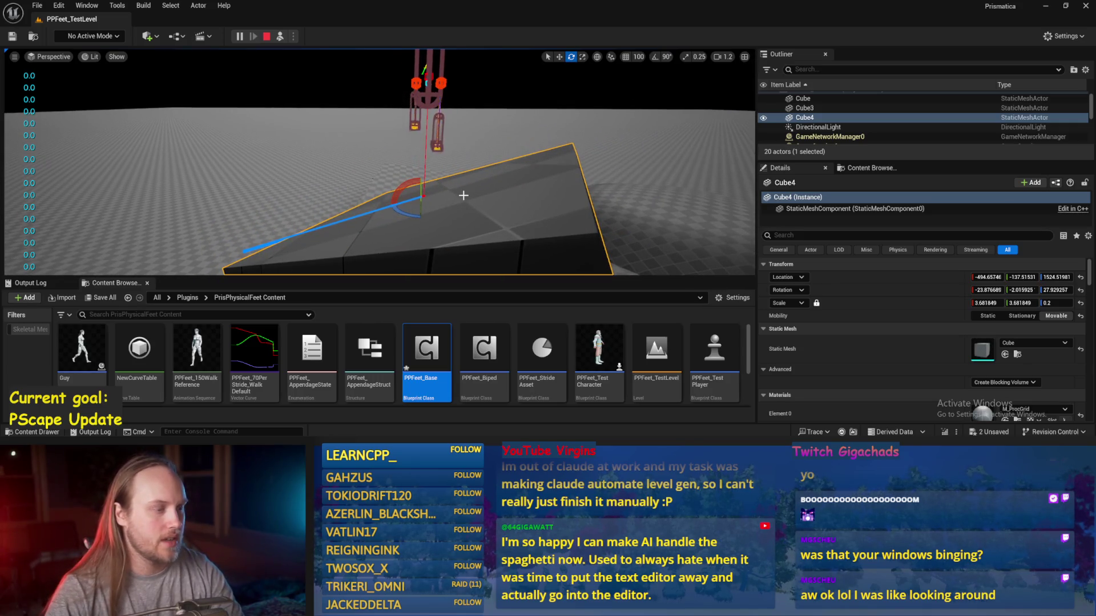
mouse_move(405, 190)
left_mouse_down()
mouse_move(422, 192)
mouse_move(424, 173)
mouse_move(384, 205)
mouse_move(412, 188)
mouse_move(384, 117)
left_mouse_up()
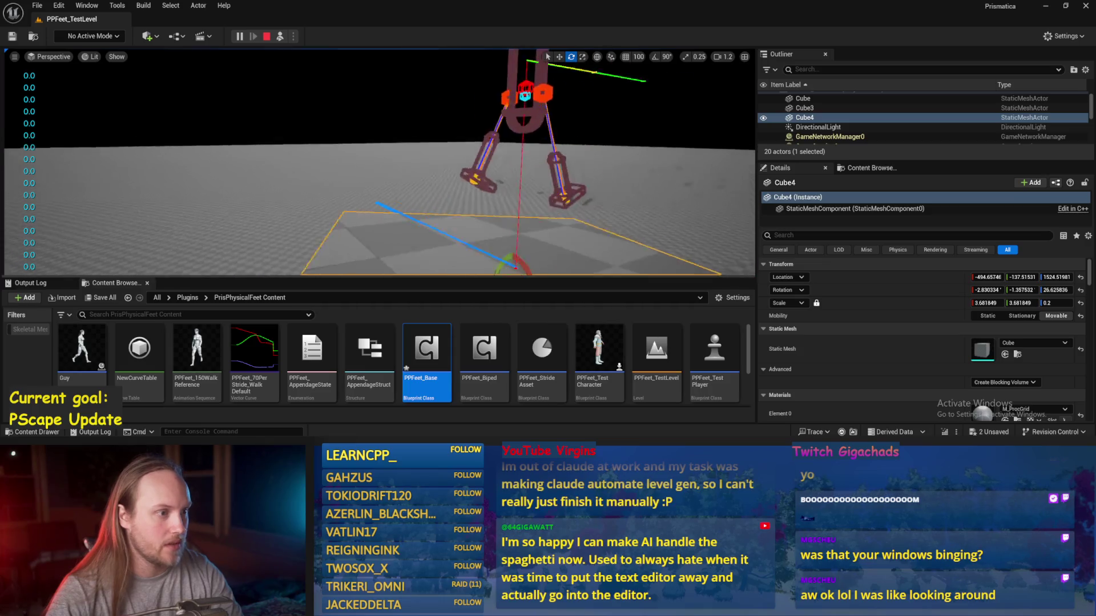
mouse_move(409, 168)
left_mouse_down()
mouse_move(361, 191)
mouse_move(387, 201)
mouse_move(380, 173)
left_mouse_up()
key("w")
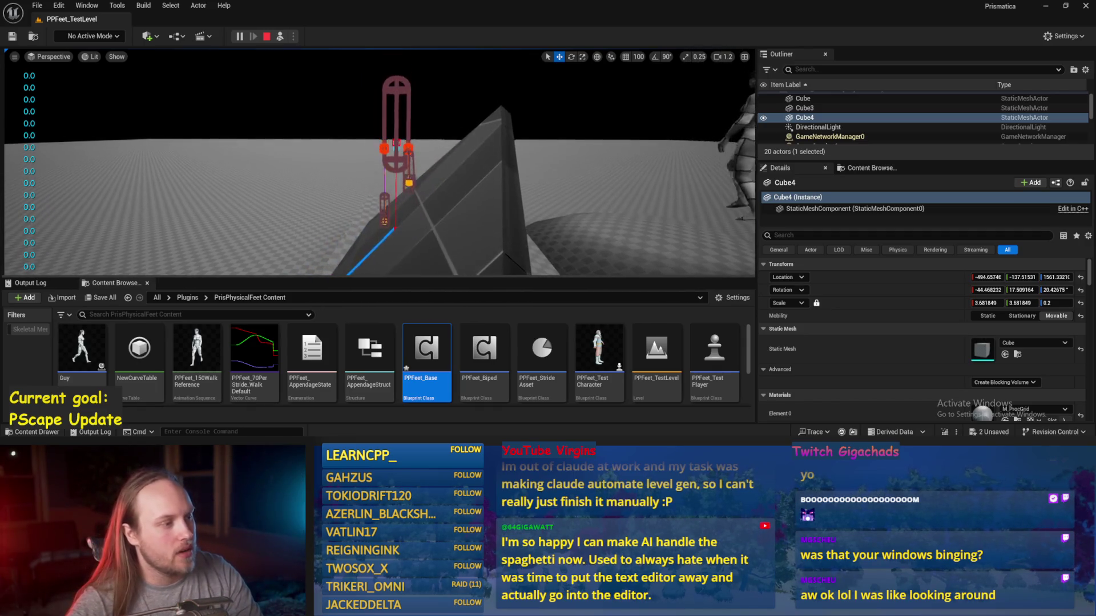
- Rotate PPFeet_TestPlayer to about -93° yaw on the slope, then stop playing
left_click(383, 80)
key("e")
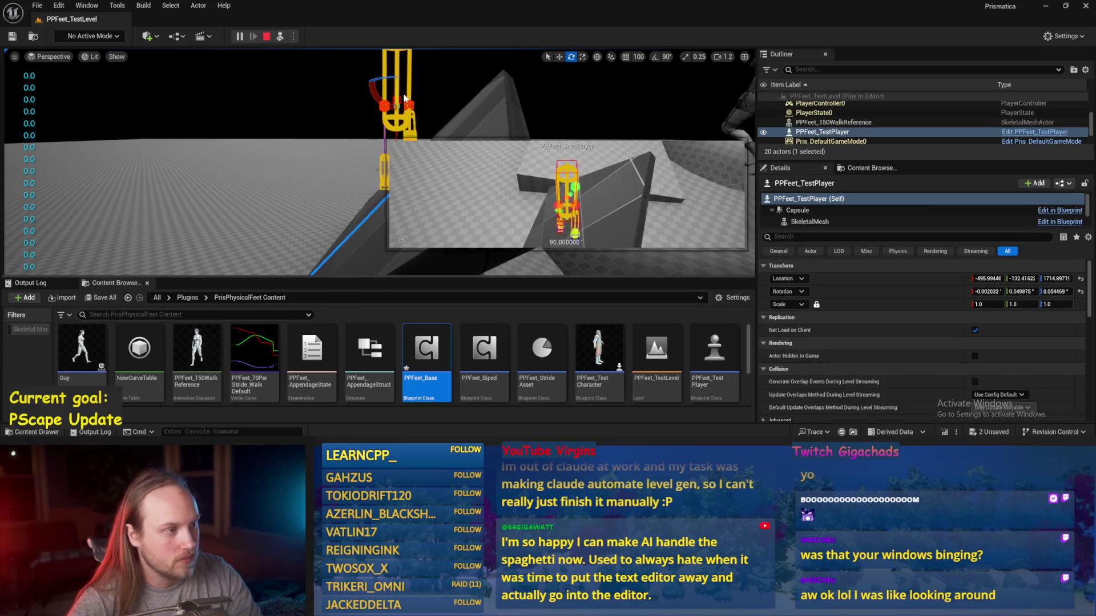
scroll(404, 100, "down", 3)
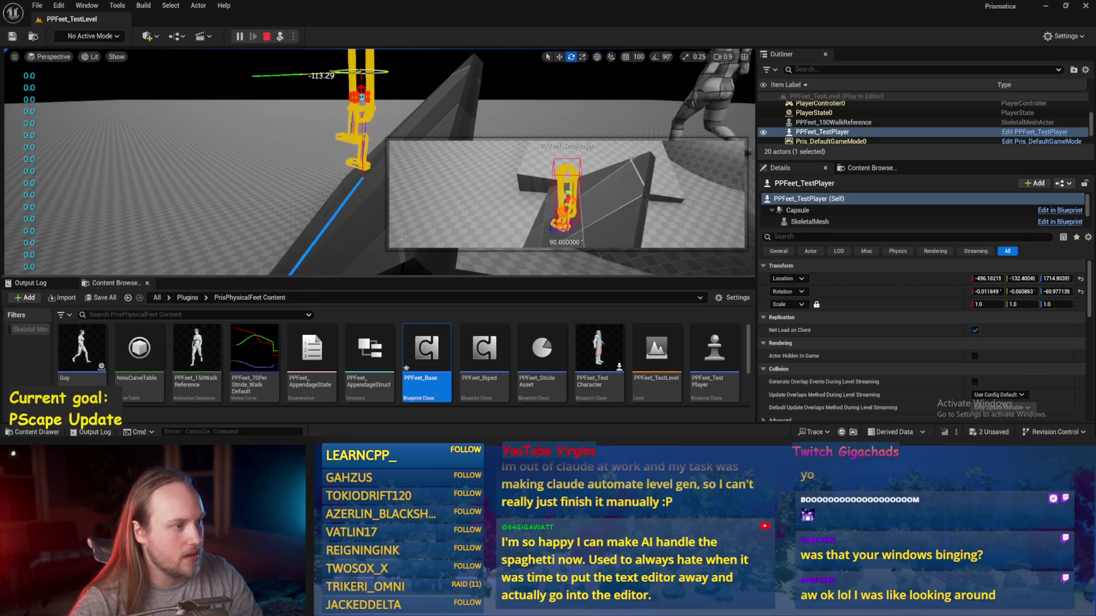
left_click_drag(254, 74, 184, 71)
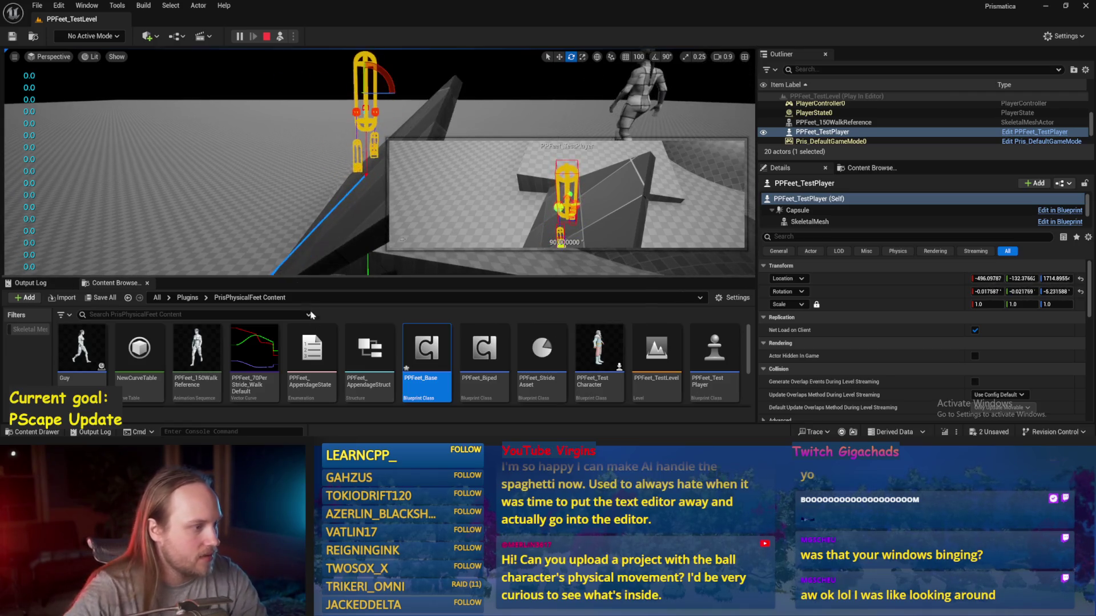
key("Escape")
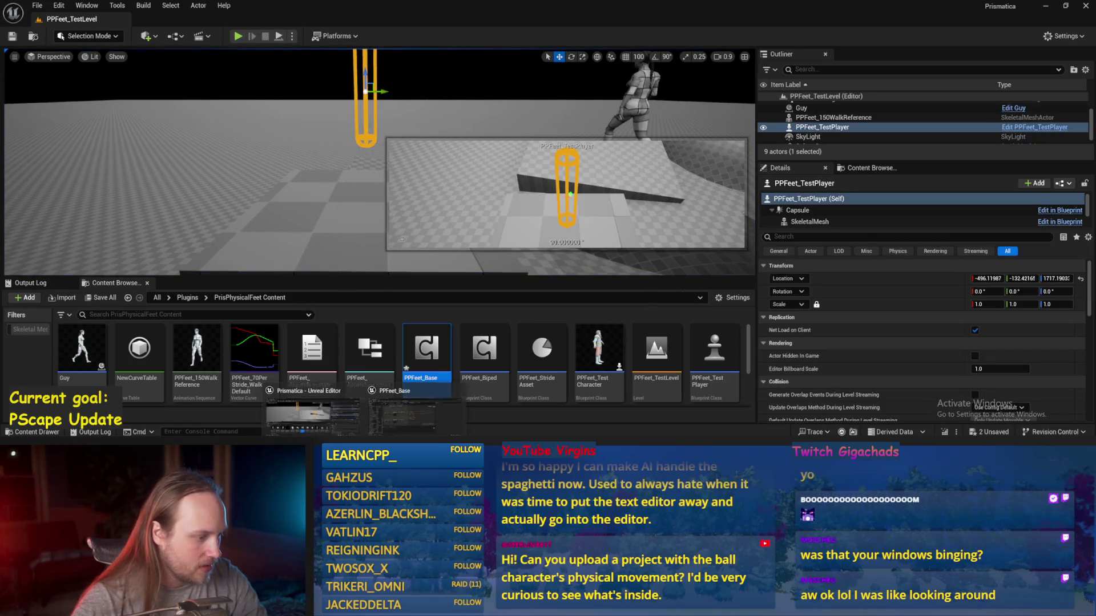
- Paste a second Character Capsule node and give it a Get Up Vector node
left_click(402, 416)
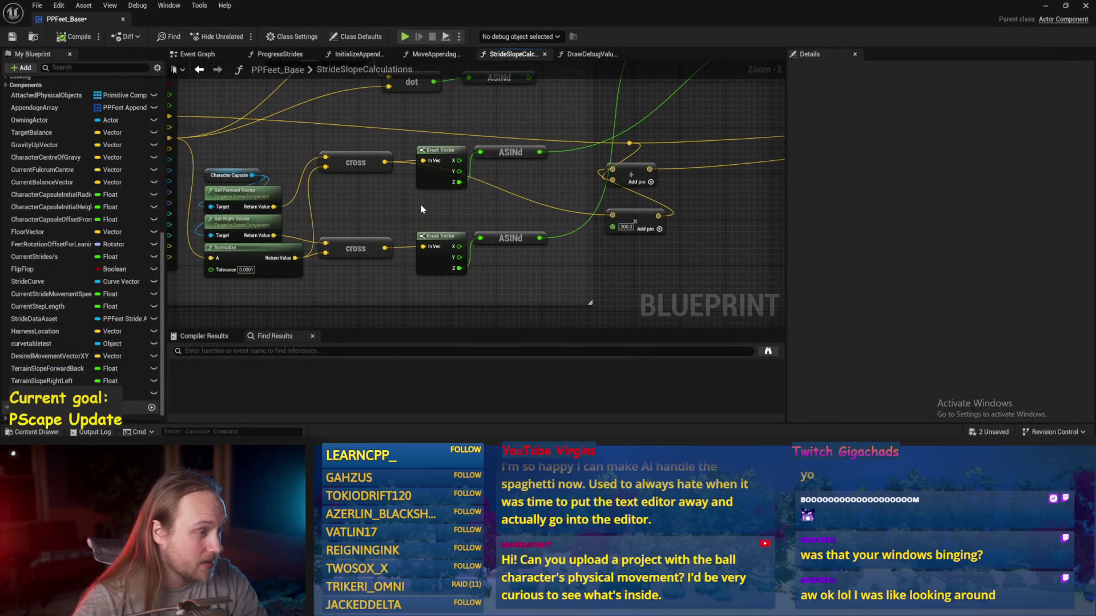
key("ctrl+c")
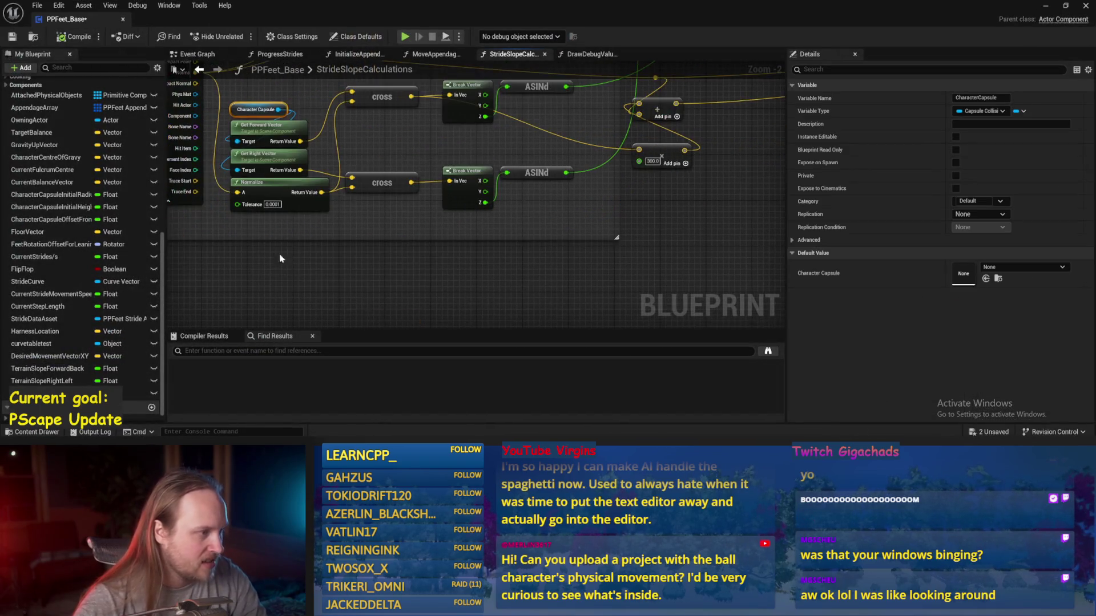
key("ctrl+v")
mouse_move(377, 317)
left_mouse_down()
mouse_move(342, 261)
mouse_move(440, 269)
mouse_move(423, 264)
left_mouse_up()
type("up")
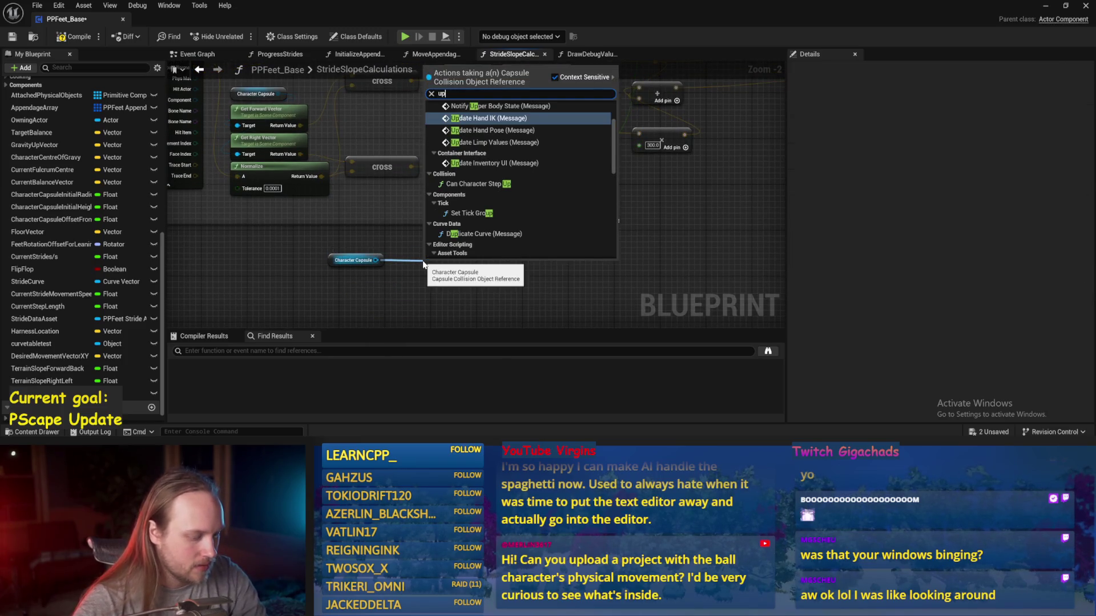
type(" vec")
key("Return")
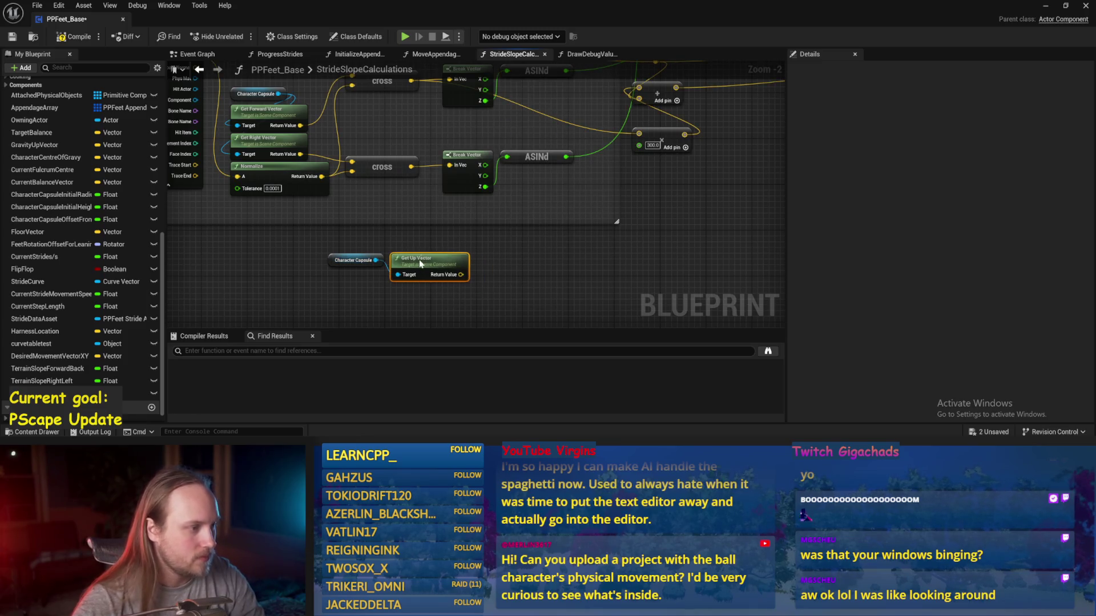
- Duplicate the cross node, feed it Normalize and the up vector, and wire it into the lower add
key("ctrl+c")
key("ctrl+v")
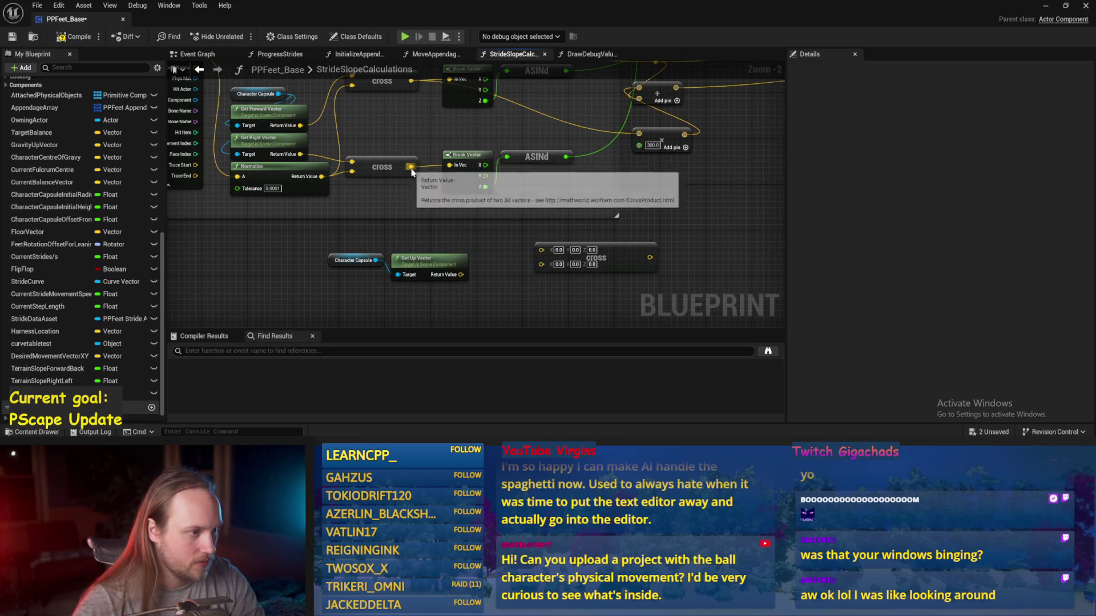
mouse_move(322, 176)
left_mouse_down()
mouse_move(585, 312)
mouse_move(541, 262)
left_mouse_up()
left_click_drag(461, 275, 541, 249)
scroll(462, 280, "down", 1)
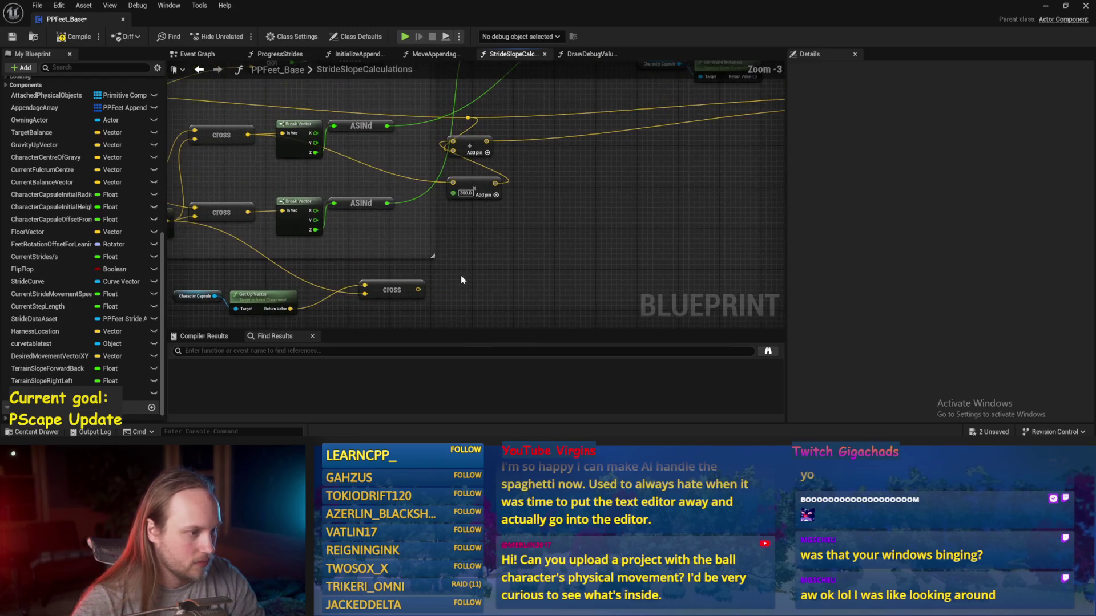
left_click_drag(421, 291, 453, 183)
- Compile and save PPFeet_Base, then minimize the Blueprint editor
left_click(59, 40)
left_click(12, 37)
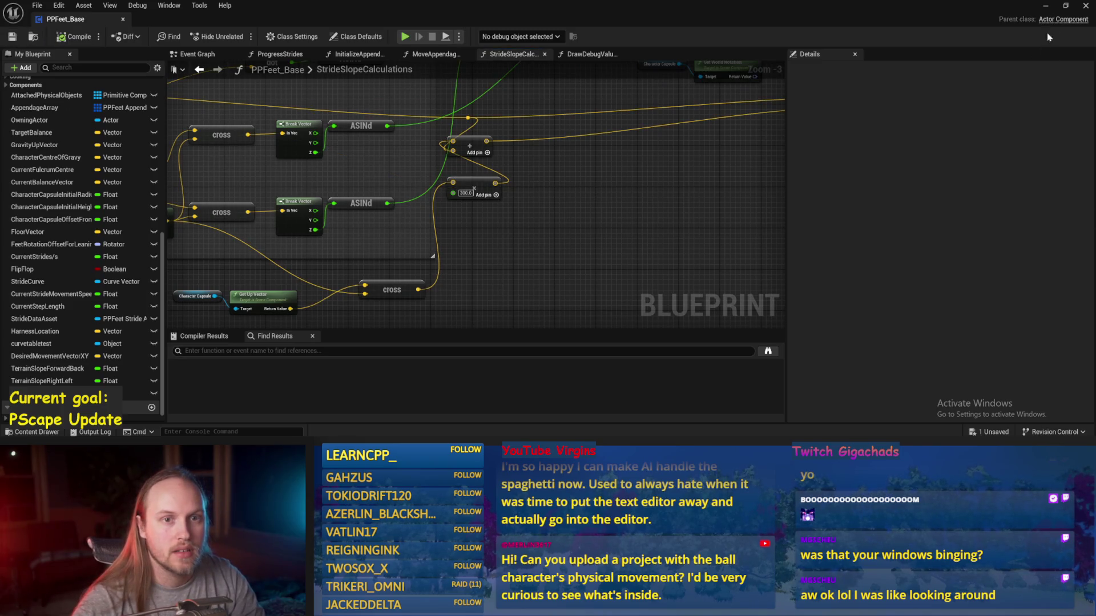
left_click(1046, 5)
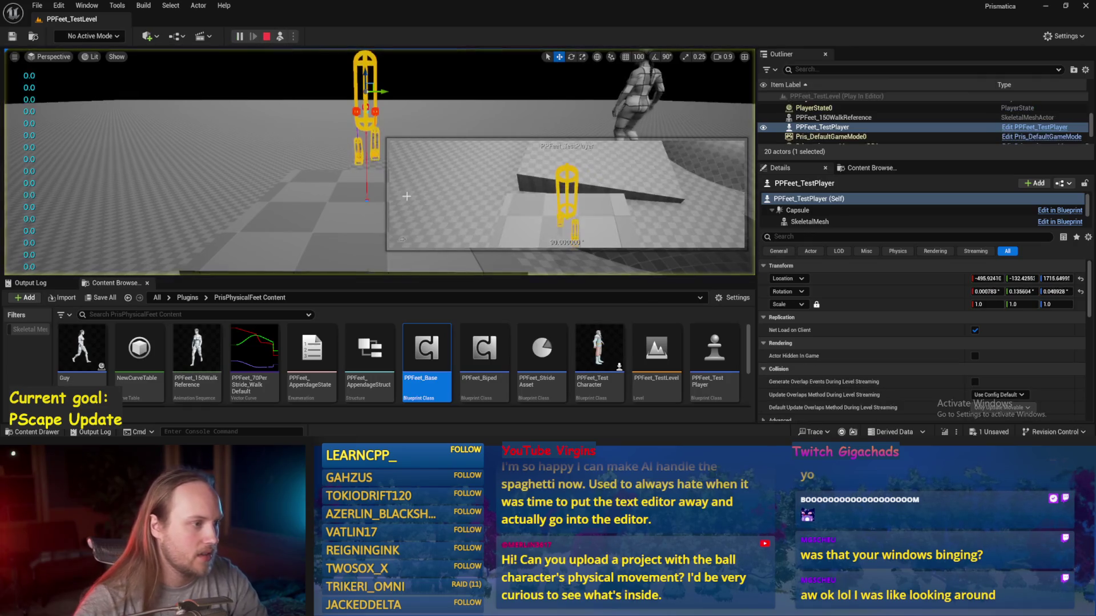
- Simulate the level, tilt Cube4 about its X axis, then undo it back to flat
left_click(238, 35)
left_click(394, 169)
mouse_move(393, 169)
left_mouse_down()
mouse_move(411, 217)
mouse_move(371, 174)
mouse_move(46, 229)
mouse_move(139, 223)
mouse_move(148, 210)
mouse_move(245, 188)
mouse_move(326, 130)
left_mouse_up()
left_click_drag(345, 205, 337, 191)
key("ctrl+z")
key("ctrl+z")
key("ctrl+z")
- Turn Cube4 about its vertical axis and tilt it to roughly -79°, 58.2°, 53.1°
mouse_move(345, 206)
left_mouse_down()
mouse_move(394, 187)
mouse_move(345, 206)
left_mouse_up()
left_click_drag(674, 251, 675, 252)
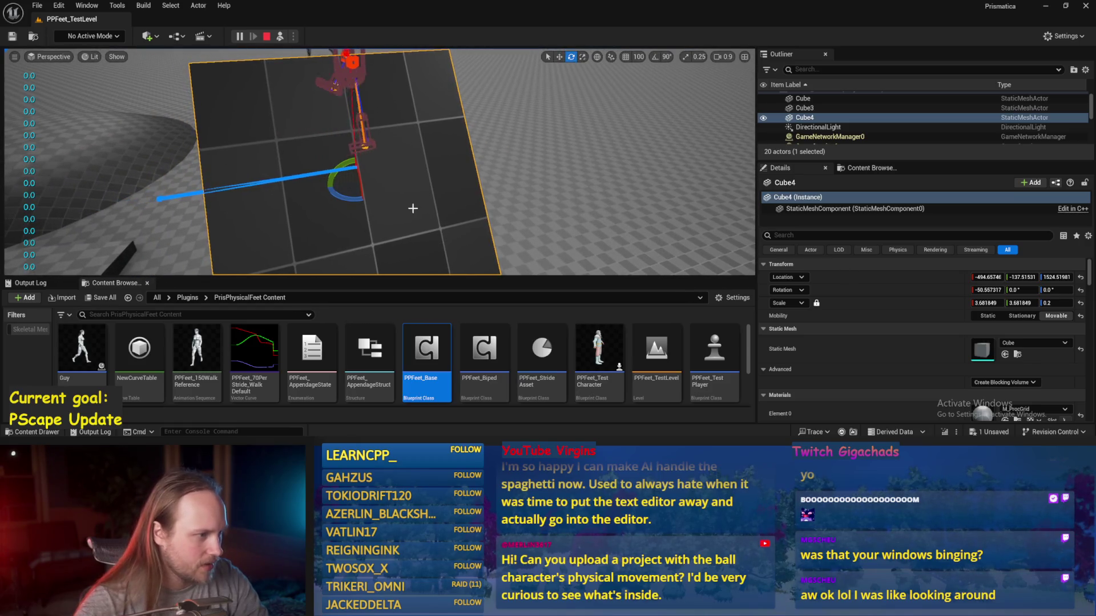
left_click_drag(348, 200, 376, 171)
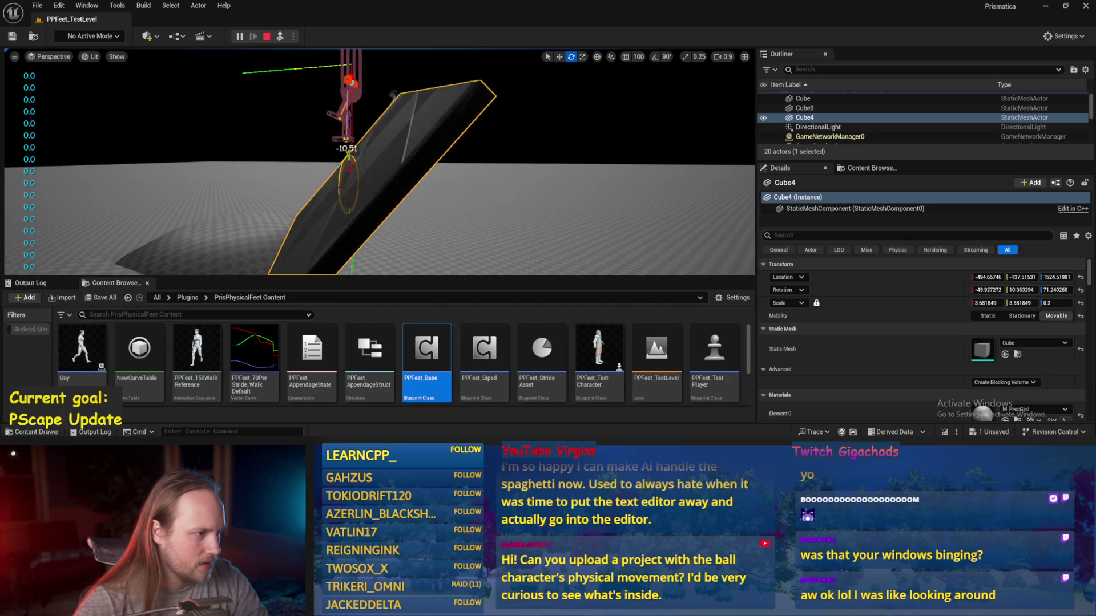
left_click_drag(377, 171, 377, 171)
left_click_drag(306, 137, 307, 137)
scroll(306, 137, "up", 2)
mouse_move(448, 137)
left_mouse_down()
mouse_move(441, 123)
mouse_move(465, 140)
left_mouse_up()
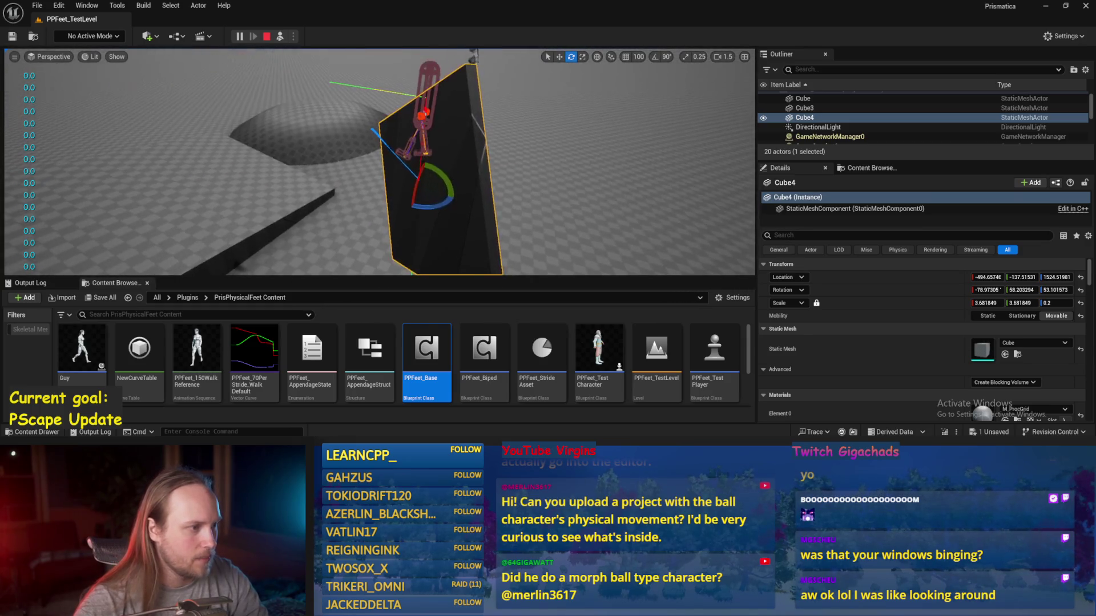
- Select PPFeet_TestPlayer beside the tilted cube and tilt it forward to test the debug arrow
left_click_drag(424, 184, 411, 205)
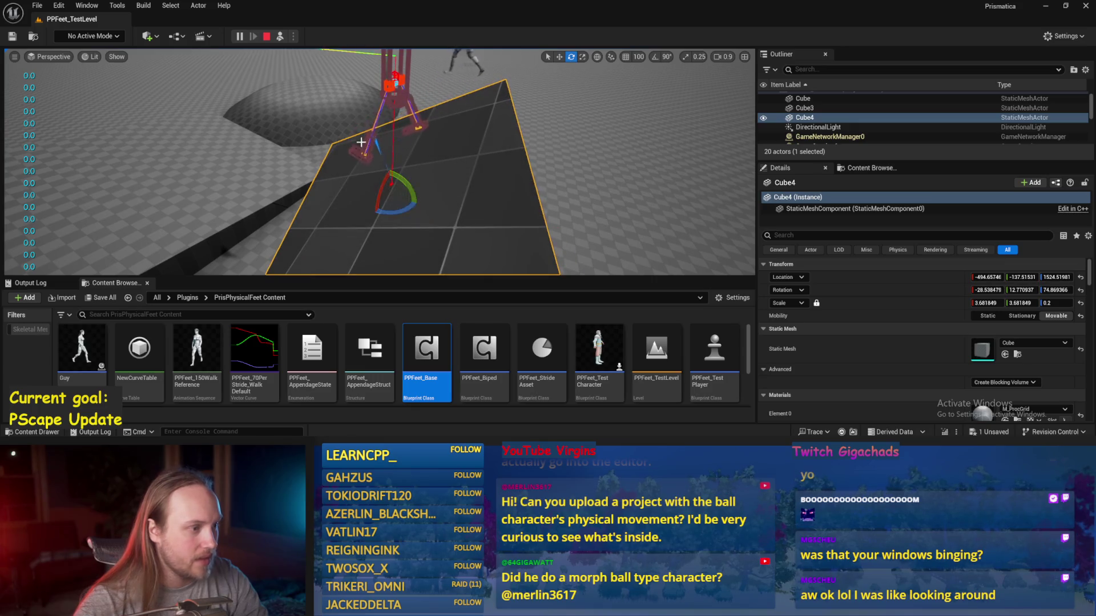
mouse_move(378, 151)
left_mouse_down()
mouse_move(427, 126)
mouse_move(410, 127)
mouse_move(412, 93)
left_mouse_up()
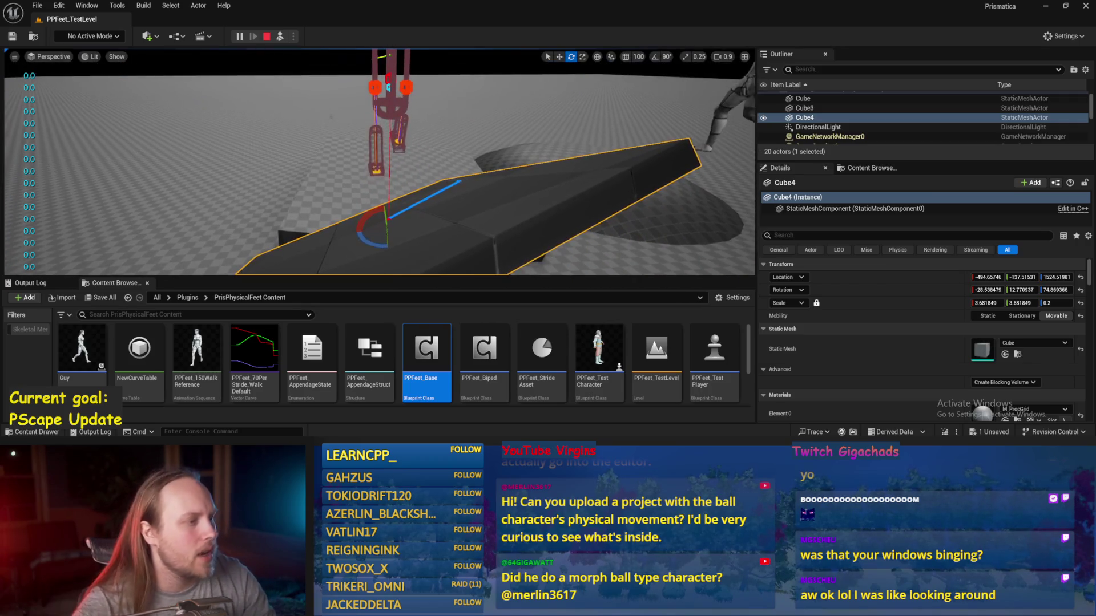
left_click(412, 93)
left_click(411, 92)
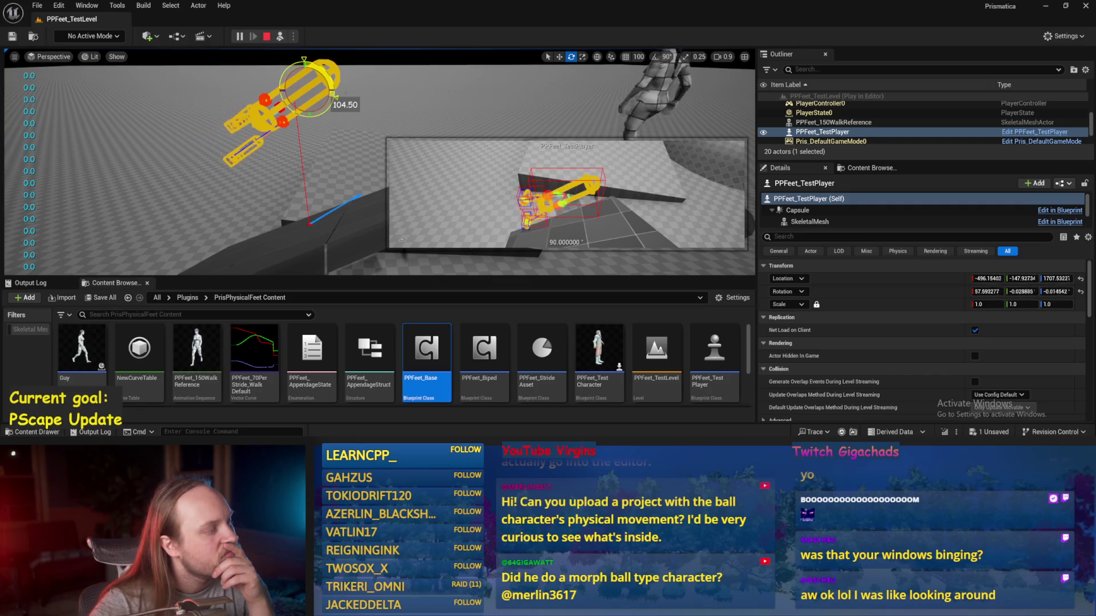
mouse_move(308, 81)
left_mouse_down()
mouse_move(316, 86)
mouse_move(289, 137)
mouse_move(299, 83)
left_mouse_up()
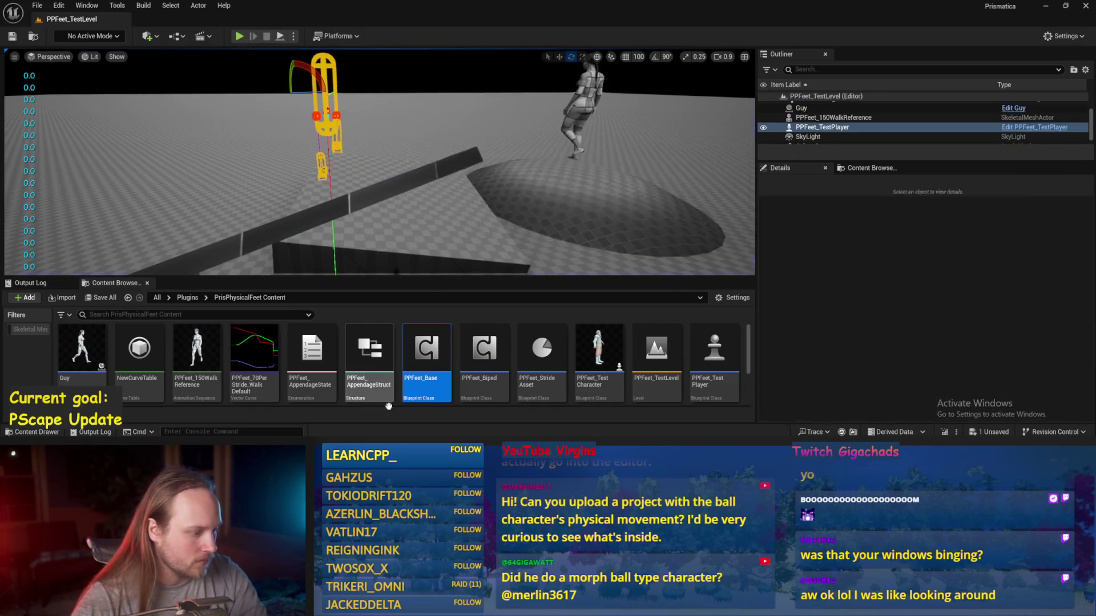
- Back in PPFeet_Base, move the Draw Debug Arrow node up-right and capsule rotation nodes down-right, then save
key("alt+Tab")
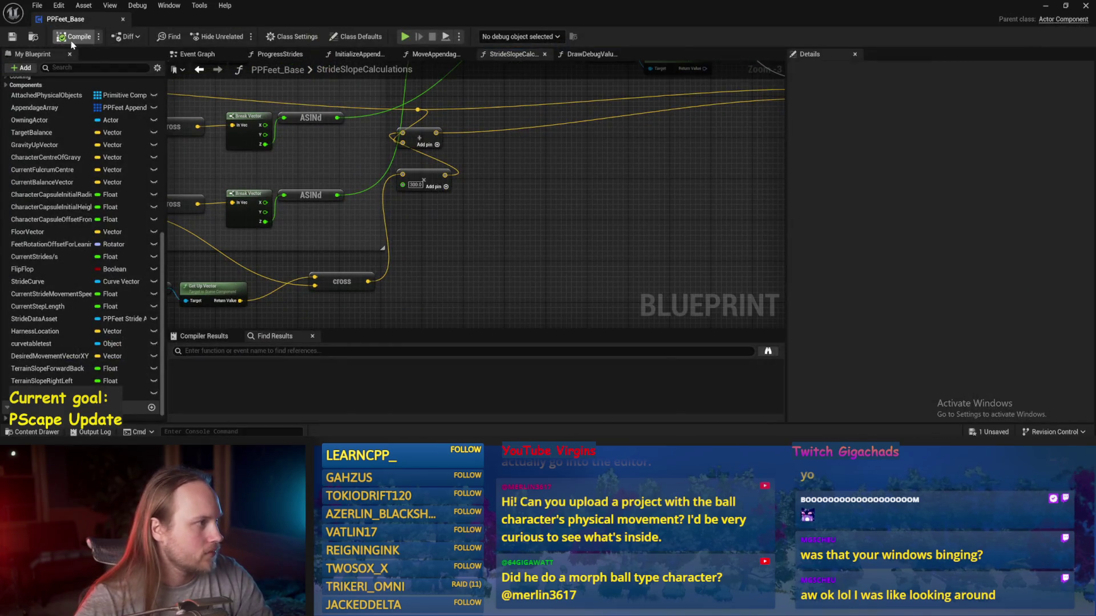
left_click_drag(601, 224, 532, 295)
scroll(532, 295, "down", 1)
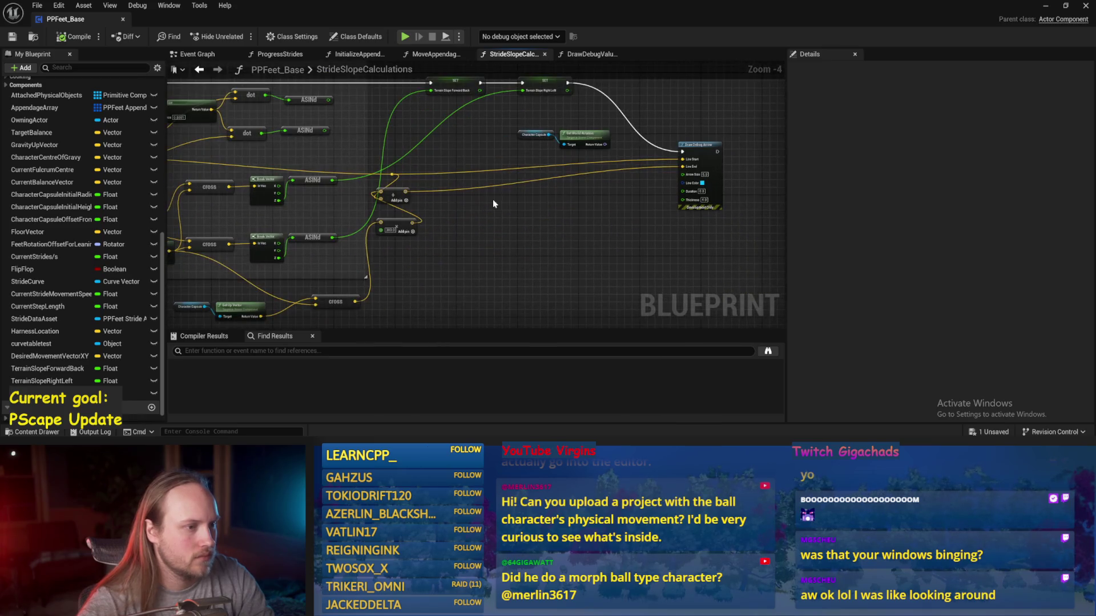
mouse_move(688, 171)
left_mouse_down()
mouse_move(737, 102)
mouse_move(682, 103)
mouse_move(710, 105)
left_mouse_up()
left_click_drag(578, 158, 638, 228)
left_click(11, 38)
- Shift the capsule rotation and Draw Debug Arrow nodes further right, save the blueprint, and minimize it
mouse_move(406, 259)
left_mouse_down()
mouse_move(491, 200)
mouse_move(575, 206)
mouse_move(574, 230)
left_mouse_up()
mouse_move(633, 180)
left_mouse_down()
mouse_move(567, 238)
mouse_move(459, 233)
left_mouse_up()
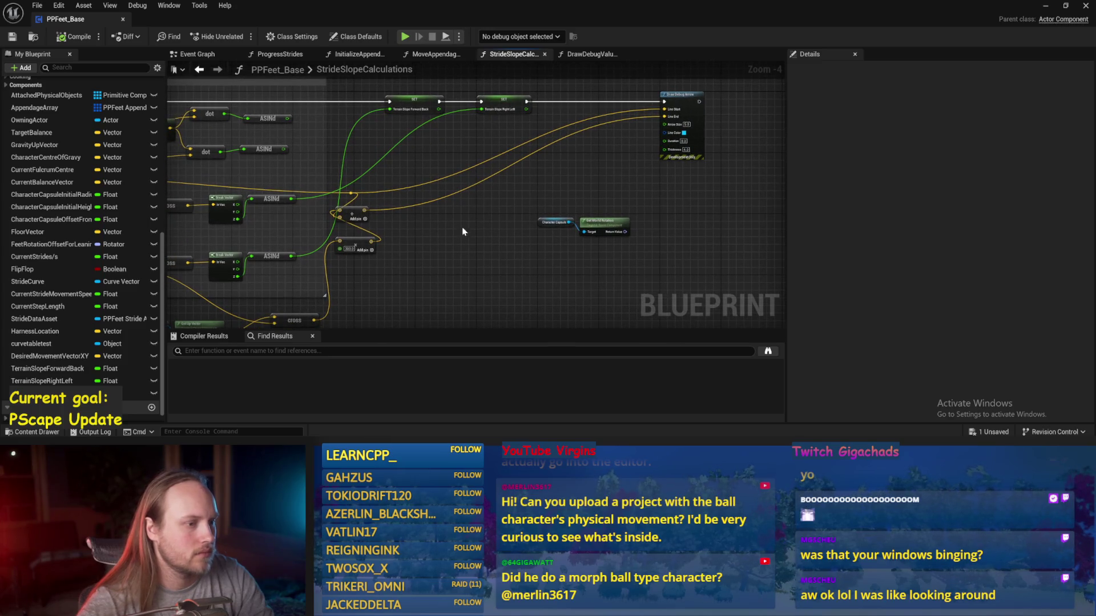
left_click_drag(594, 222, 700, 251)
left_click_drag(684, 201, 584, 264)
left_click_drag(586, 167, 767, 170)
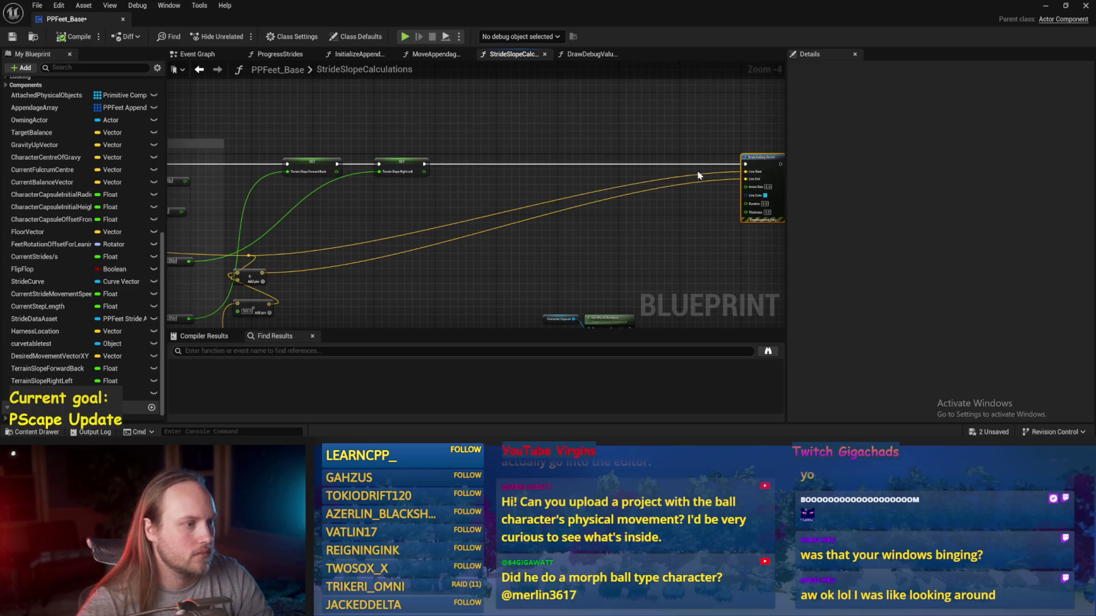
scroll(513, 176, "up", 3)
key("ctrl+s")
scroll(440, 224, "down", 3)
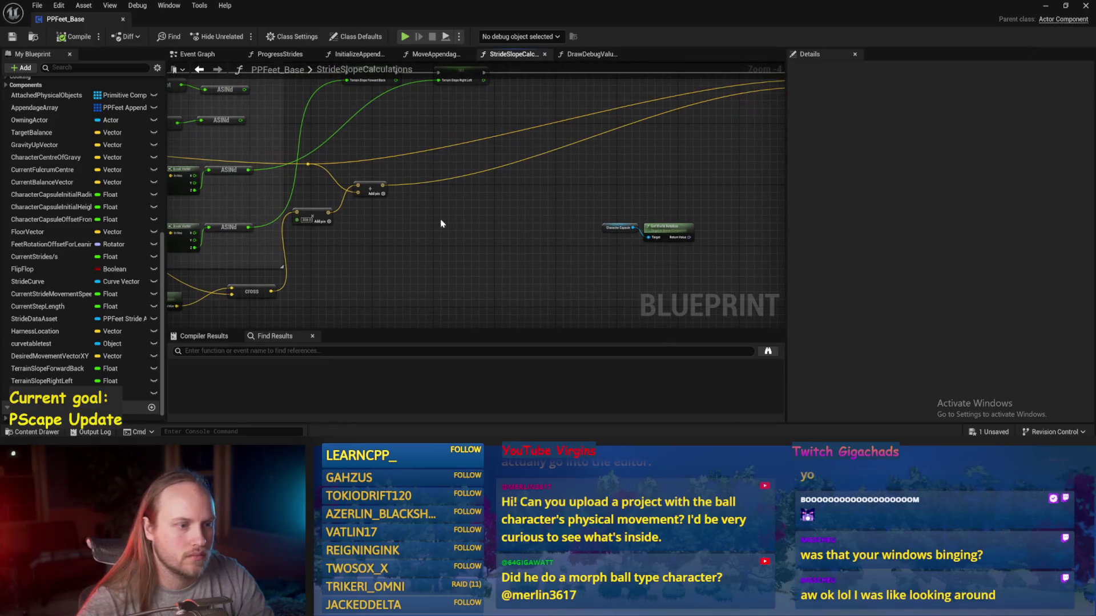
scroll(573, 227, "down", 2)
scroll(494, 265, "up", 2)
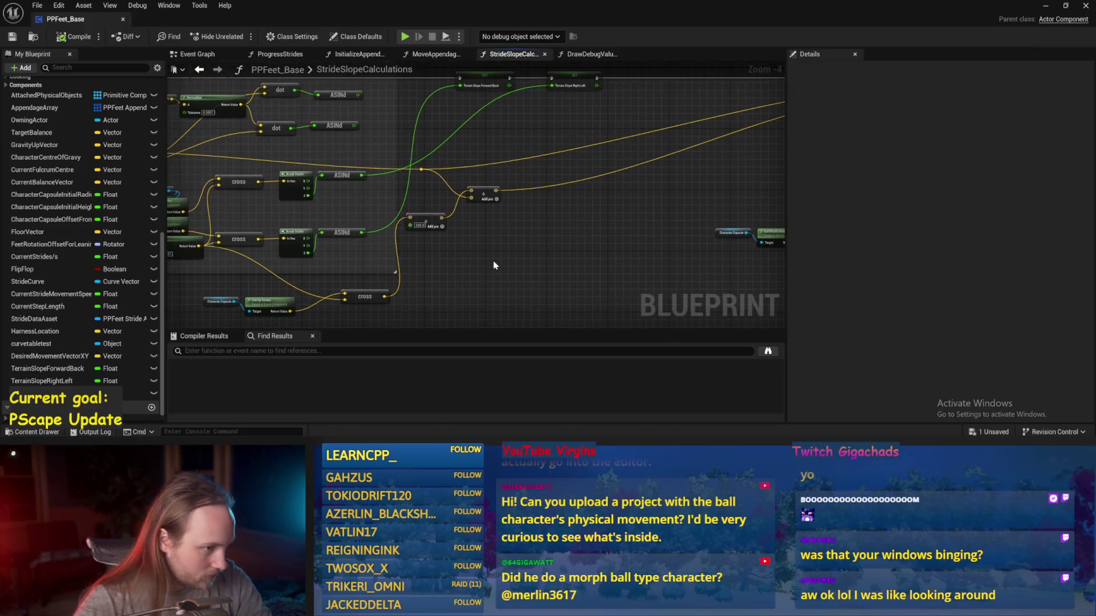
scroll(498, 253, "up", 2)
scroll(518, 237, "down", 2)
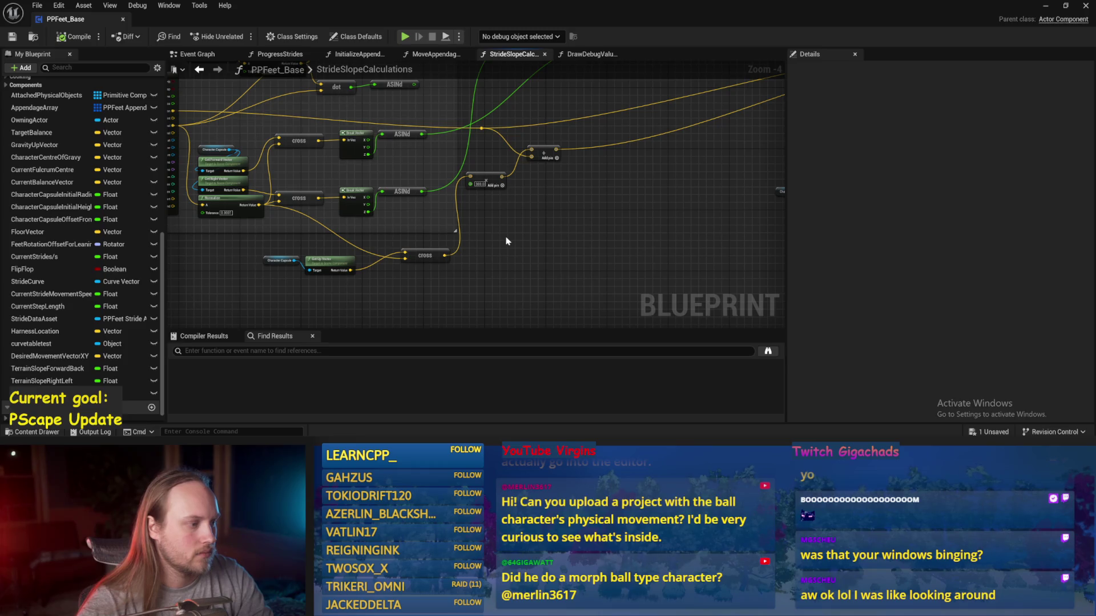
left_click(1045, 5)
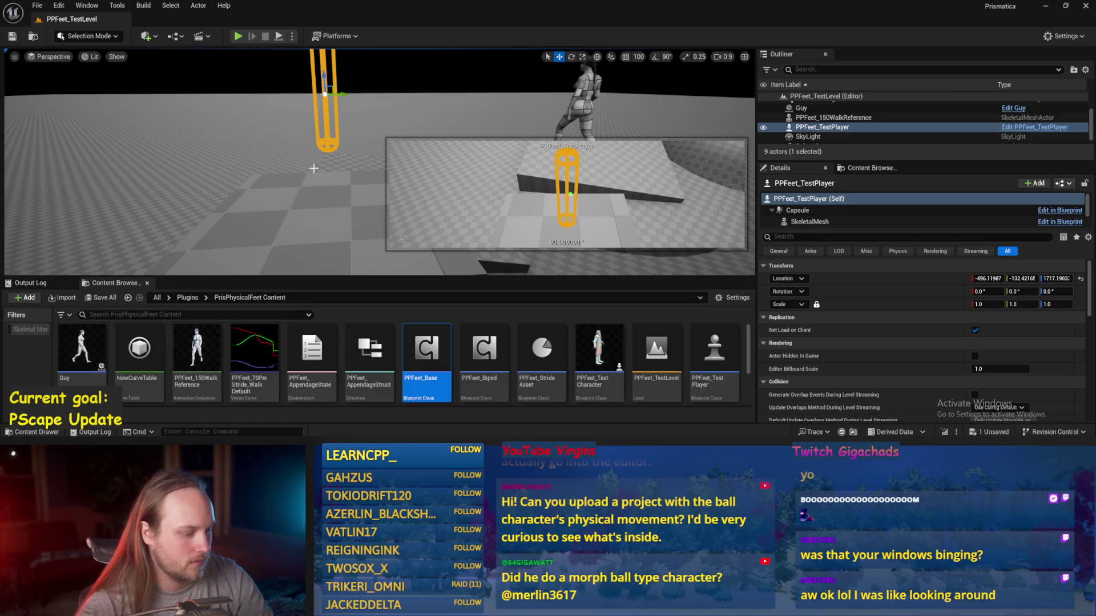
- Save the level, simulate, tilt Cube4 to about -43.7° around X, and select PPFeet_TestPlayer
scroll(312, 169, "up", 1)
left_click(317, 252)
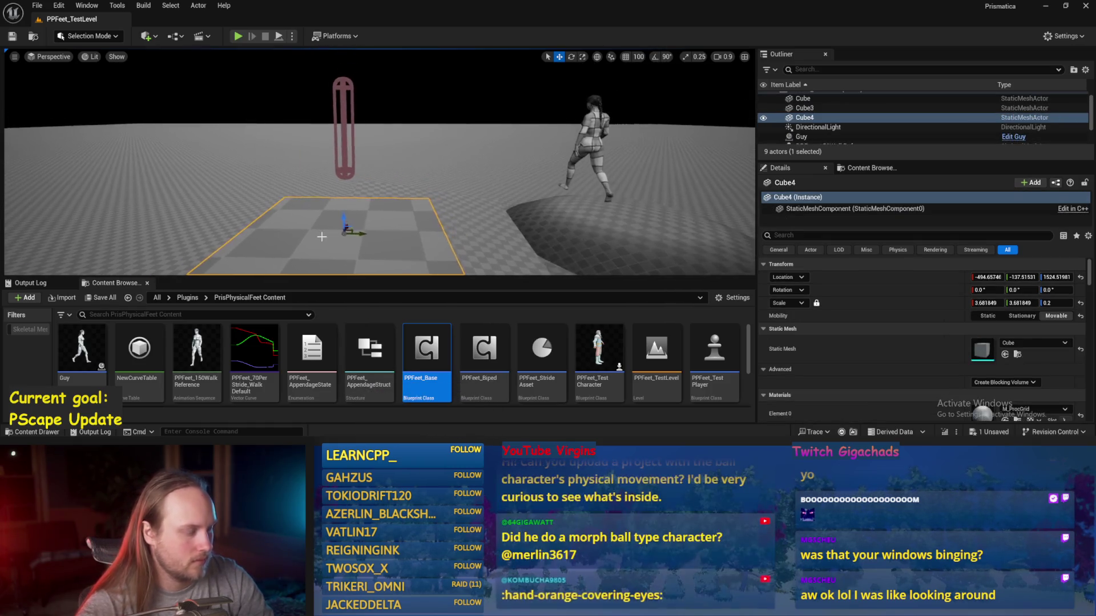
key("ctrl+s")
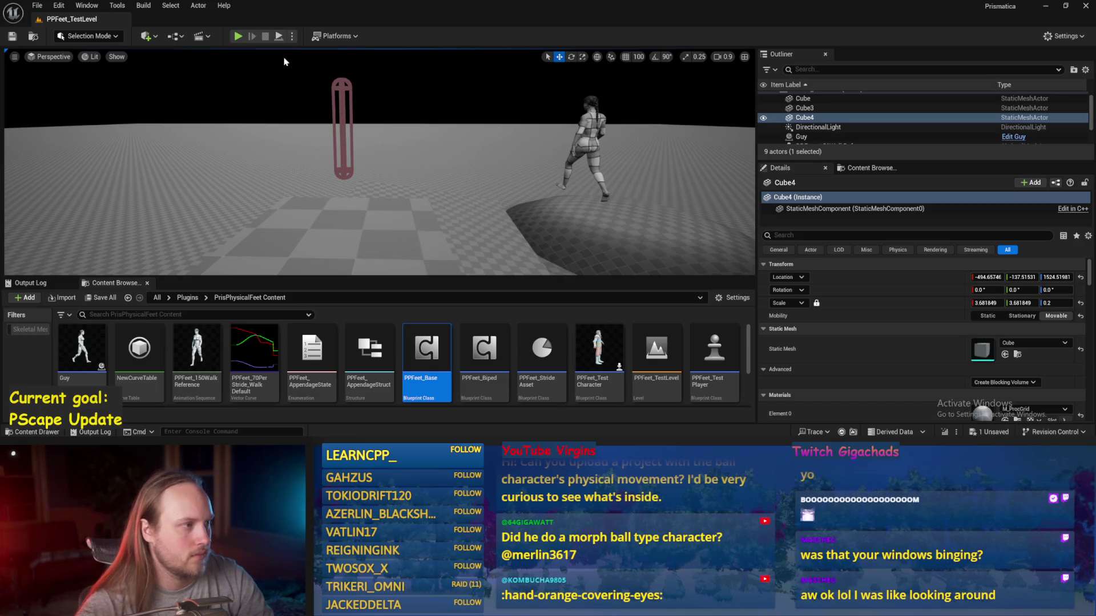
key("alt+s")
key("e")
left_click_drag(381, 187, 378, 184)
key("f")
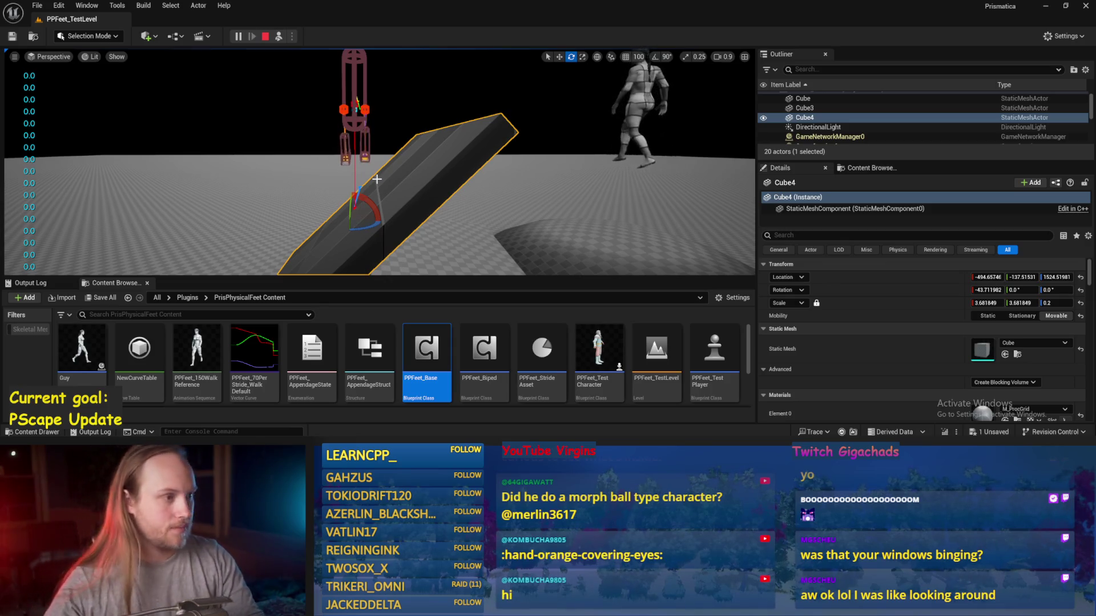
left_click(349, 117)
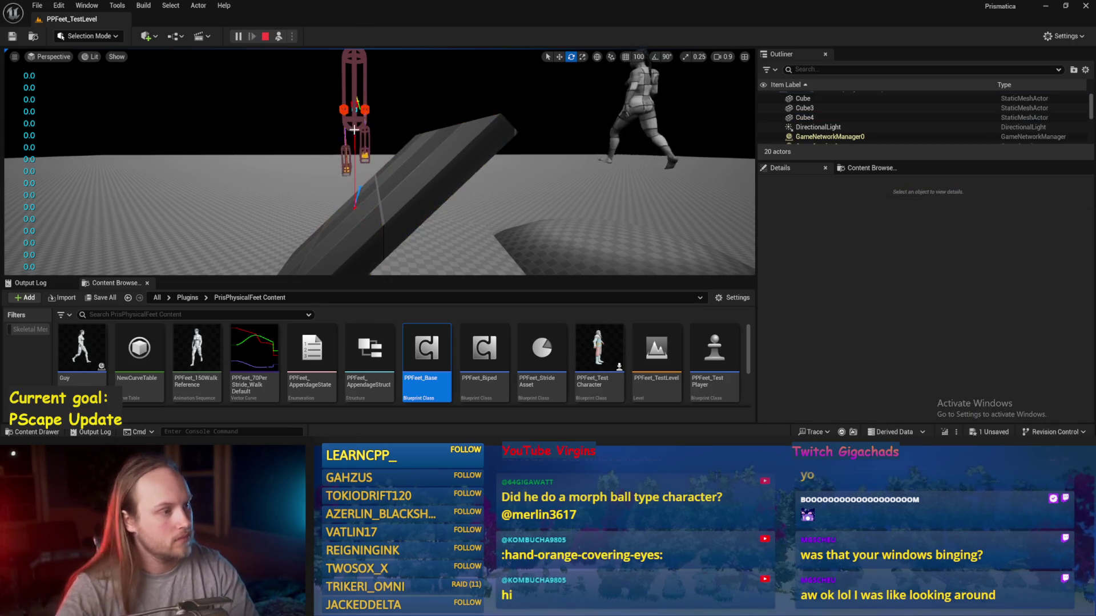
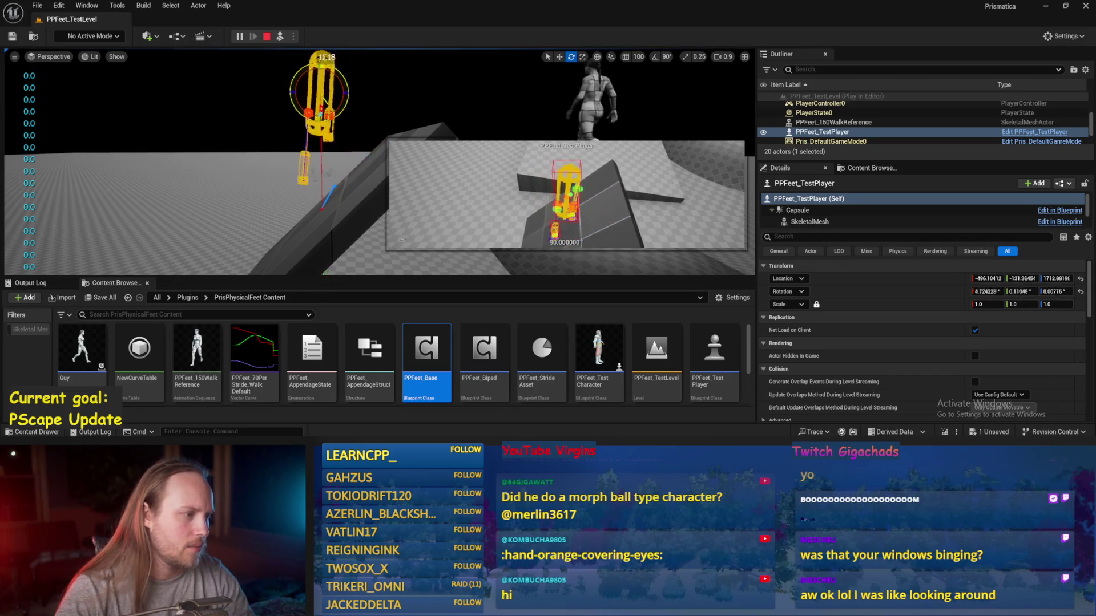
- Turn the level view slightly, then open PPFeet_Base on its StrideSlopeCalculations graph
left_click_drag(328, 176, 365, 176)
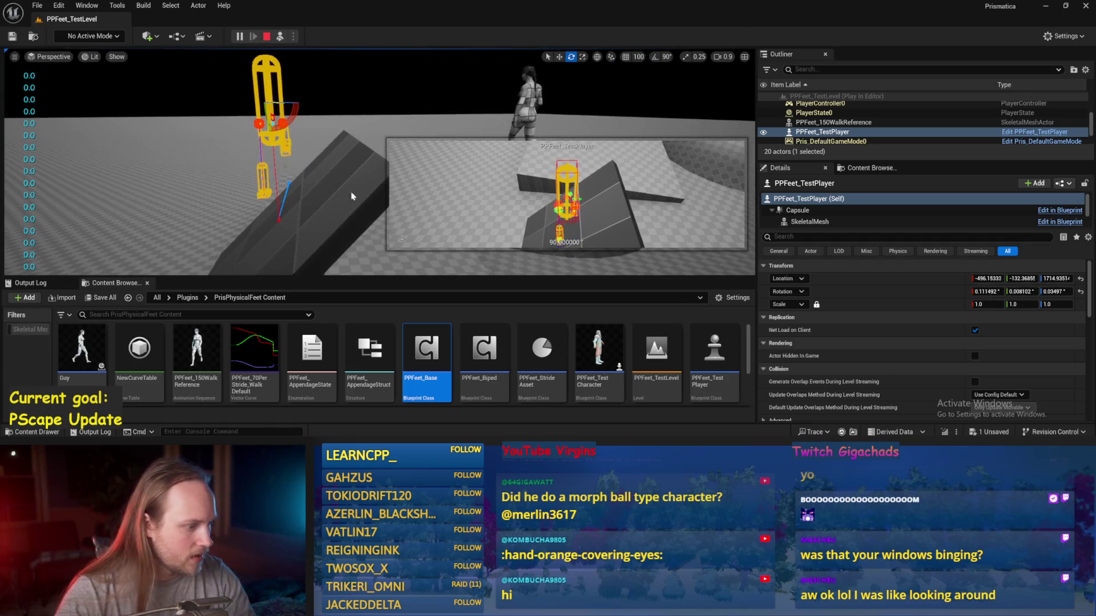
double_click(427, 351)
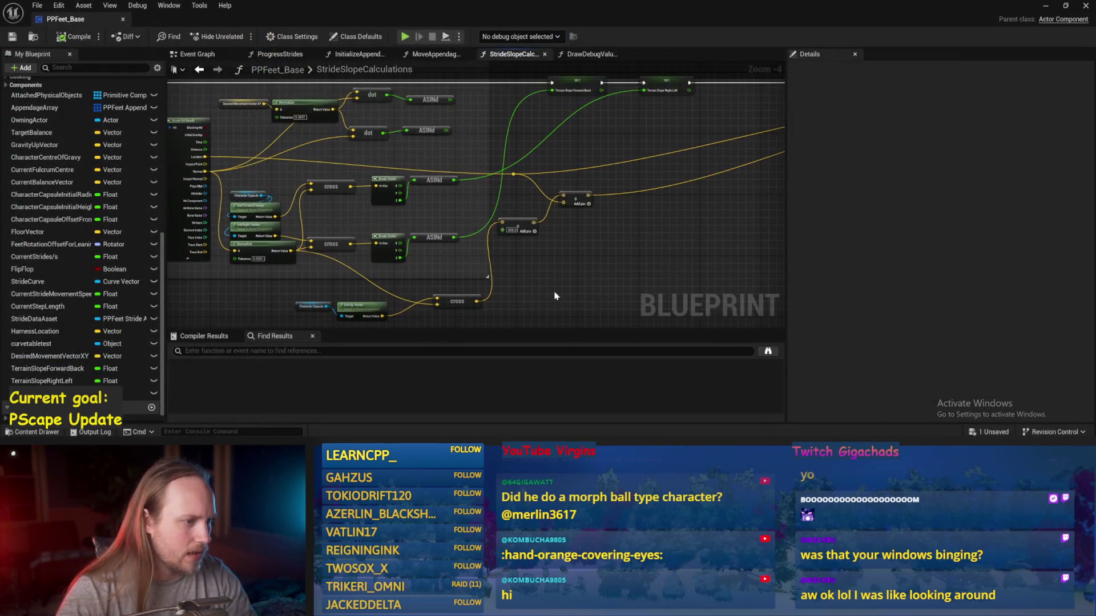
- Look over the slope calculation nodes and save PPFeet_Base
left_click_drag(554, 296, 626, 202)
scroll(366, 188, "up", 1)
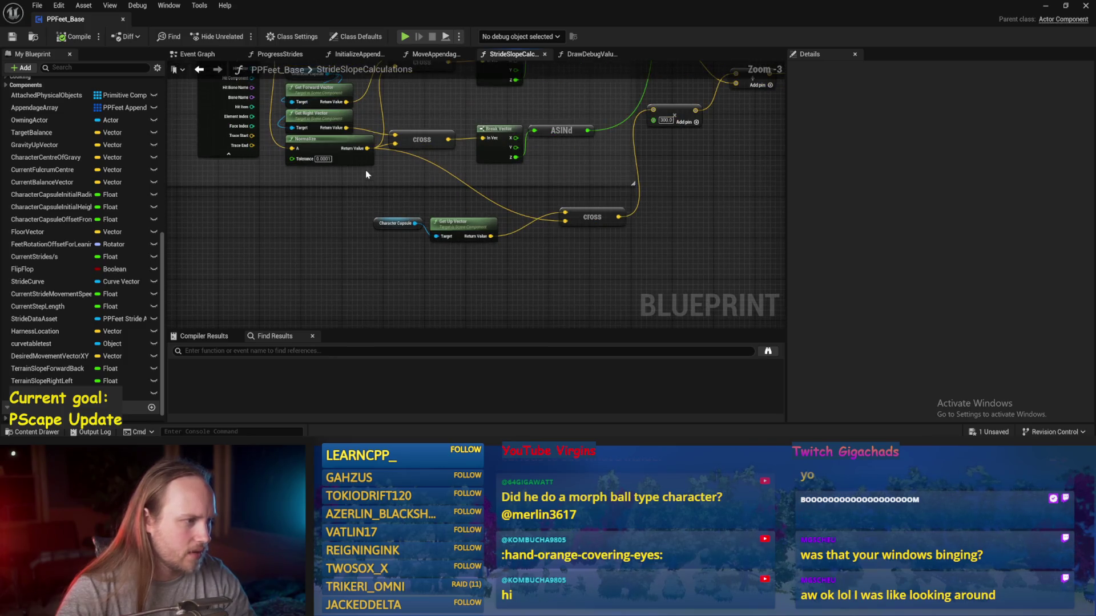
left_click_drag(552, 235, 471, 292)
mouse_move(603, 260)
left_mouse_down()
mouse_move(564, 295)
mouse_move(540, 253)
left_mouse_up()
left_click(12, 38)
mouse_move(605, 243)
left_mouse_down()
mouse_move(586, 272)
mouse_move(585, 214)
mouse_move(642, 229)
mouse_move(521, 262)
left_mouse_up()
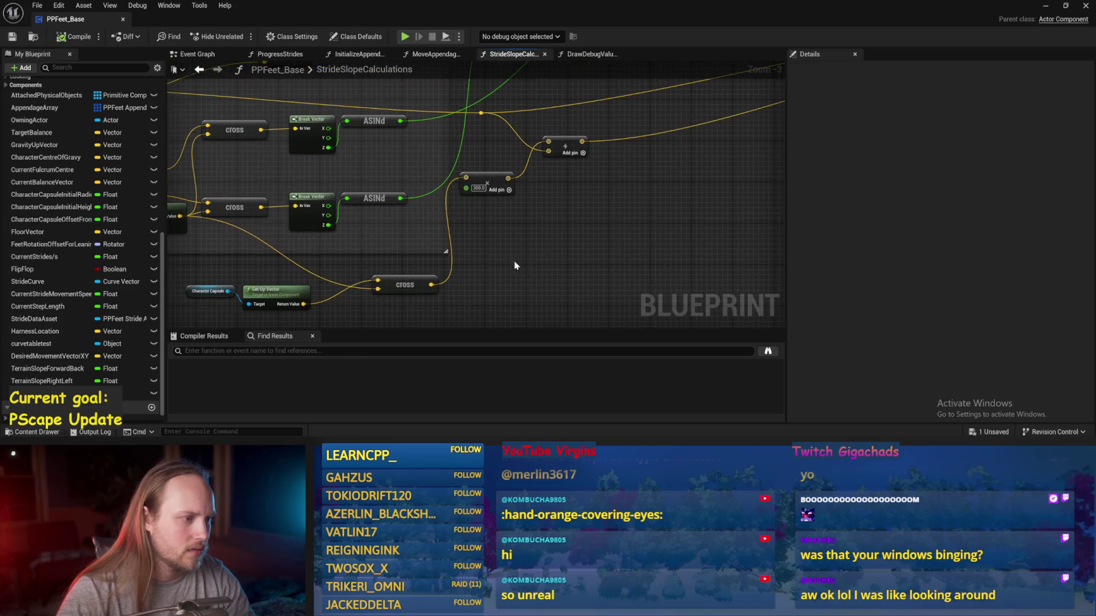
- Add a Print String on the top exec wire fed by the cross node's output, then compile and save
right_click(529, 272)
type("print")
key("Return")
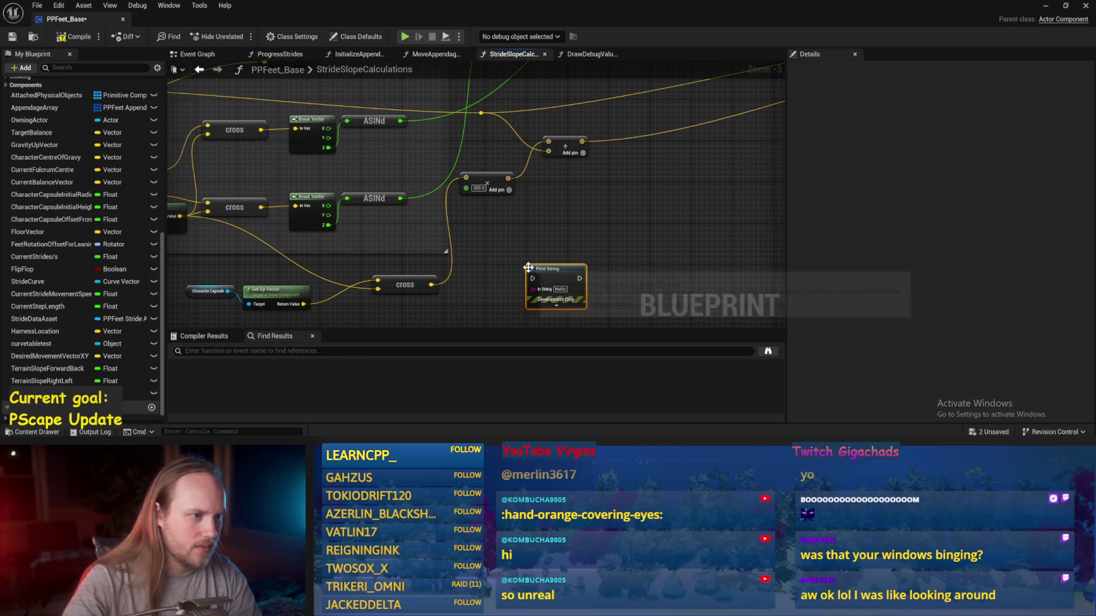
scroll(400, 289, "down", 2)
mouse_move(493, 287)
left_mouse_down()
mouse_move(614, 126)
mouse_move(776, 137)
mouse_move(689, 141)
mouse_move(706, 140)
left_mouse_up()
scroll(615, 113, "up", 1)
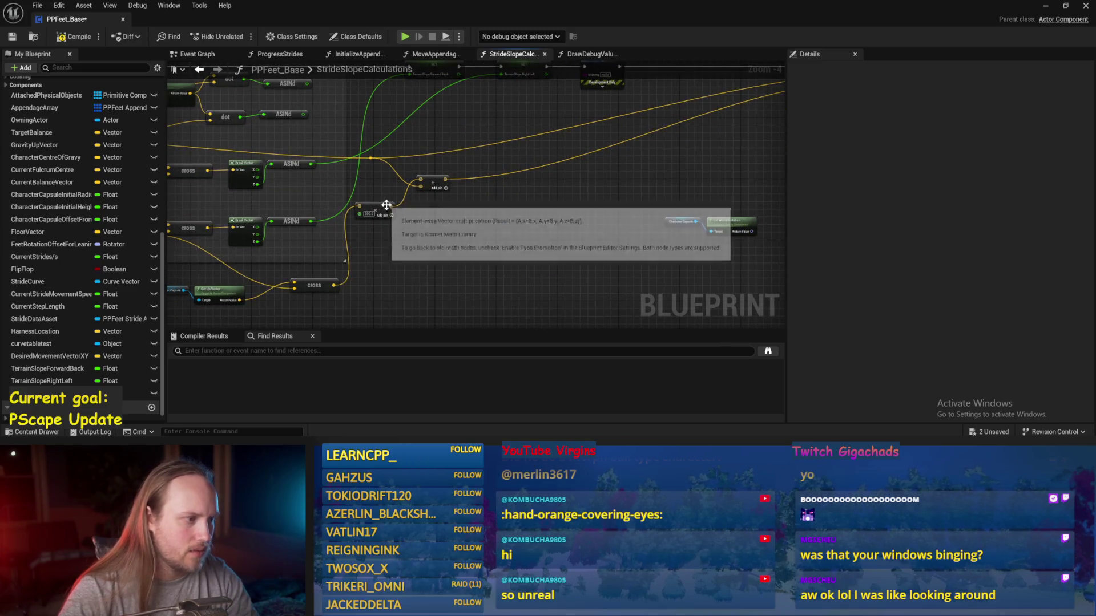
mouse_move(334, 285)
left_mouse_down()
mouse_move(533, 179)
mouse_move(585, 131)
left_mouse_up()
left_click(12, 37)
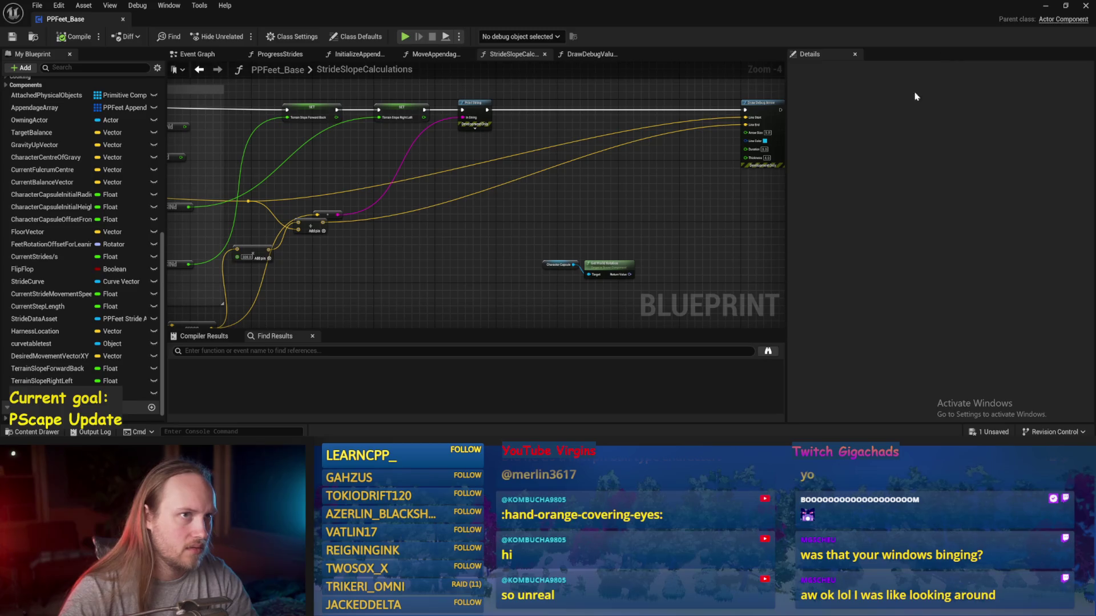
left_click(1045, 6)
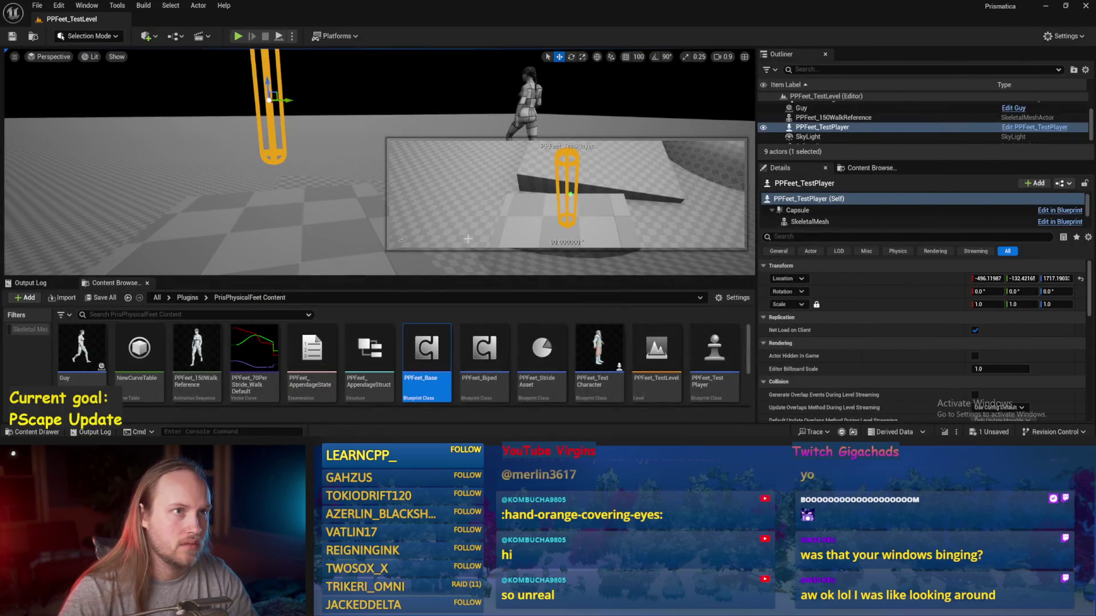
- Select and frame the Cube4 platform, then start a play test
left_click(468, 238)
left_click(347, 238)
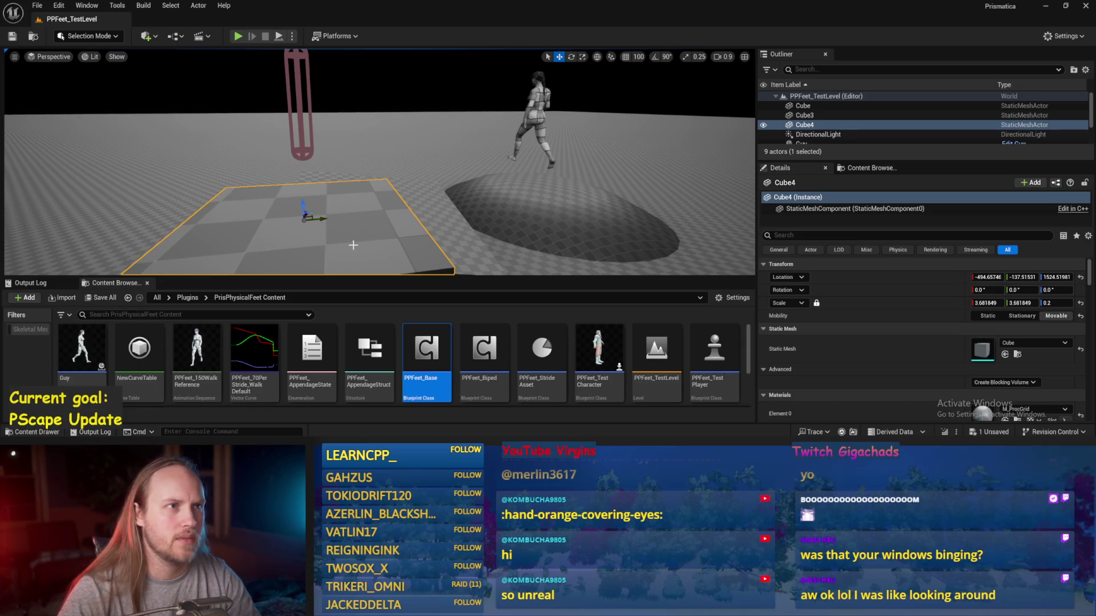
key("f")
key("alt+p")
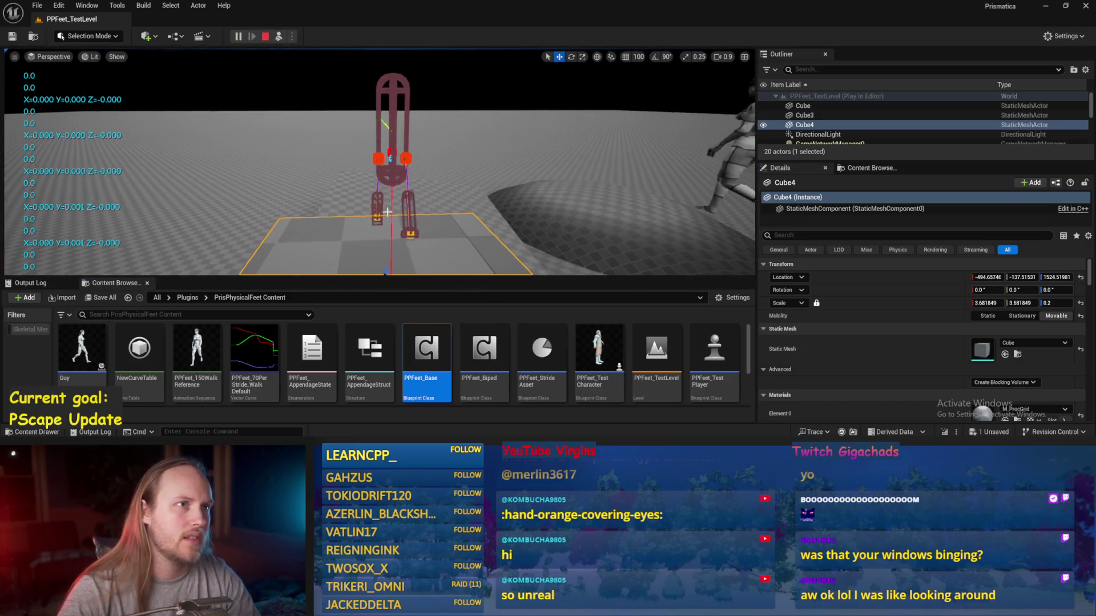
- Tilt Cube4 about 39 degrees, then the other way to about -43 degrees, and reopen PPFeet_Base
left_click(290, 240)
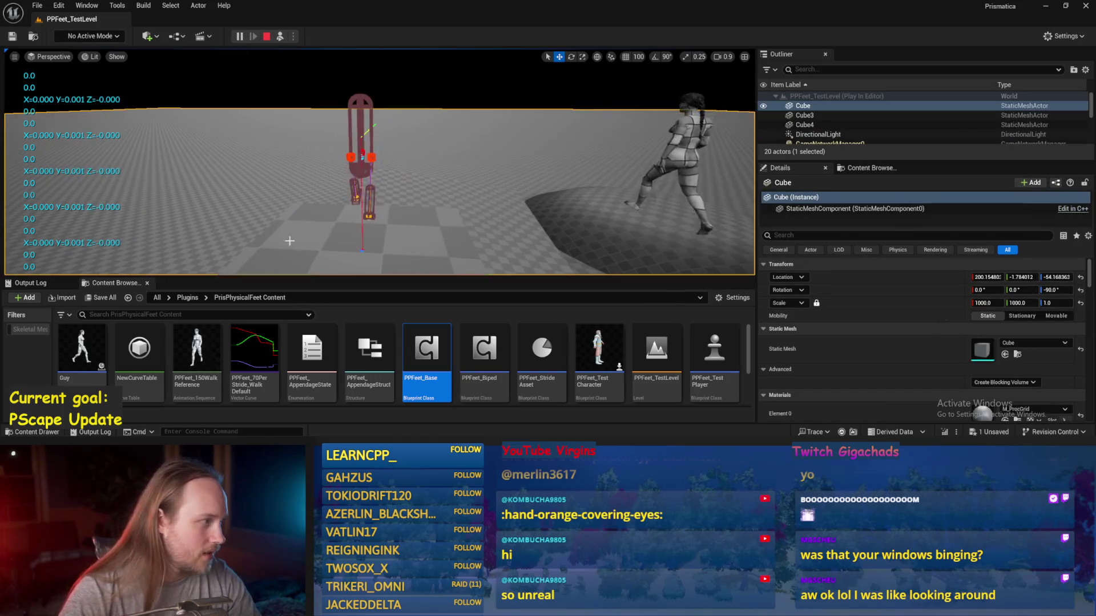
left_click_drag(290, 241, 289, 268)
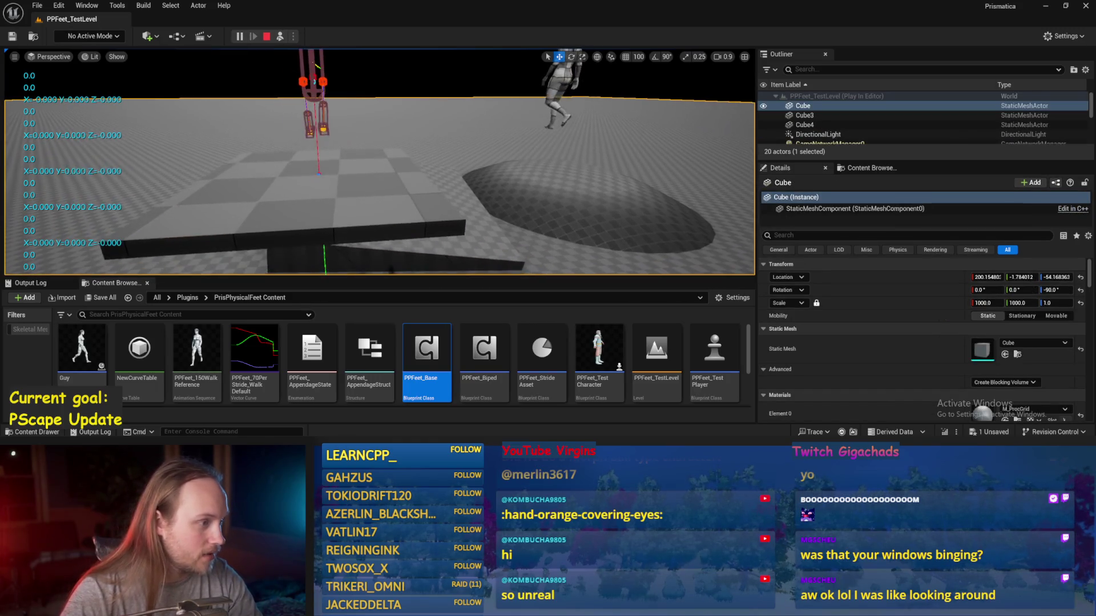
left_click(329, 150)
key("e")
mouse_move(331, 159)
left_mouse_down()
mouse_move(354, 158)
mouse_move(288, 158)
mouse_move(321, 158)
mouse_move(280, 174)
left_mouse_up()
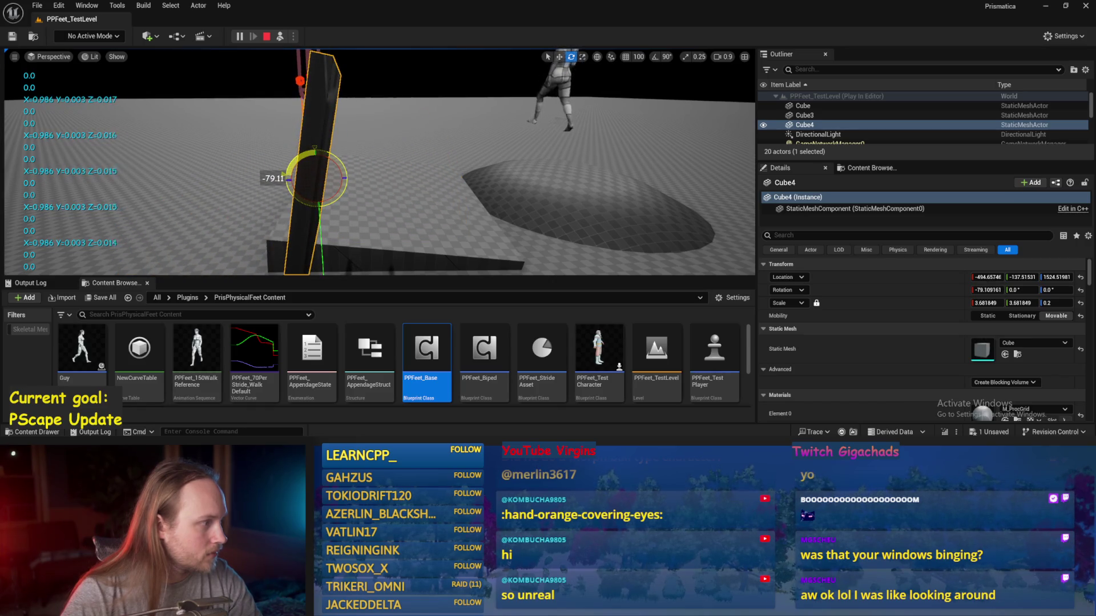
mouse_move(286, 180)
left_mouse_down()
mouse_move(345, 170)
mouse_move(317, 171)
left_mouse_up()
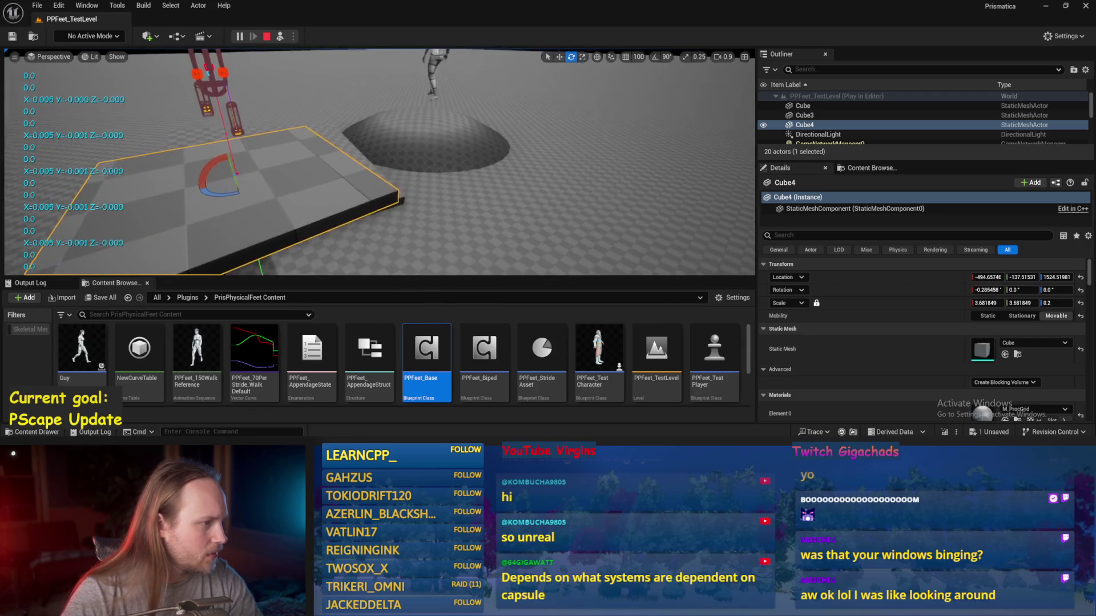
mouse_move(311, 190)
left_mouse_down()
mouse_move(285, 192)
mouse_move(331, 192)
mouse_move(353, 177)
mouse_move(308, 199)
mouse_move(264, 201)
mouse_move(344, 204)
mouse_move(294, 203)
left_mouse_up()
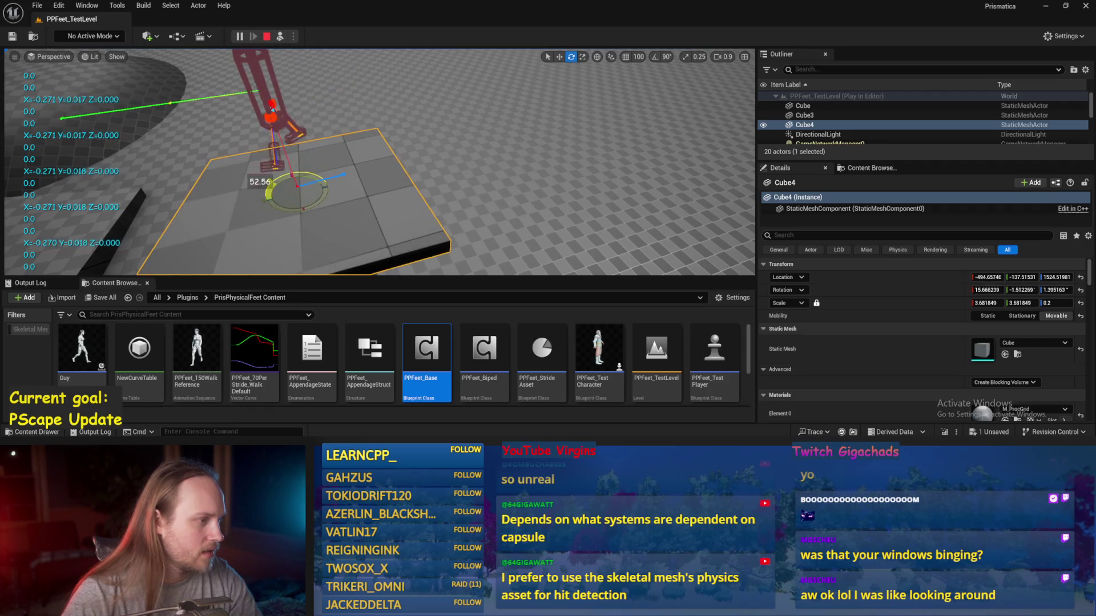
double_click(427, 348)
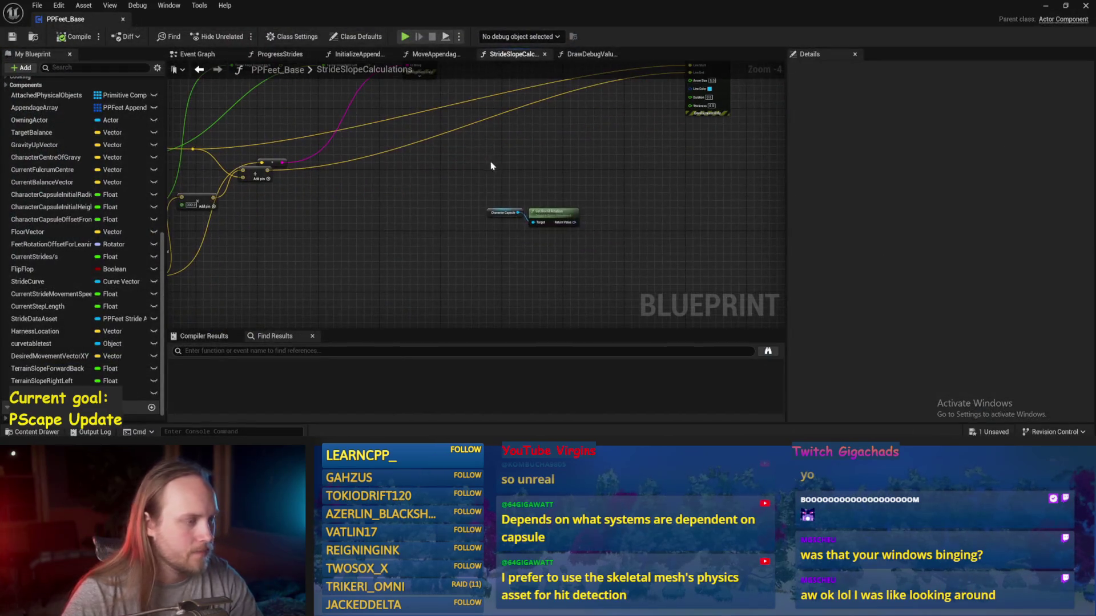
key("alt+Tab")
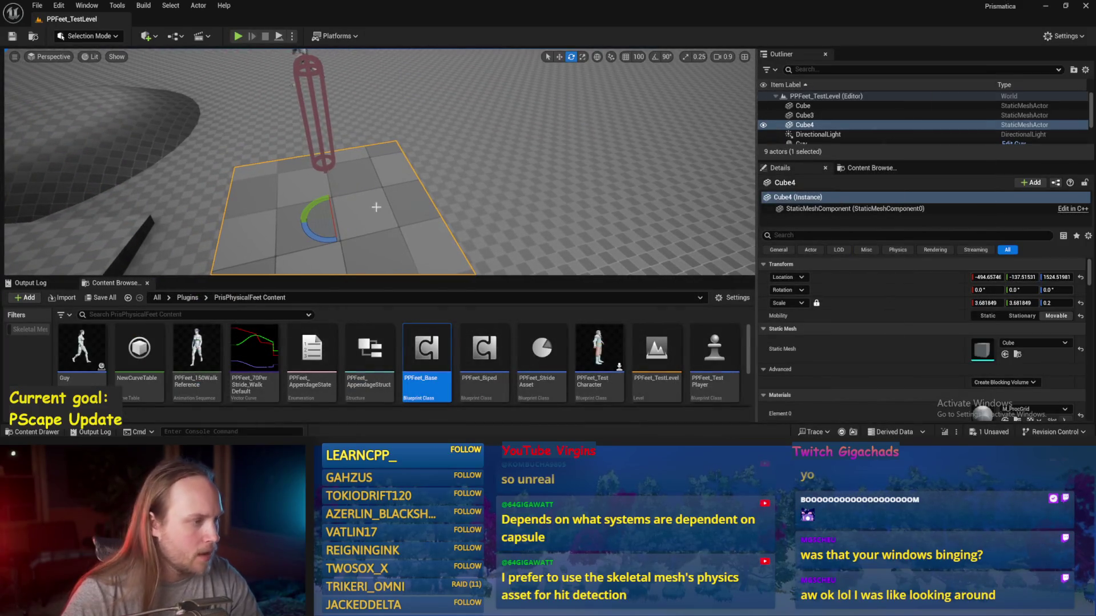
key("alt+p")
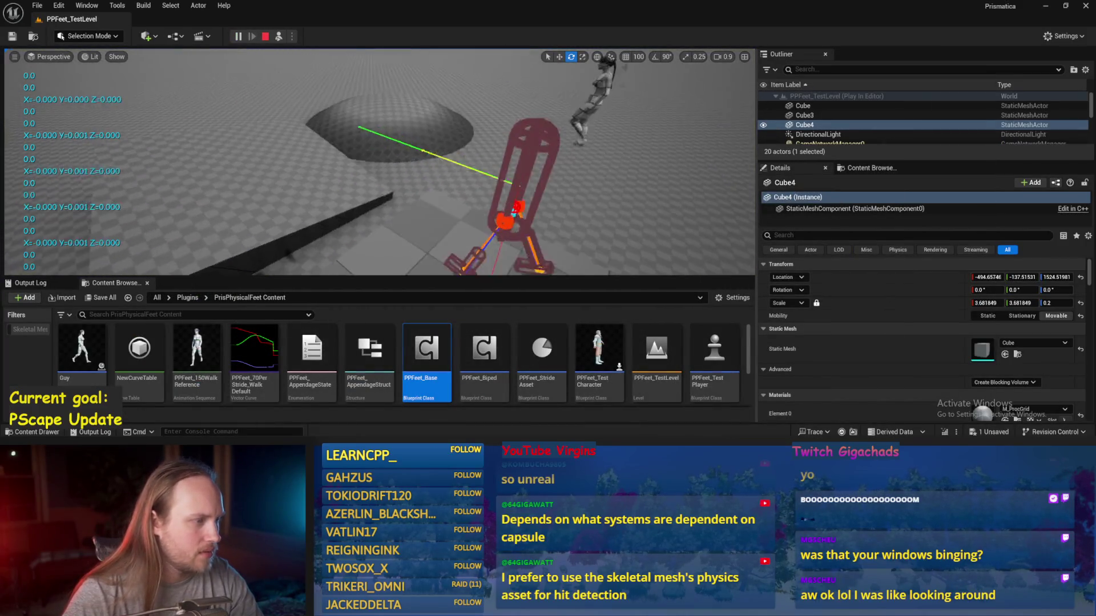
mouse_move(365, 217)
left_mouse_down()
mouse_move(375, 181)
mouse_move(370, 219)
left_mouse_up()
left_click_drag(375, 182, 378, 231)
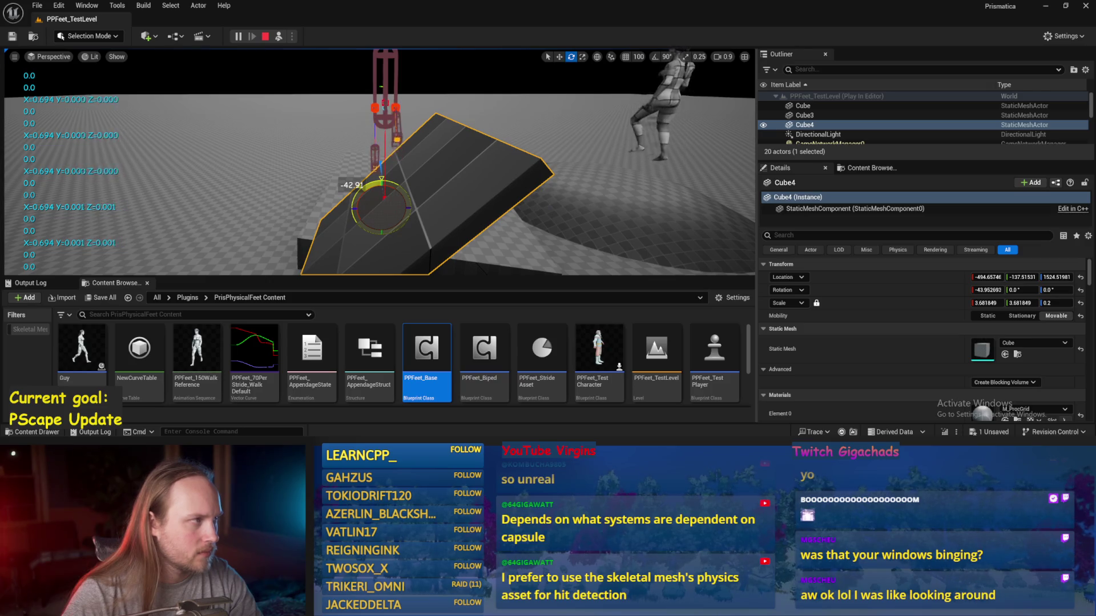
key("Escape")
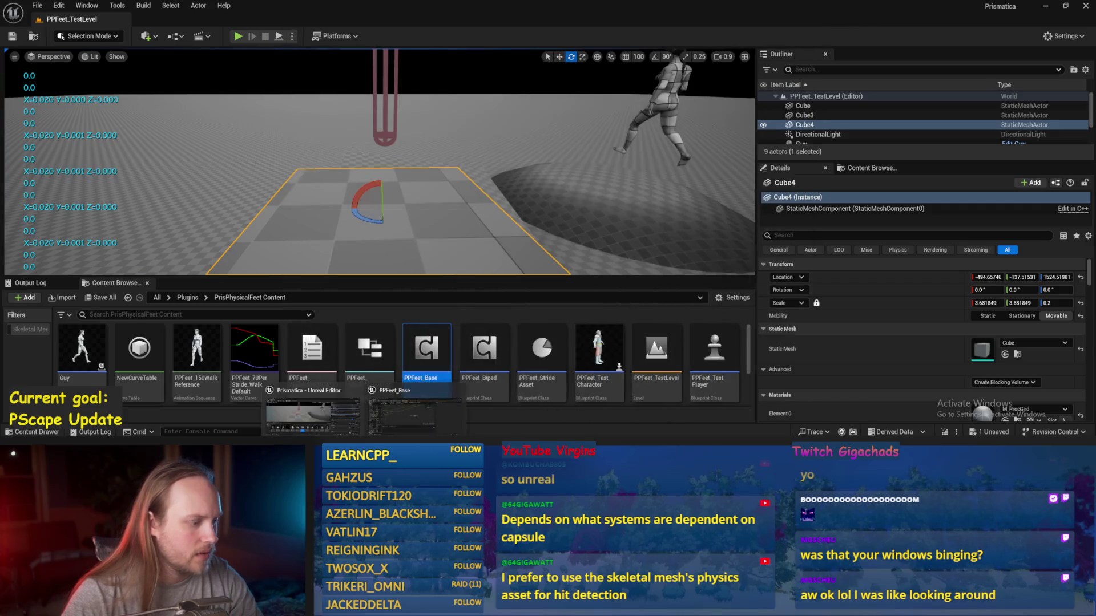
left_click(398, 407)
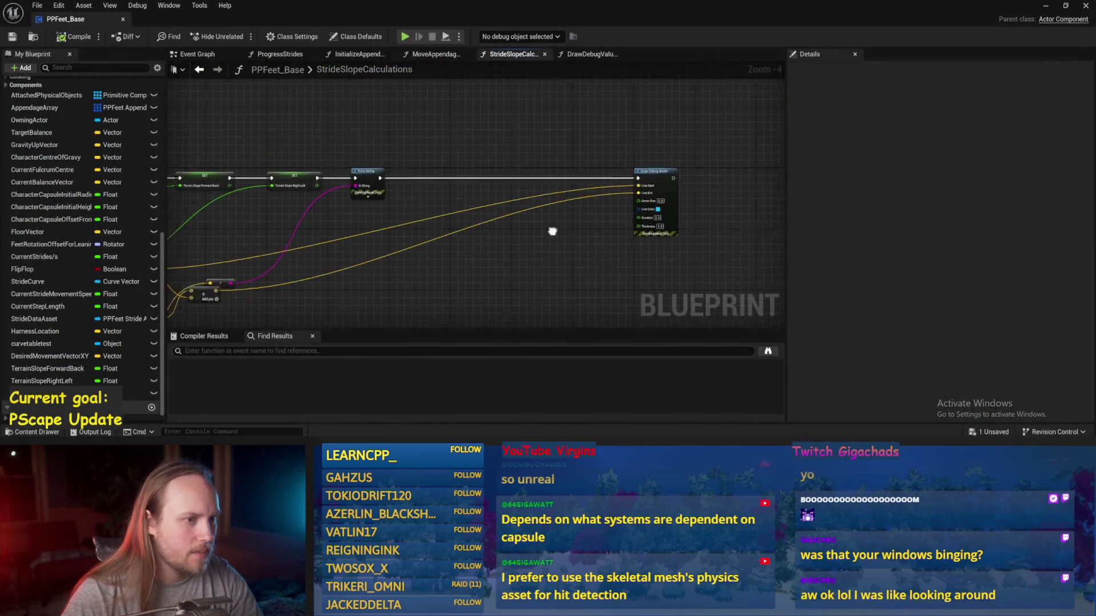
- In the Event Graph, feed a Get Right Vector from Character Capsule into Desired Movement Vector XY, then compile and save
left_click(200, 54)
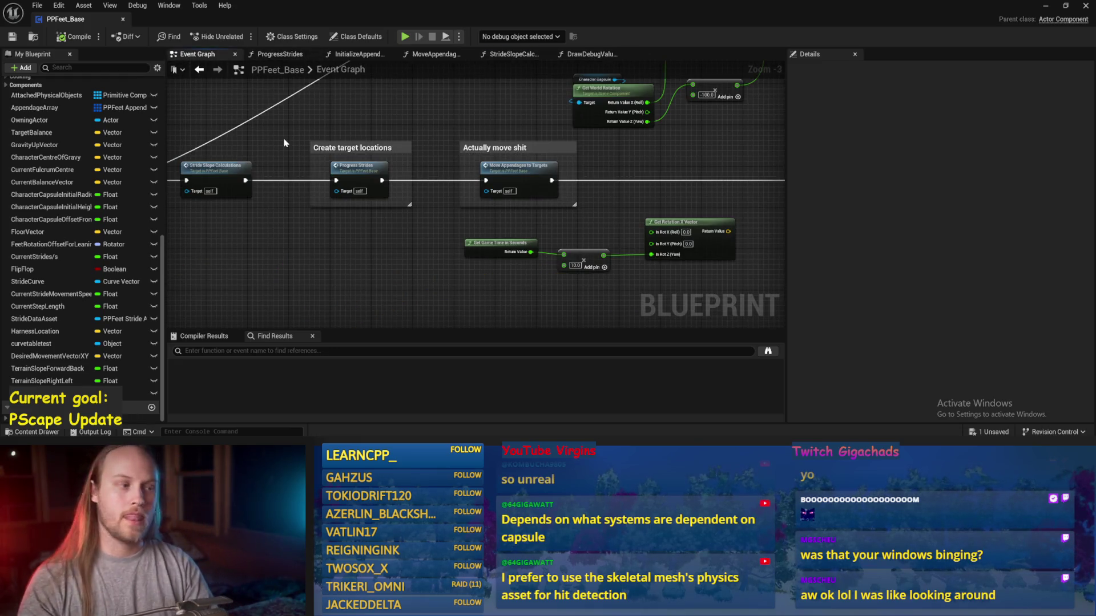
left_click_drag(637, 171, 406, 167)
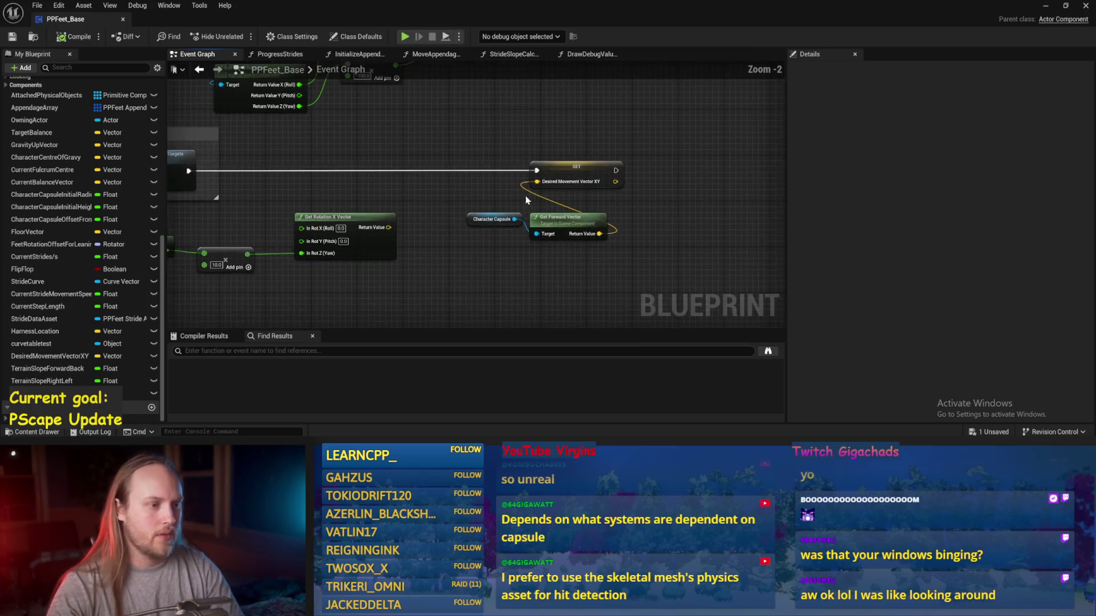
scroll(519, 157, "up", 1)
left_click_drag(474, 215, 502, 264)
type("get")
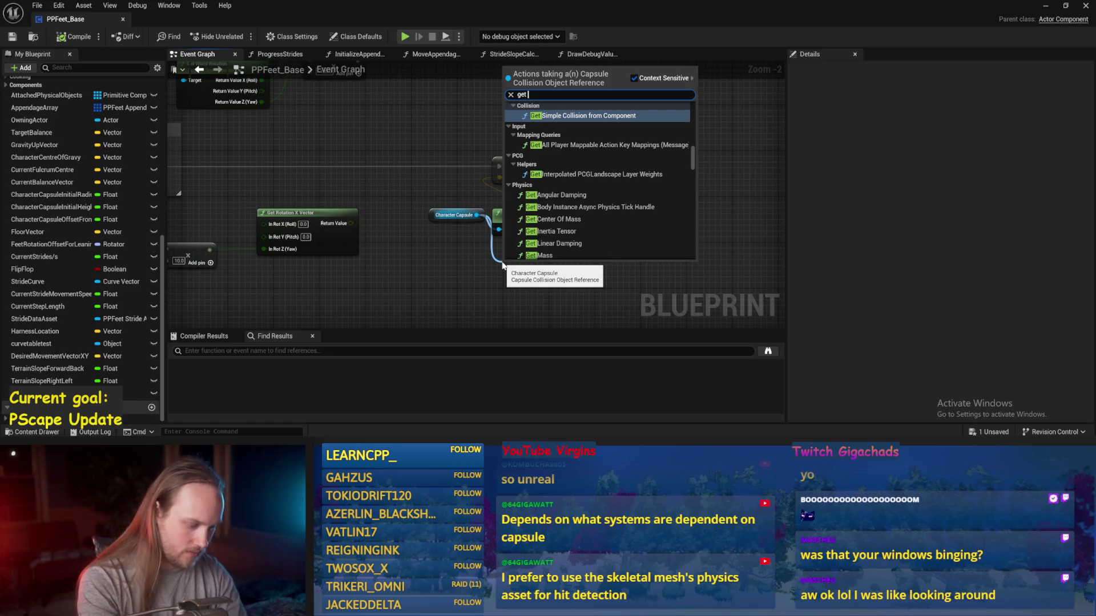
type(" right v")
key("Return")
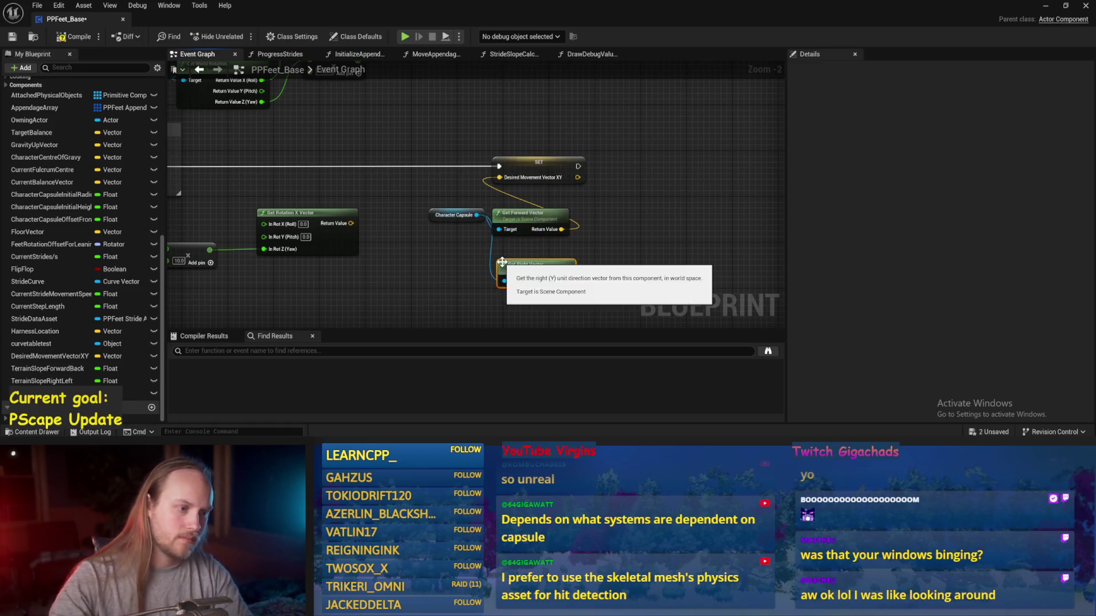
left_click_drag(564, 282, 499, 178)
left_click(59, 39)
- Move Get Forward Vector aside, recompile and save, and watch the running play test
left_click_drag(587, 165, 497, 164)
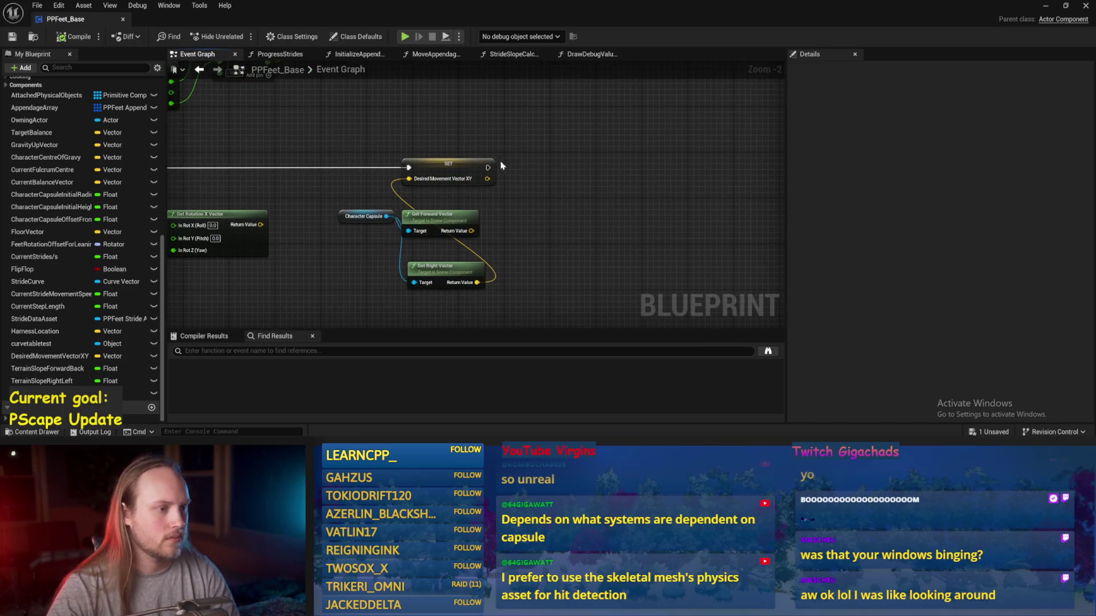
left_click(1045, 8)
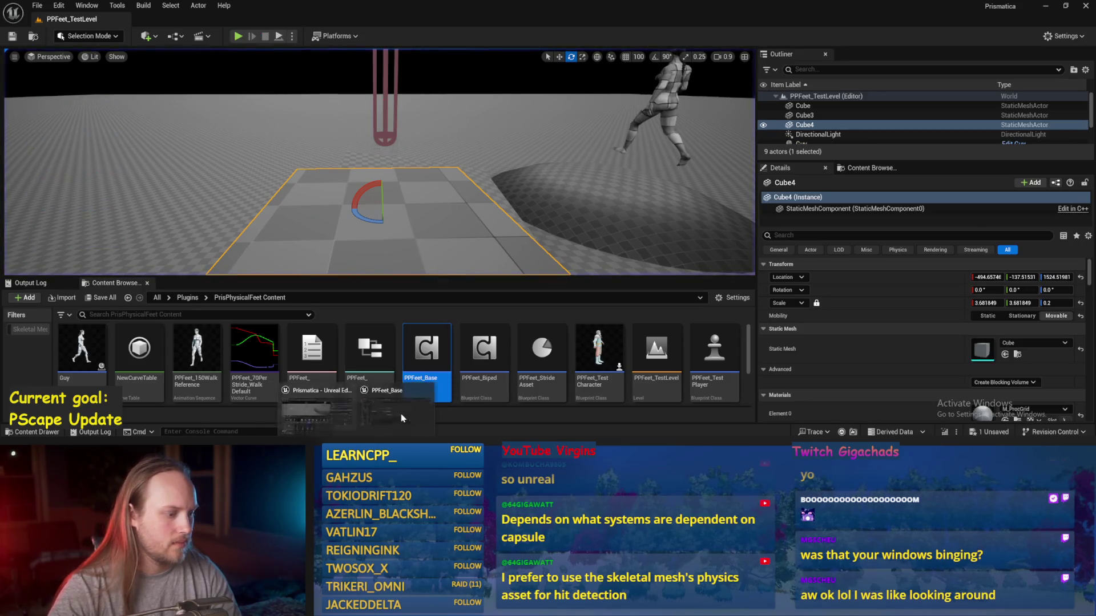
double_click(416, 388)
left_click_drag(456, 223, 599, 228)
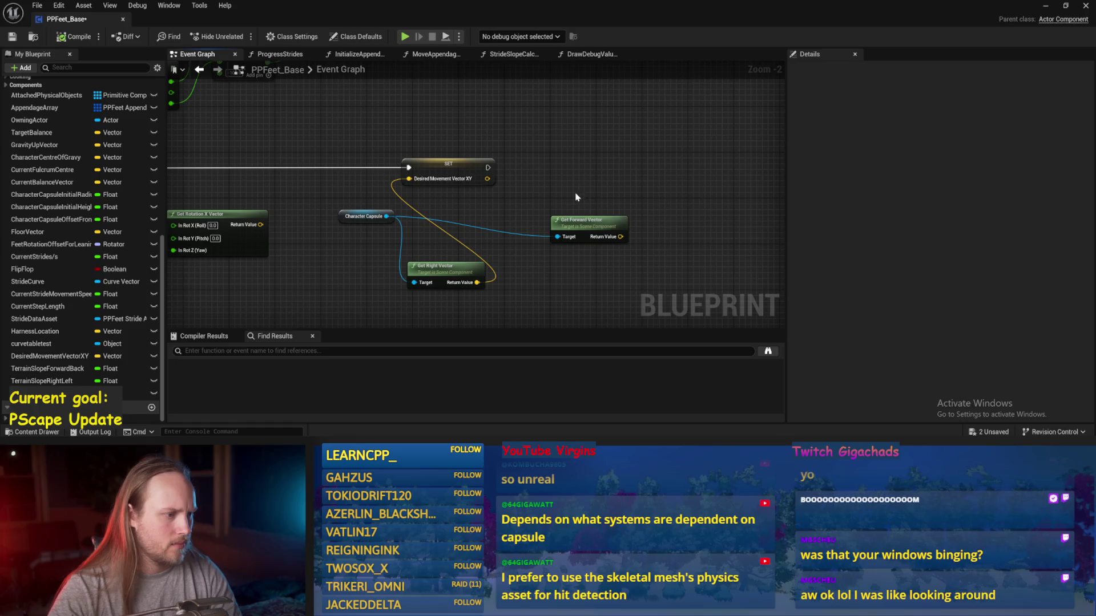
left_click(67, 38)
left_click(11, 38)
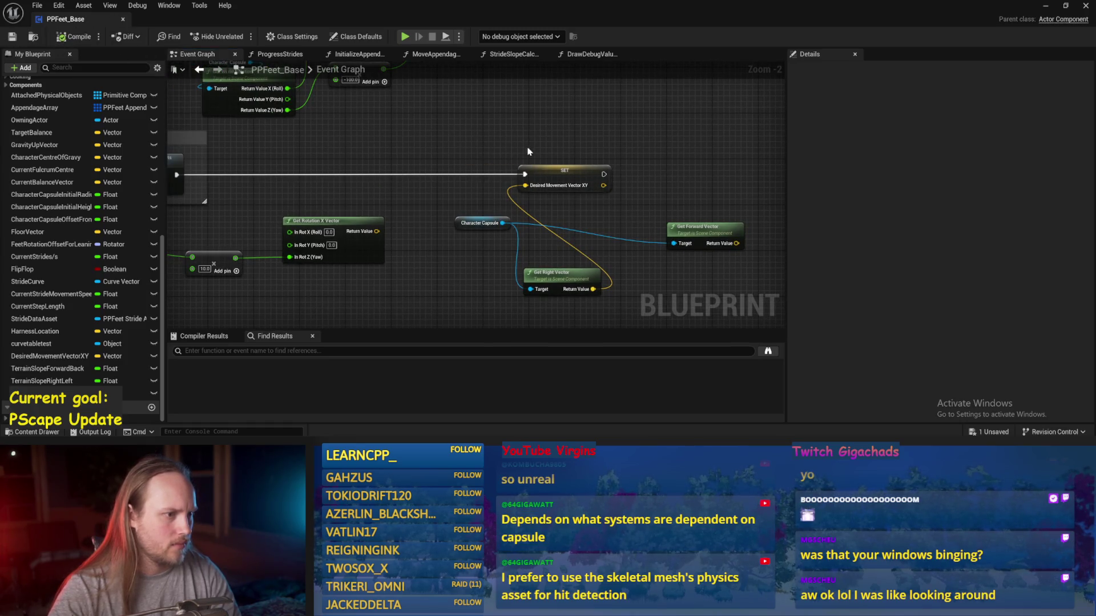
left_click_drag(596, 159, 519, 189)
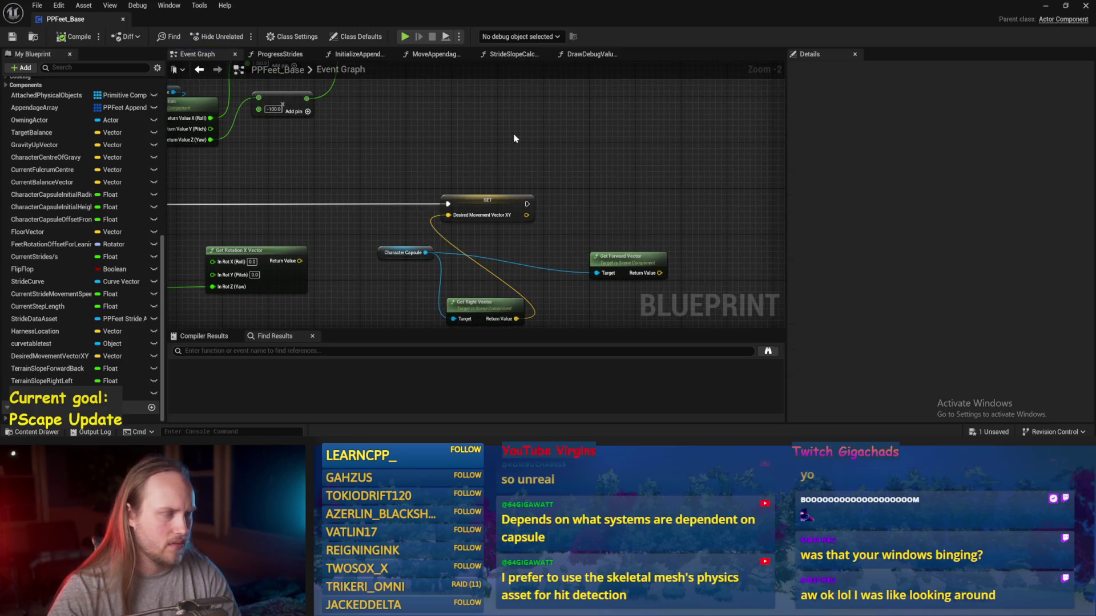
left_click(1045, 7)
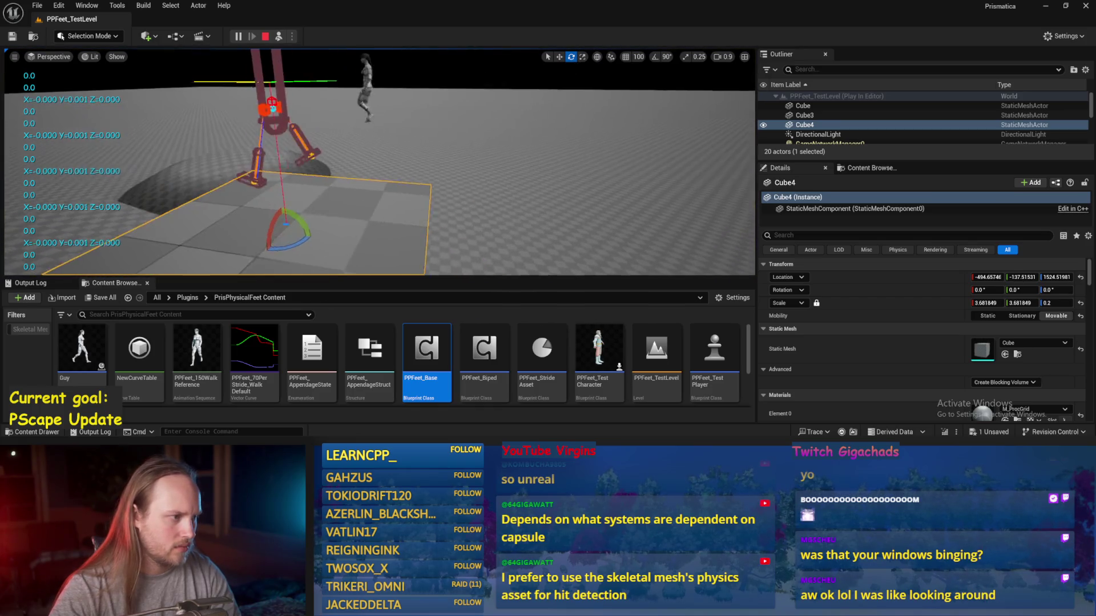
- Stop the play test and reopen PPFeet_Base on the ProgressStrides graph
key("Escape")
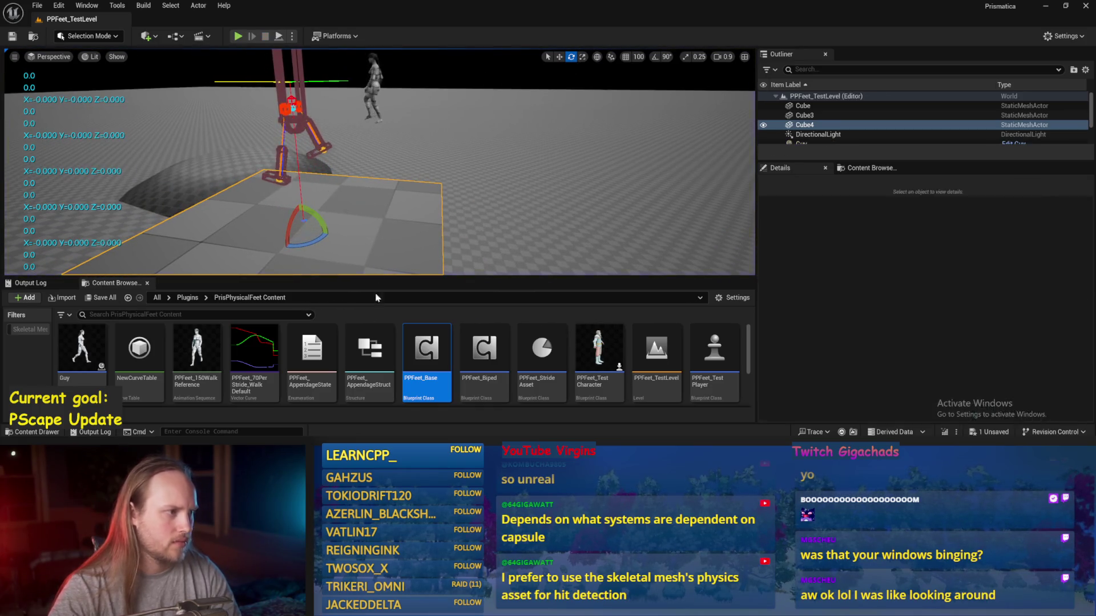
double_click(426, 351)
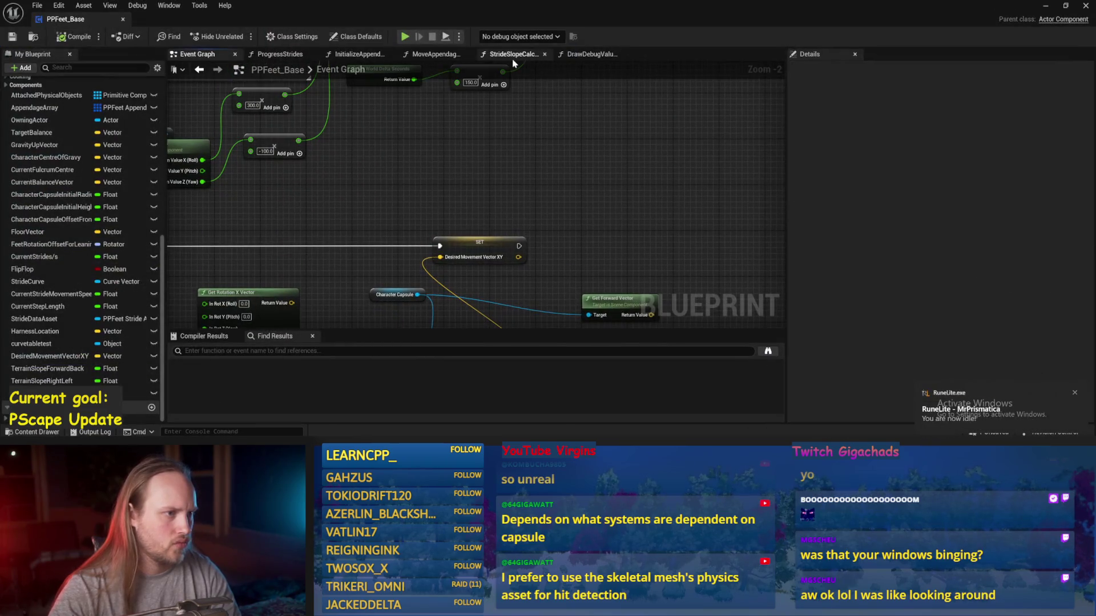
left_click(280, 54)
- Reposition the Rotate Vector node near the 'Make Leg go up less' area
mouse_move(392, 196)
left_mouse_down()
mouse_move(233, 246)
mouse_move(457, 230)
left_mouse_up()
scroll(456, 230, "down", 1)
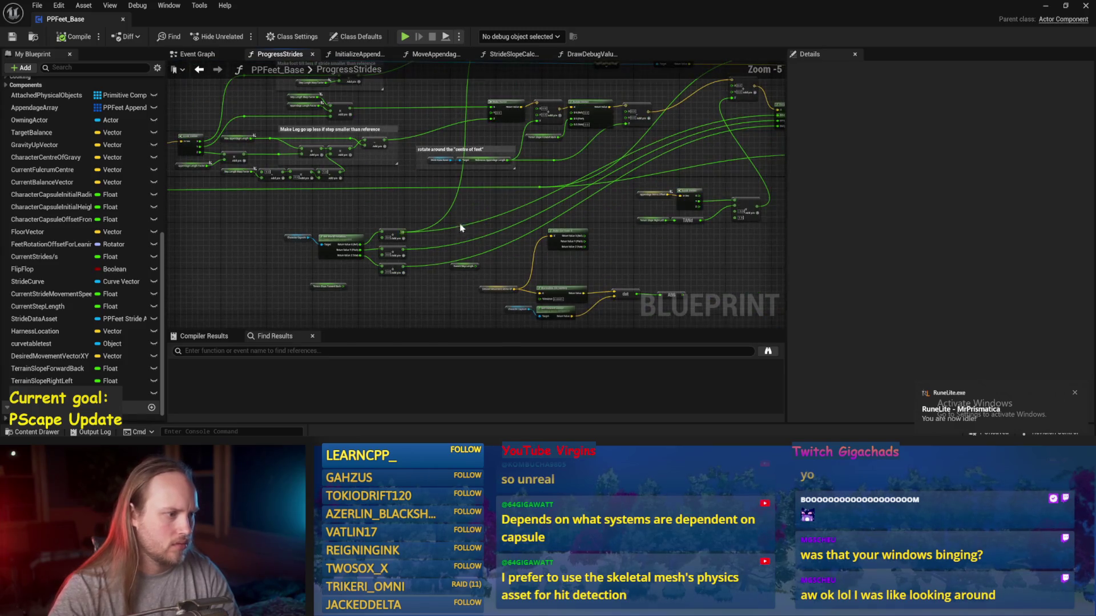
scroll(504, 206, "up", 3)
left_click_drag(501, 183, 490, 191)
scroll(491, 183, "up", 1)
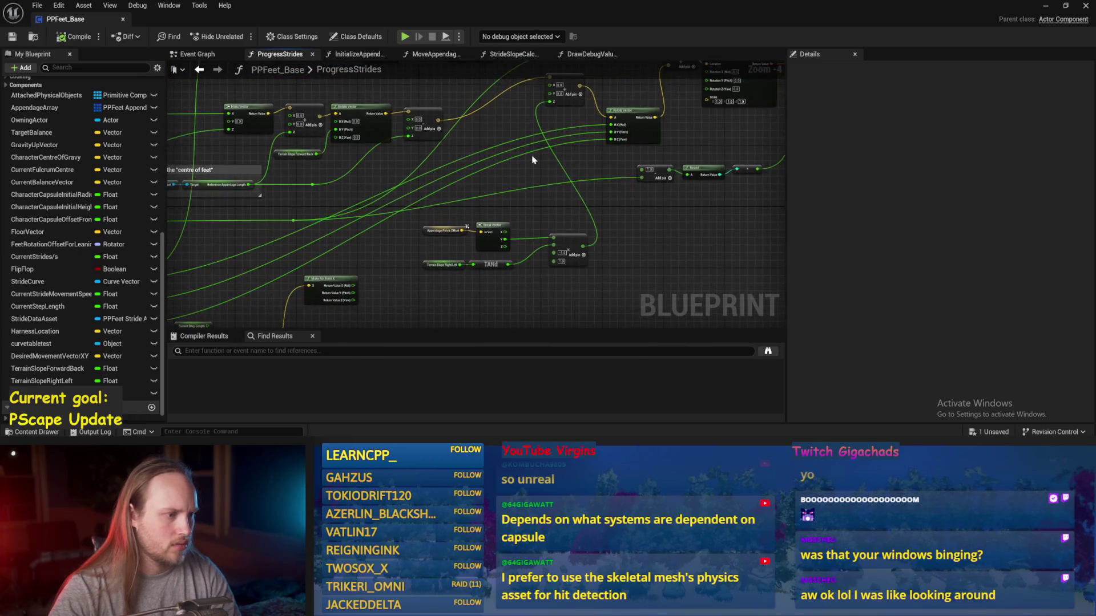
left_click_drag(442, 249, 354, 349)
left_click_drag(564, 235, 610, 206)
left_click_drag(487, 163, 345, 229)
scroll(422, 197, "down", 1)
- Wrap the nodes around Rotate Vector and Make Transform in a comment and save
left_click_drag(202, 298, 201, 297)
mouse_move(533, 183)
left_mouse_down()
mouse_move(392, 263)
mouse_move(445, 242)
left_mouse_up()
left_click_drag(568, 183, 528, 209)
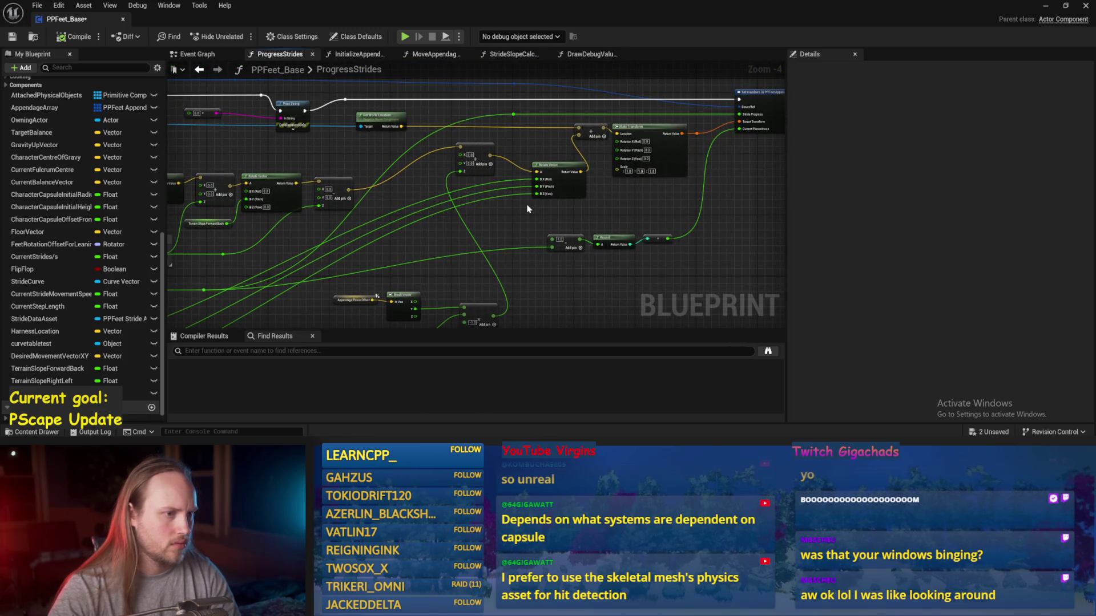
left_click_drag(501, 224, 562, 191)
key("ctrl+s")
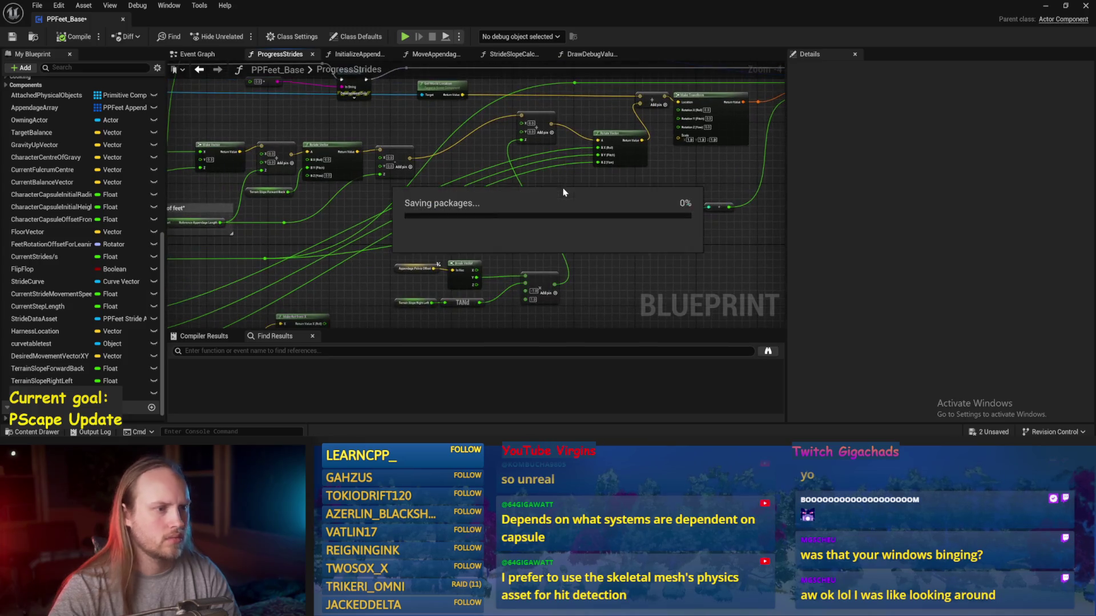
type("cM")
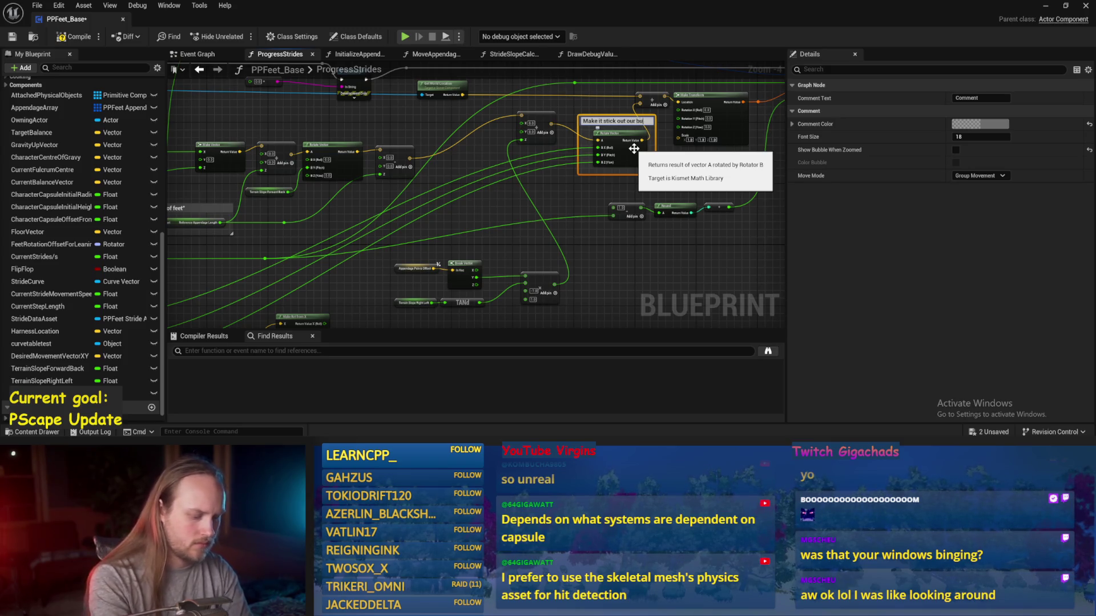
left_click(496, 247)
scroll(496, 246, "up", 1)
key("ctrl+s")
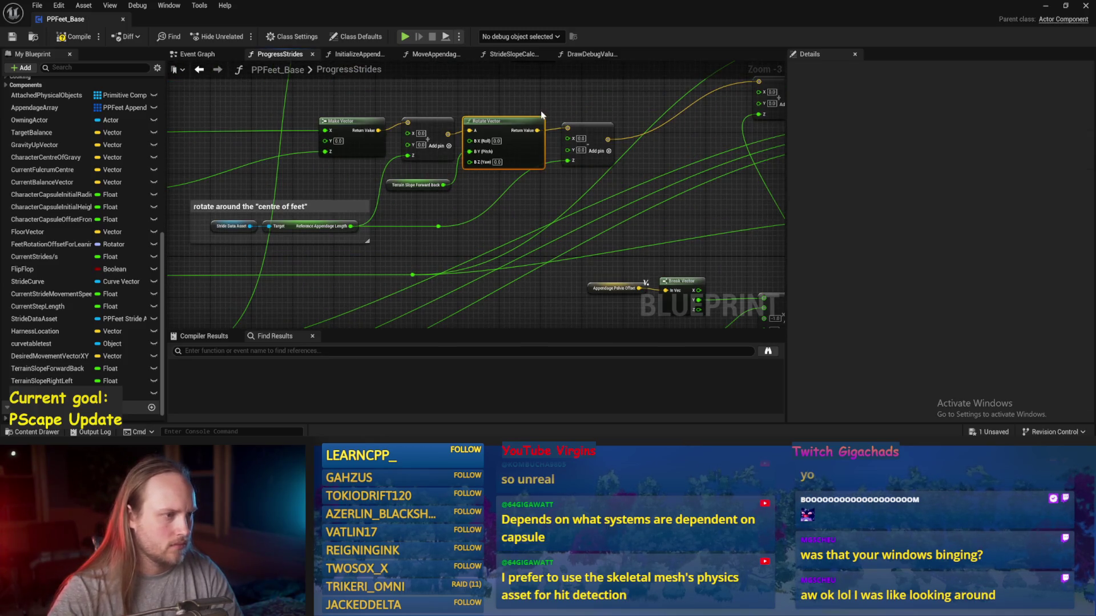
- Wire Make Rot from X's Z into Rotate Vector's yaw and compile
mouse_move(538, 177)
left_mouse_down()
mouse_move(542, 189)
mouse_move(714, 184)
mouse_move(577, 235)
mouse_move(602, 113)
mouse_move(577, 162)
mouse_move(517, 186)
mouse_move(443, 247)
mouse_move(624, 170)
left_mouse_up()
mouse_move(531, 111)
left_mouse_down()
mouse_move(439, 91)
mouse_move(448, 105)
left_mouse_up()
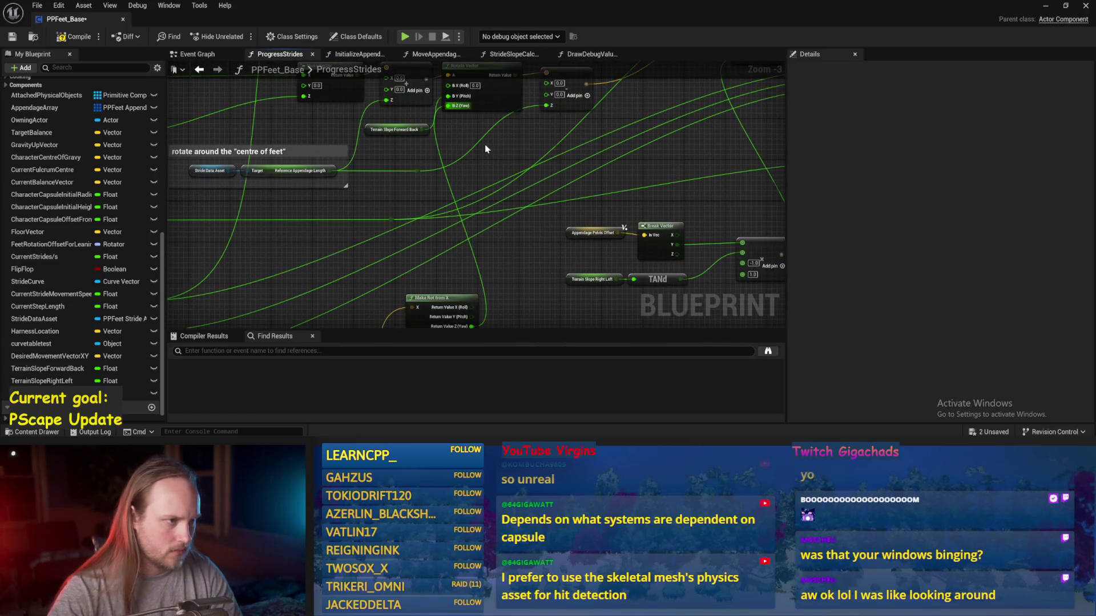
left_click(64, 38)
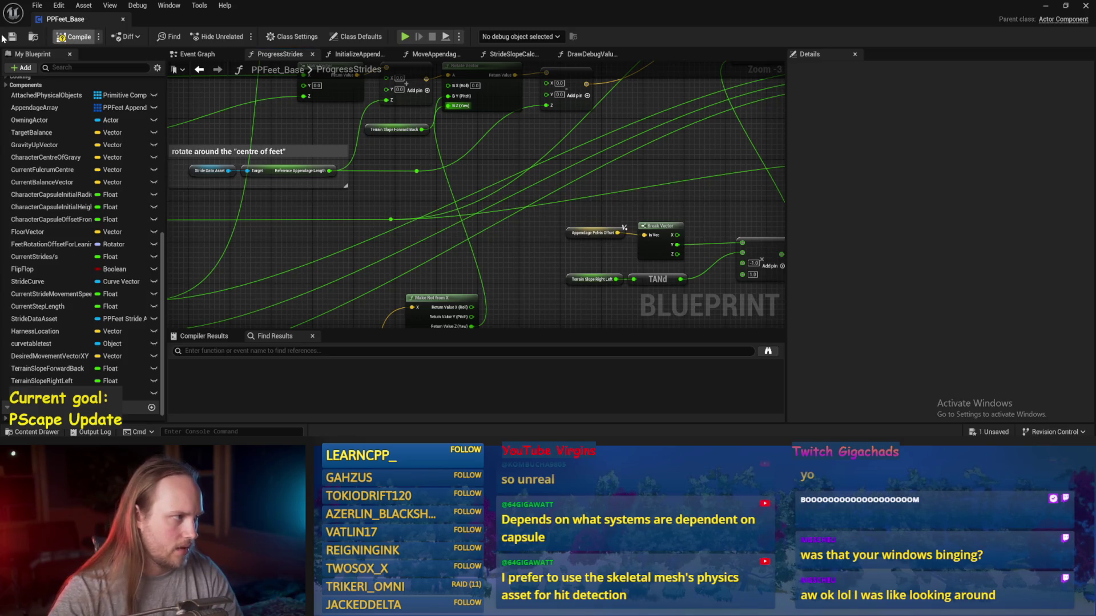
left_click(392, 123)
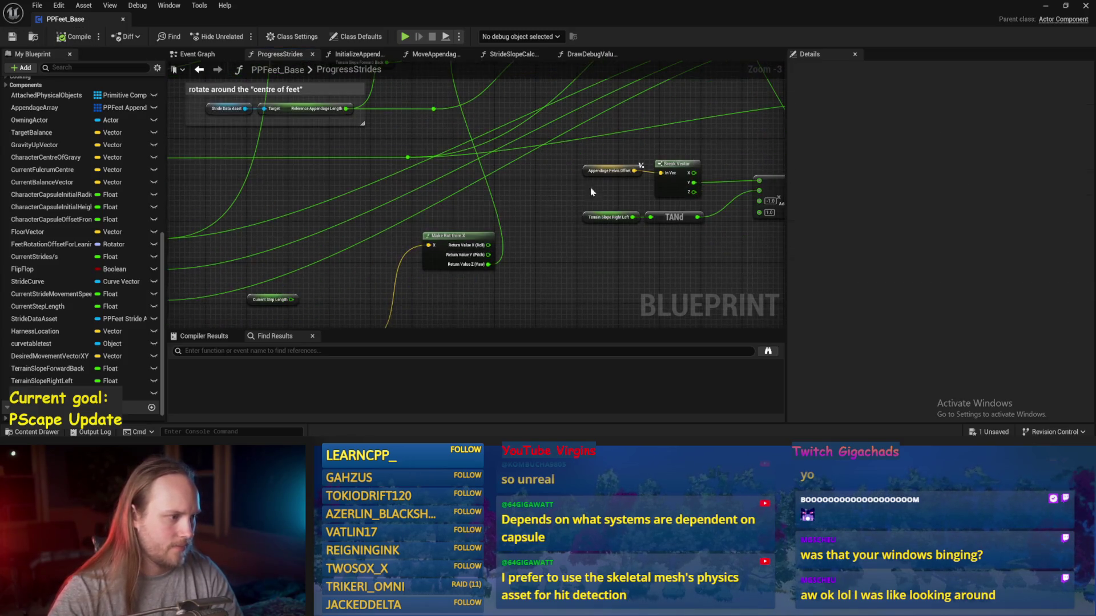
left_click(1046, 7)
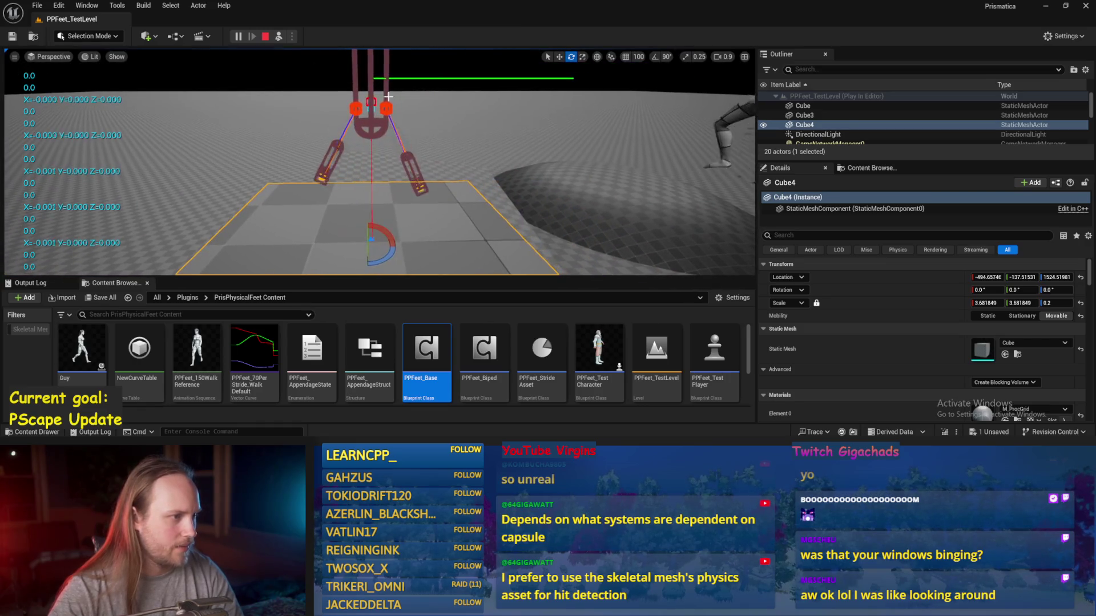
- Select PPFeet_TestPlayer during play to check its tilted capsule, then stop and reopen ProgressStrides
left_click(366, 108)
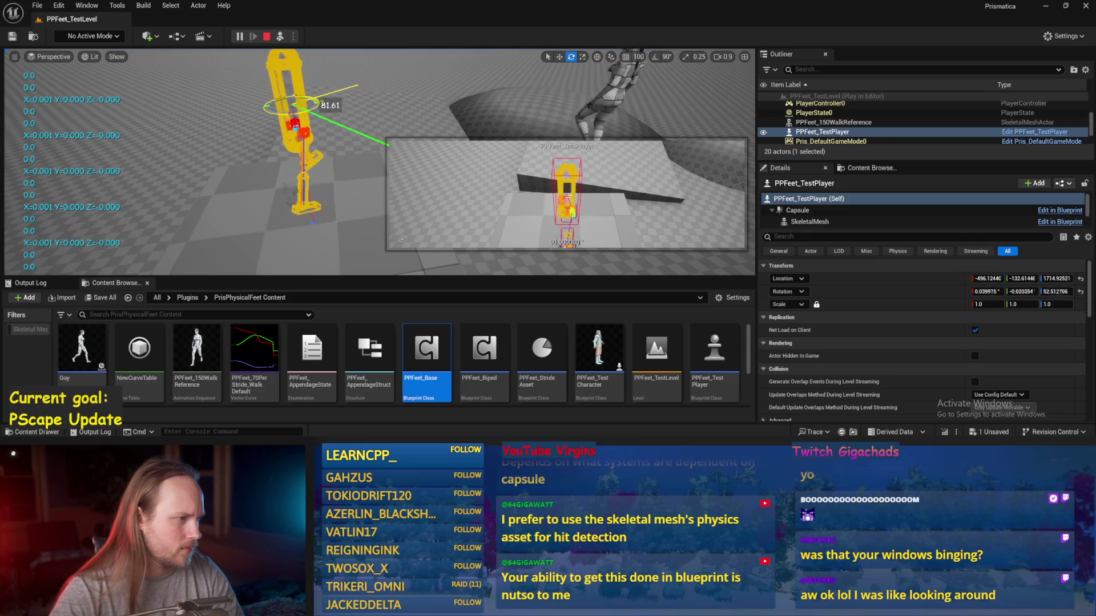
key("Escape")
double_click(427, 348)
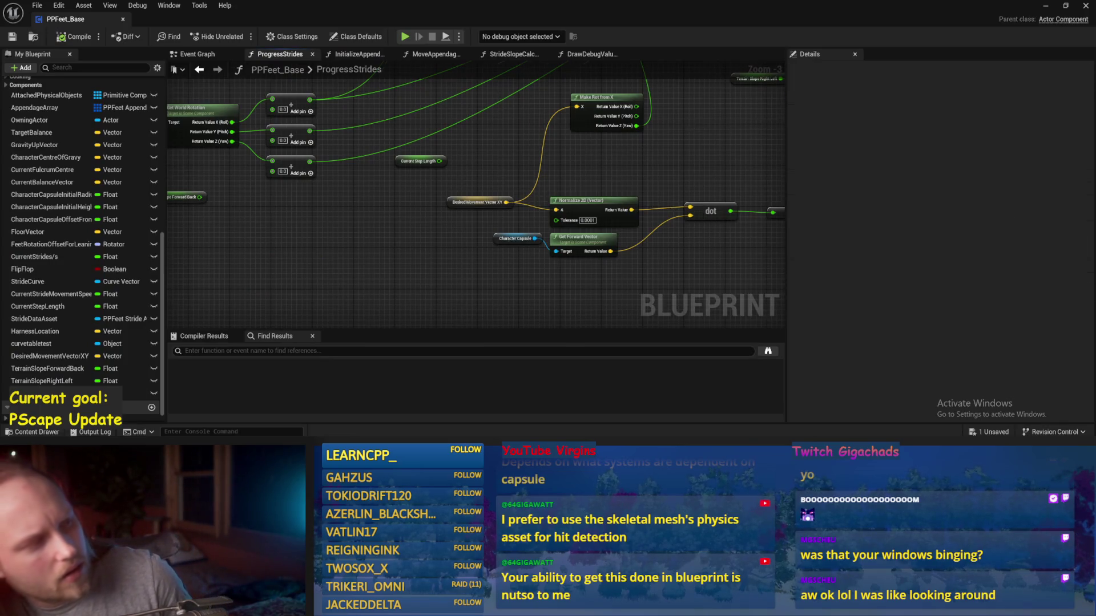
- Move Make Rot from X aside and add an Add node off Get World Rotation's Z
scroll(648, 191, "down", 1)
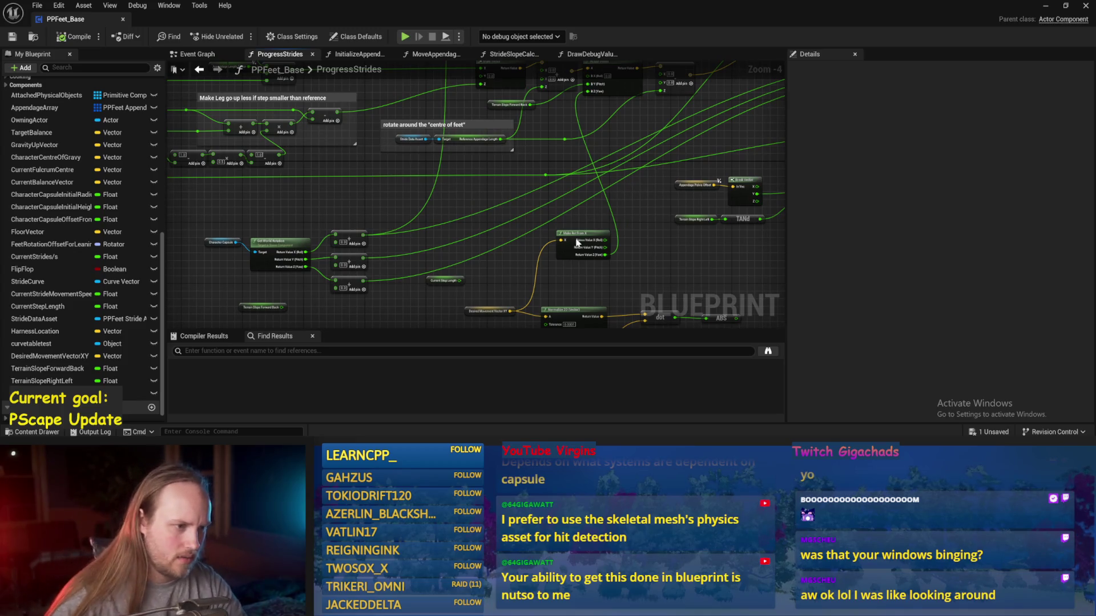
left_click_drag(581, 243, 557, 275)
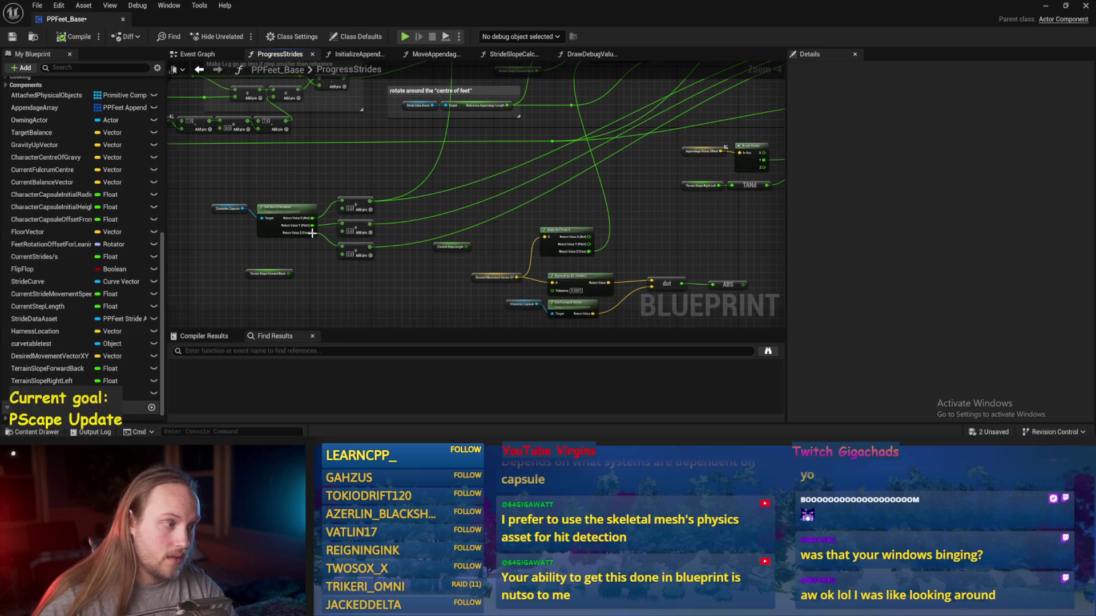
mouse_move(314, 237)
left_mouse_down()
mouse_move(571, 205)
mouse_move(611, 225)
mouse_move(605, 201)
mouse_move(649, 117)
mouse_move(596, 151)
left_mouse_up()
type("+")
key("Return")
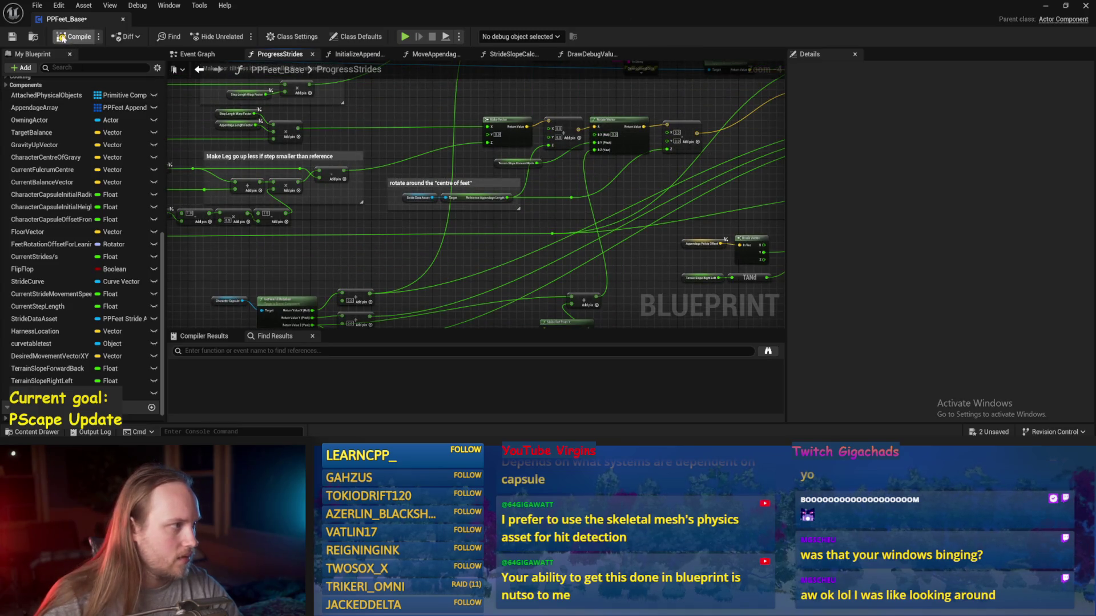
left_click_drag(548, 316, 612, 221)
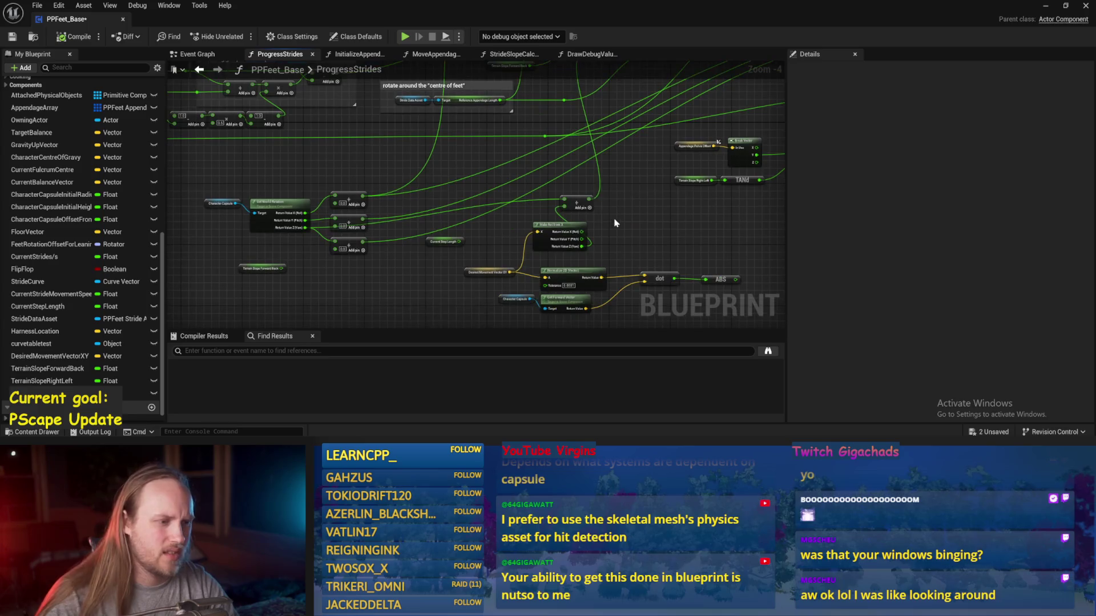
- In the running level, turn the test player about 60 degrees, then stop and reopen PPFeet_Base
left_click(1047, 7)
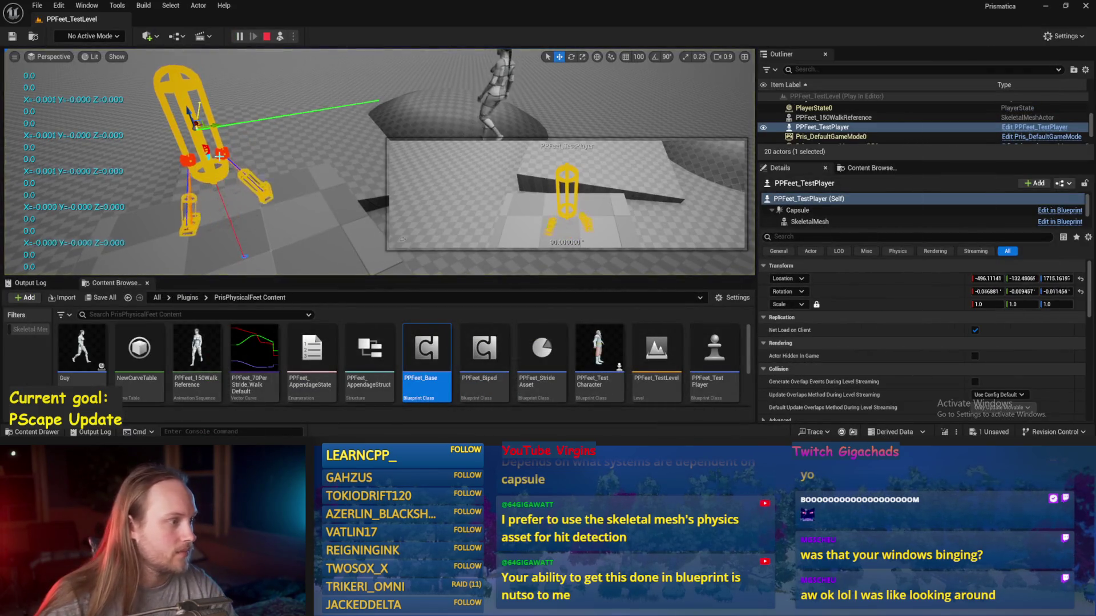
left_click(317, 217)
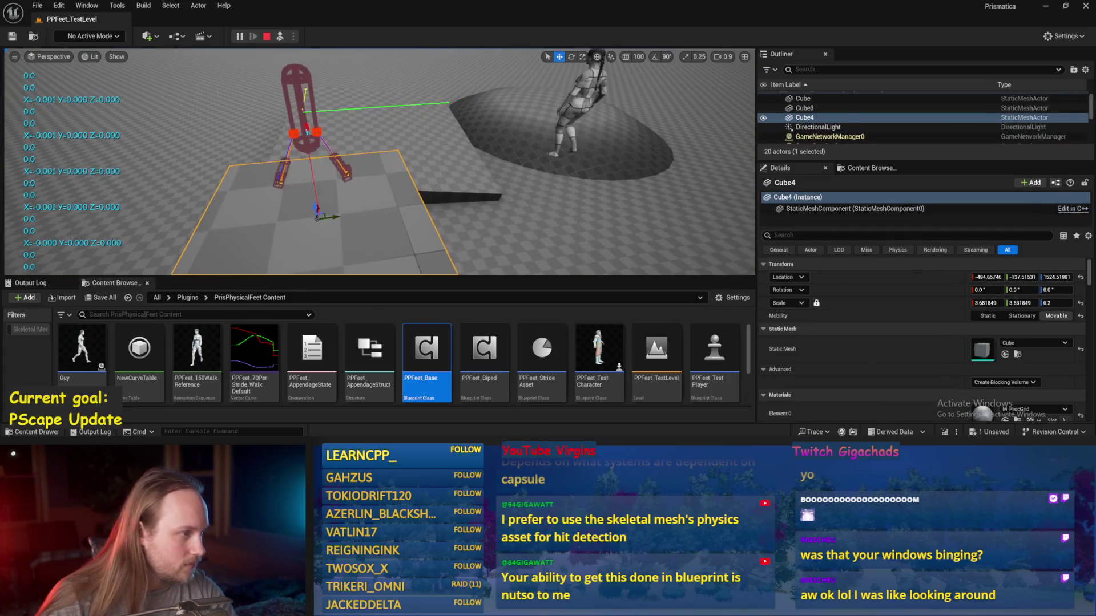
left_click(305, 131)
key("e")
mouse_move(308, 115)
left_mouse_down()
mouse_move(312, 106)
mouse_move(323, 130)
left_mouse_up()
key("Escape")
double_click(408, 396)
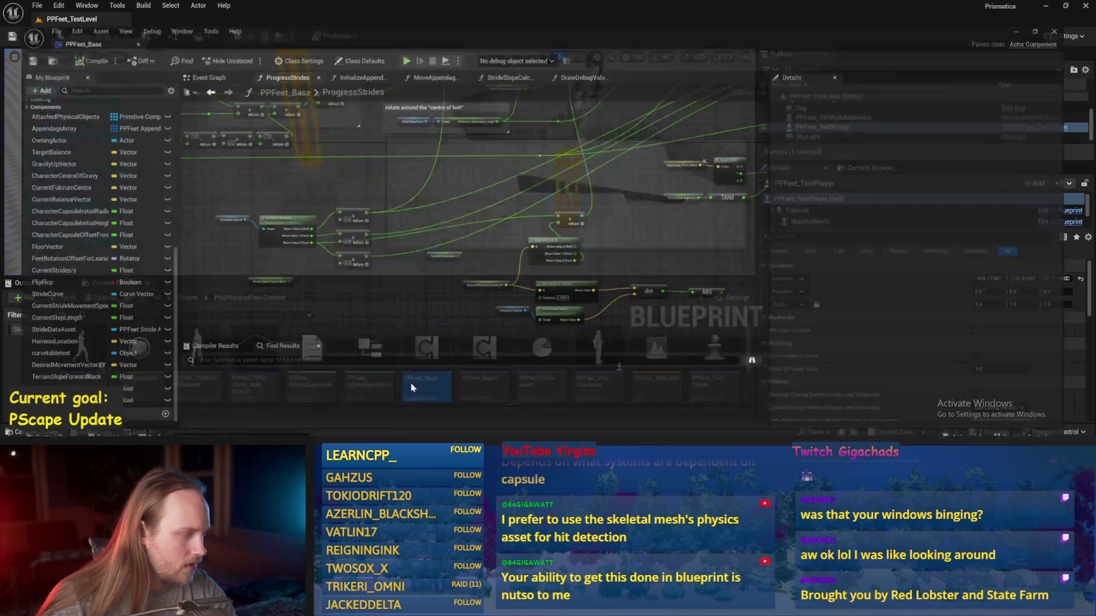
- Add a Multiply off Make Rot from X's Z into Rotate Vector's yaw, then compile and save
scroll(528, 224, "up", 2)
left_click_drag(505, 240, 573, 179)
type("0")
key("BackSpace")
type("*")
left_click(575, 239)
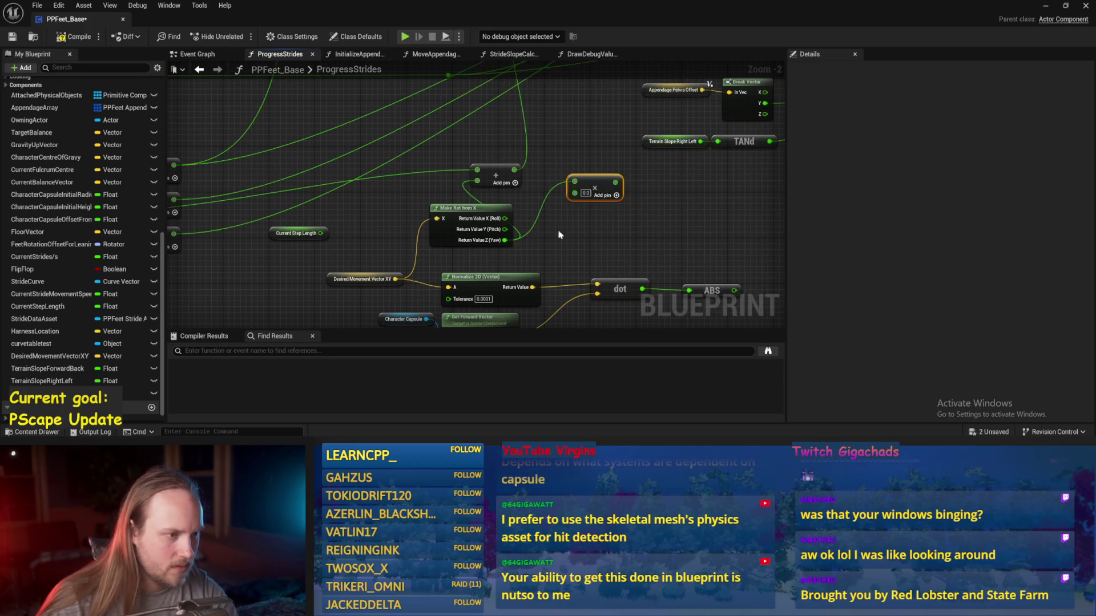
left_click(606, 172)
scroll(576, 251, "down", 1)
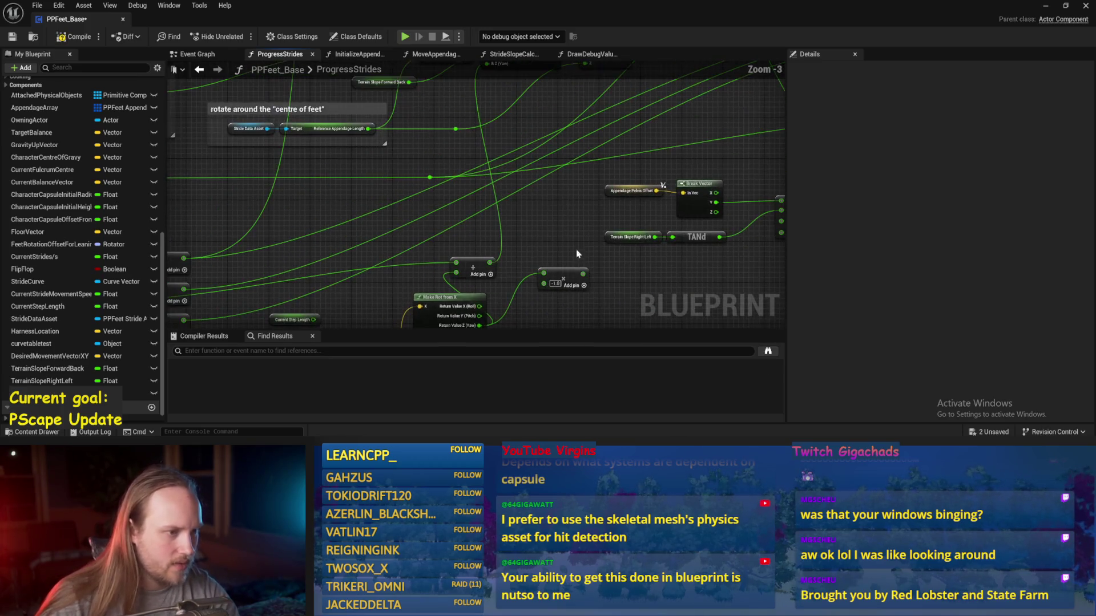
mouse_move(583, 275)
left_mouse_down()
mouse_move(533, 171)
mouse_move(489, 152)
left_mouse_up()
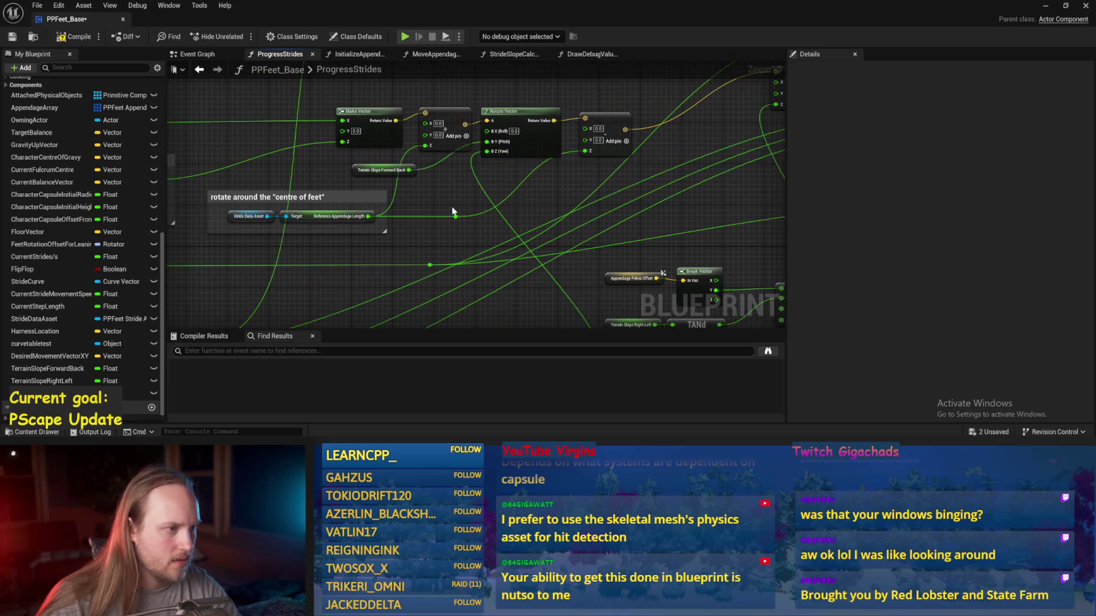
left_click(62, 38)
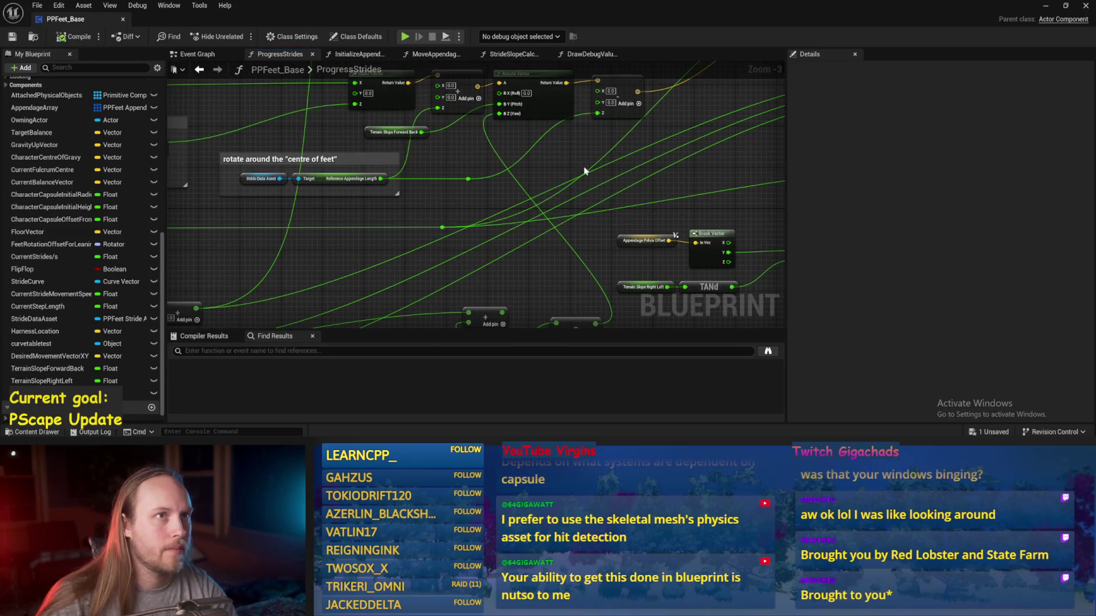
- Start a play test and turn the test player about 45 degrees to check the result
left_click(1046, 6)
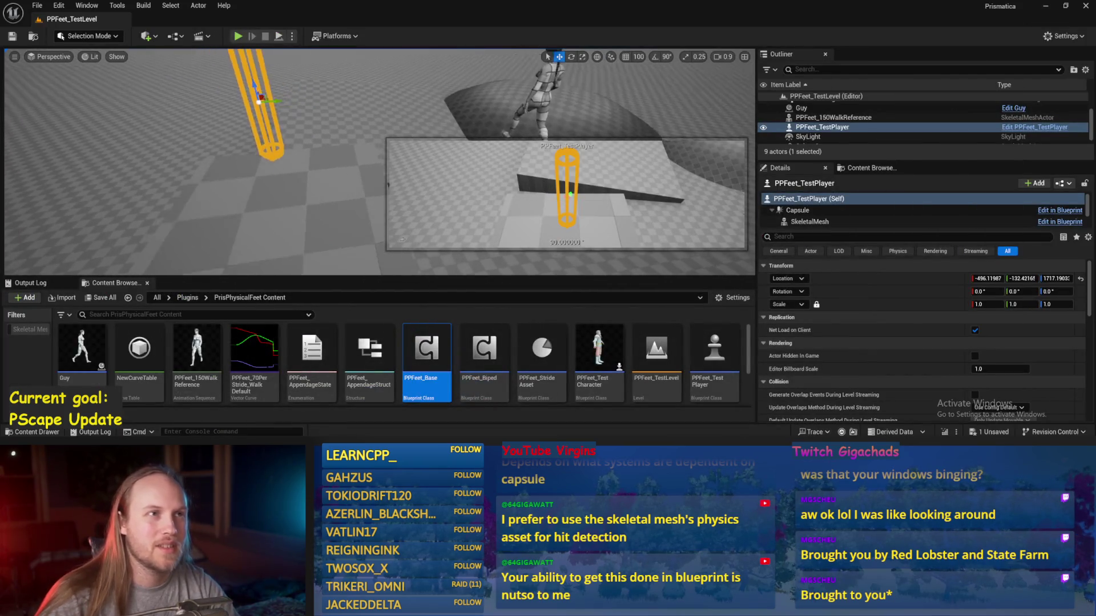
left_click(313, 206)
key("alt+s")
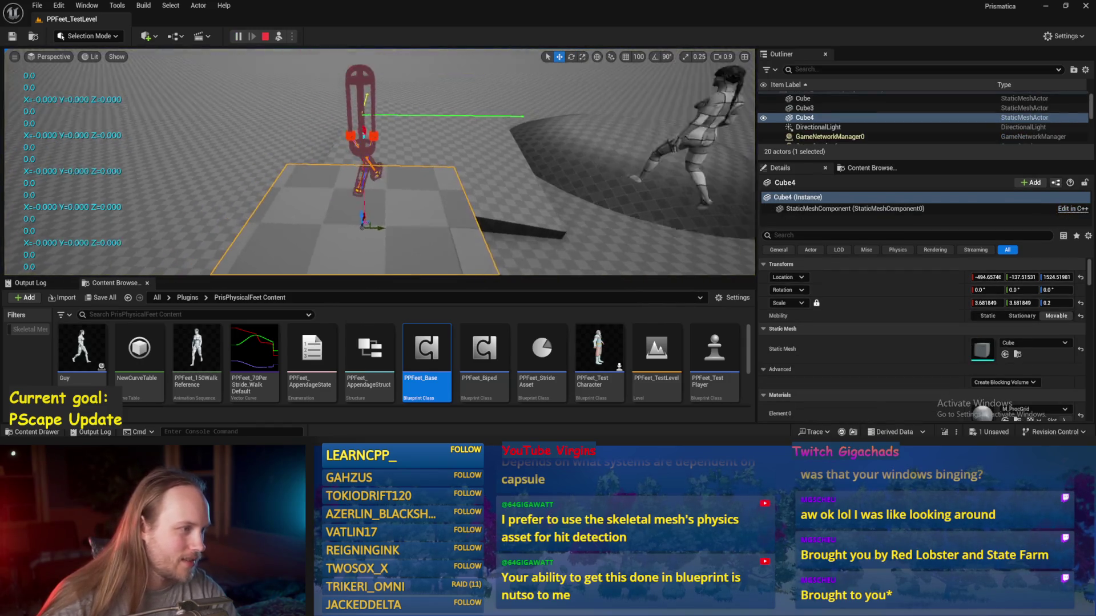
left_click(364, 134)
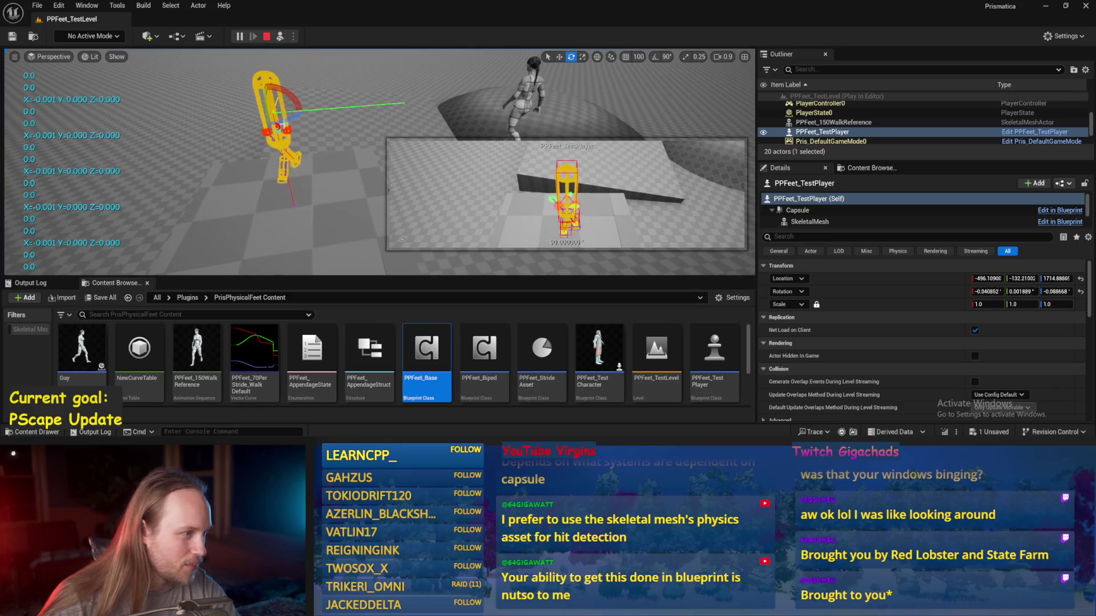
key("e")
left_click_drag(268, 122, 491, 140)
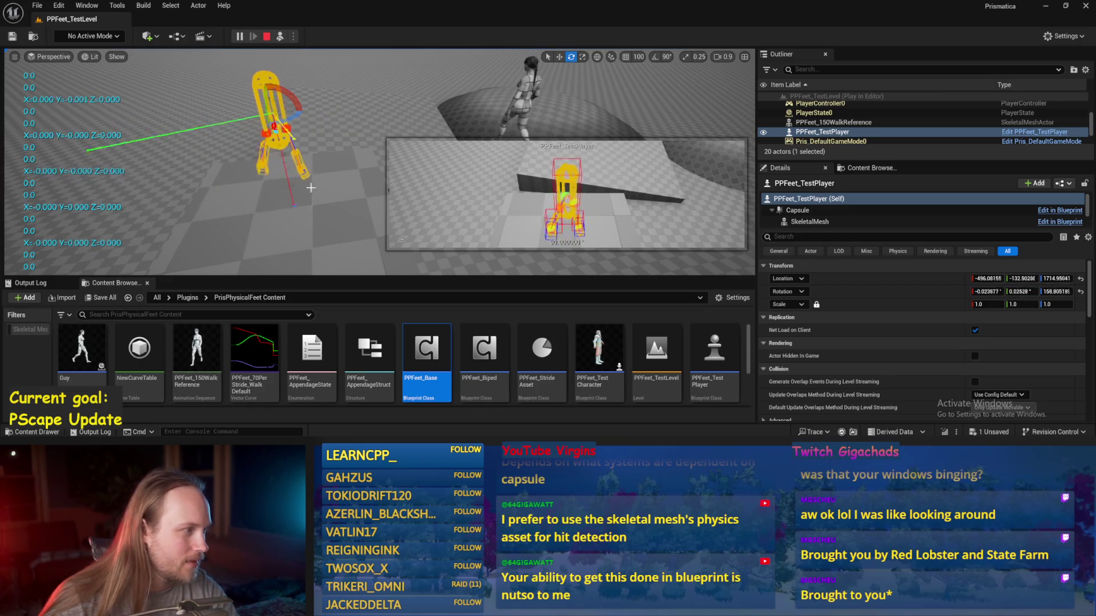
double_click(426, 349)
- Delete a math node, place the Add node beside Make Rot from X, and save
mouse_move(559, 246)
left_mouse_down()
mouse_move(482, 107)
mouse_move(541, 138)
left_mouse_up()
key("Delete")
left_click_drag(572, 181, 529, 211)
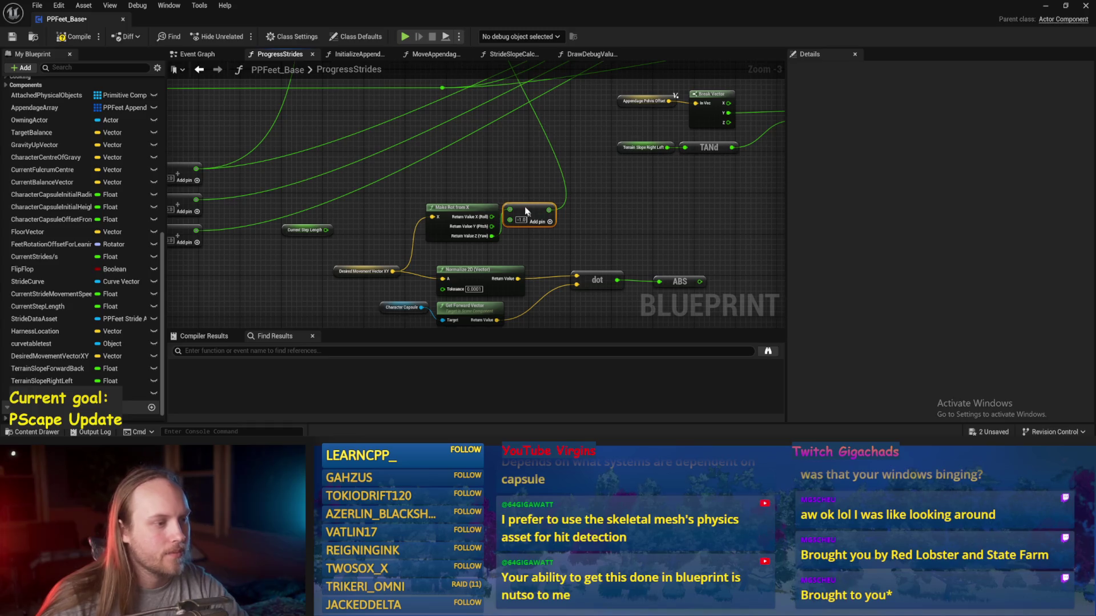
scroll(581, 173, "down", 1)
left_click(515, 196, "ctrl")
key("ctrl+s")
left_click_drag(515, 196, 511, 199)
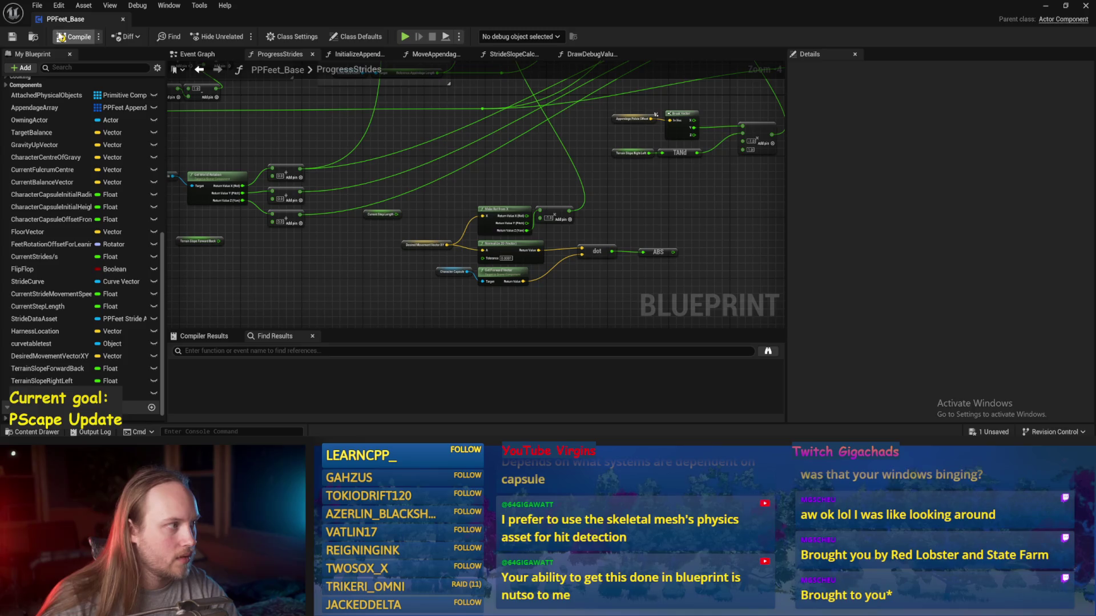
left_click_drag(523, 150, 535, 148)
left_click(1046, 7)
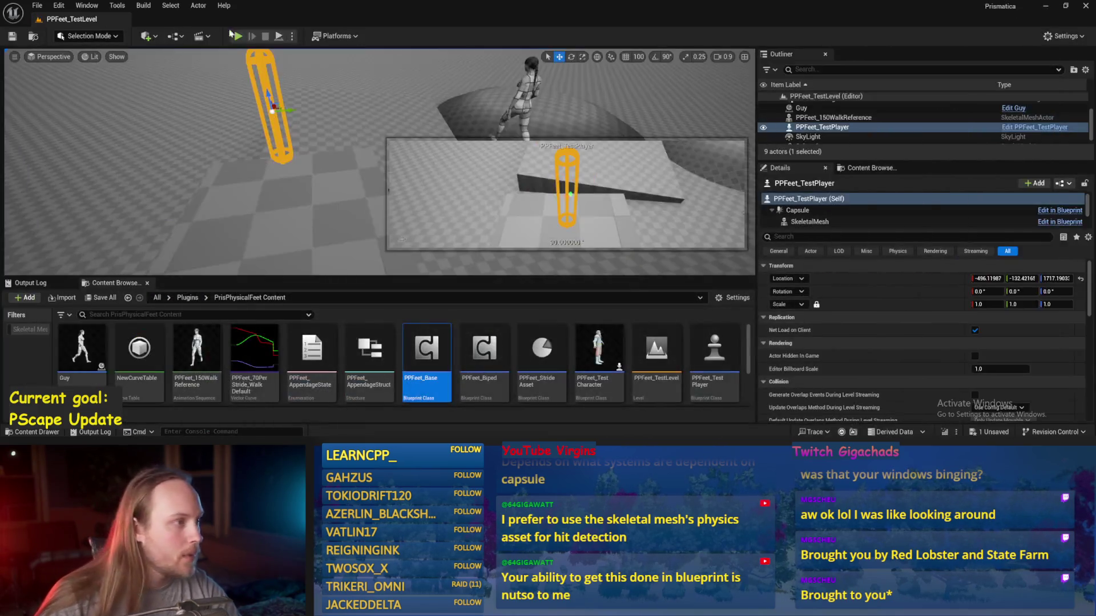
- Start a play test and rotate Cube4 to about -44 degrees on X
left_click(279, 37)
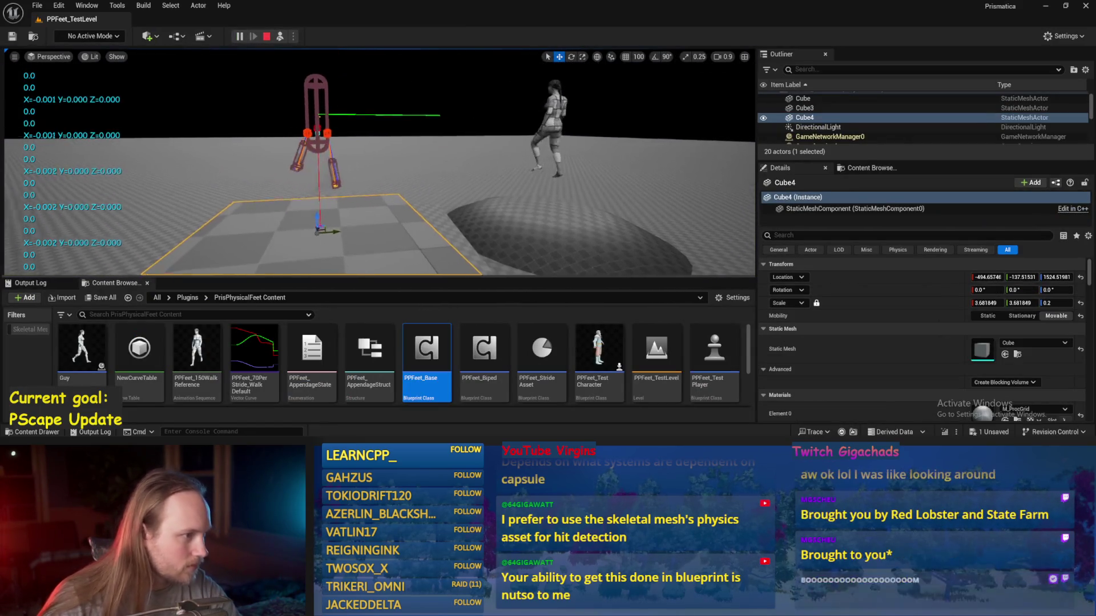
key("e")
left_click_drag(355, 183, 337, 172)
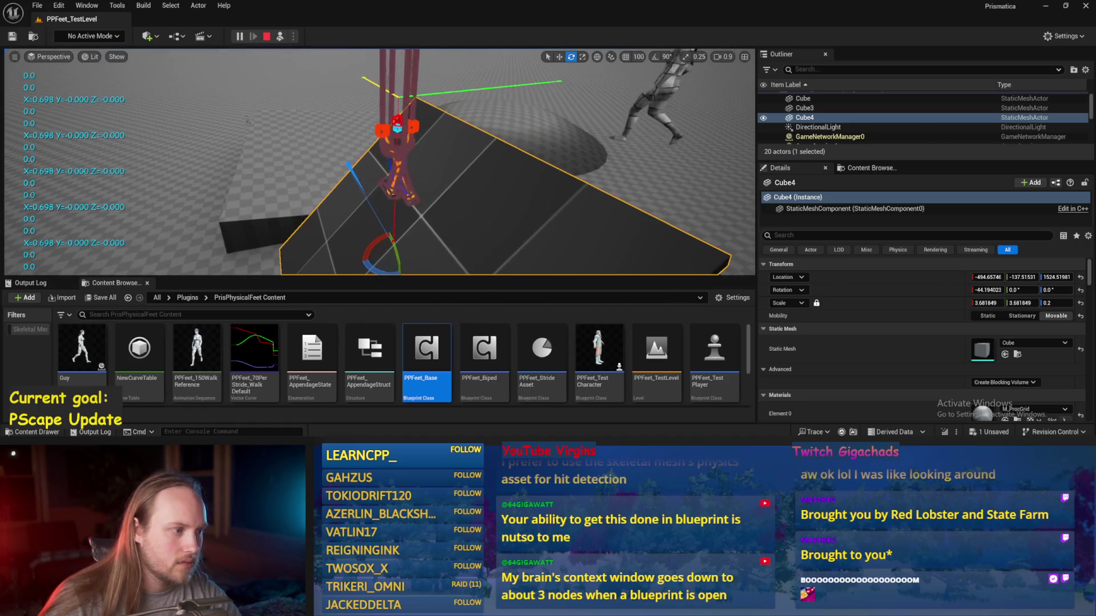
- Reopen PPFeet_Base, review the movement vector SET in the Event Graph, then switch to StrideSlopeCalculations
double_click(427, 351)
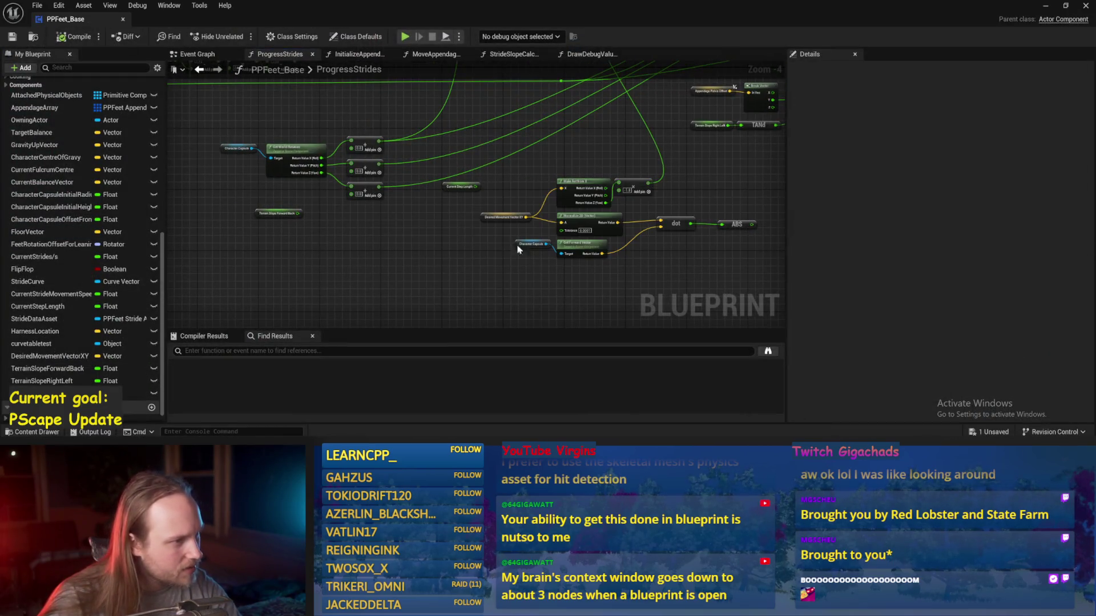
left_click(210, 55)
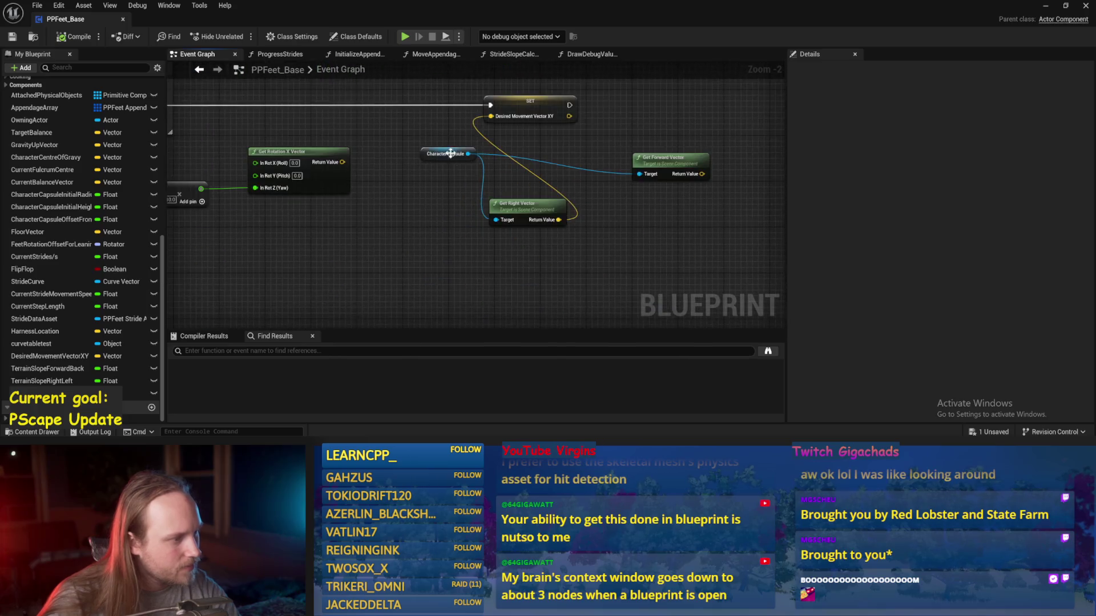
mouse_move(529, 225)
left_mouse_down()
mouse_move(651, 159)
mouse_move(557, 237)
mouse_move(520, 242)
left_mouse_up()
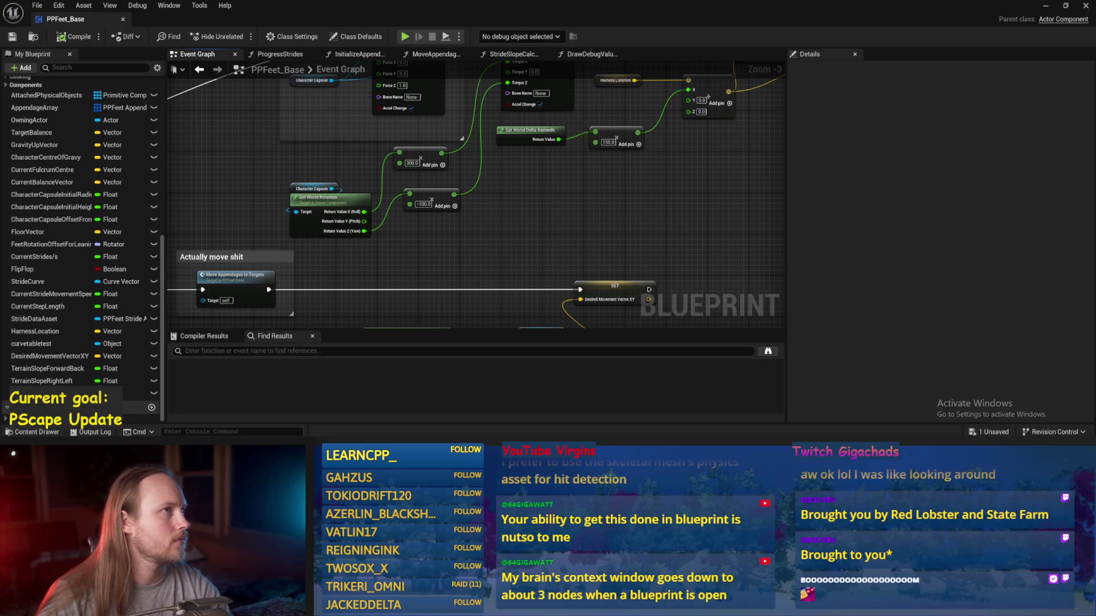
mouse_move(662, 172)
left_mouse_down()
mouse_move(626, 190)
mouse_move(612, 217)
mouse_move(536, 237)
mouse_move(546, 244)
mouse_move(481, 201)
left_mouse_up()
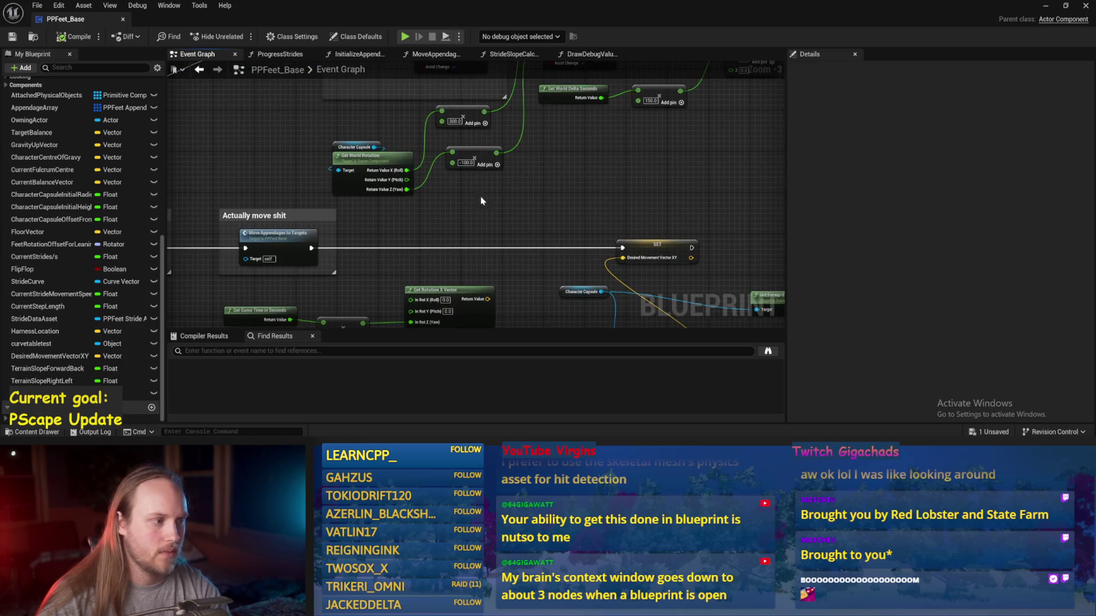
left_click(485, 54)
left_click_drag(550, 247, 523, 228)
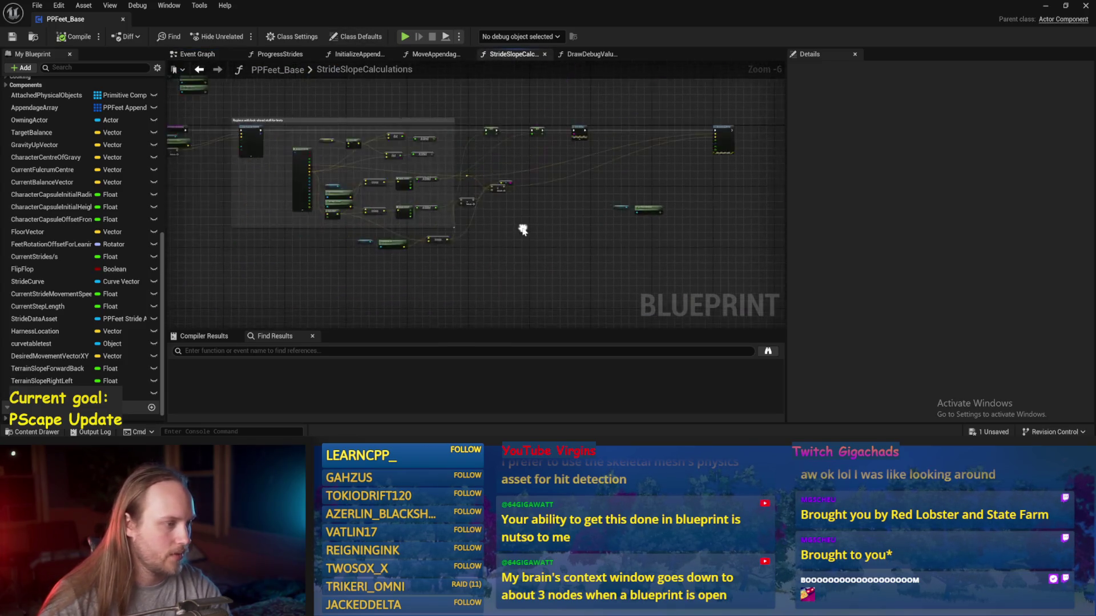
- Reposition two slope nodes, save, and review the cross, ASINd and trace result inputs
scroll(522, 228, "up", 3)
mouse_move(636, 135)
left_mouse_down()
mouse_move(635, 186)
mouse_move(527, 199)
mouse_move(360, 268)
mouse_move(566, 209)
left_mouse_up()
key("ctrl+s")
key("ctrl+s")
scroll(521, 216, "down", 1)
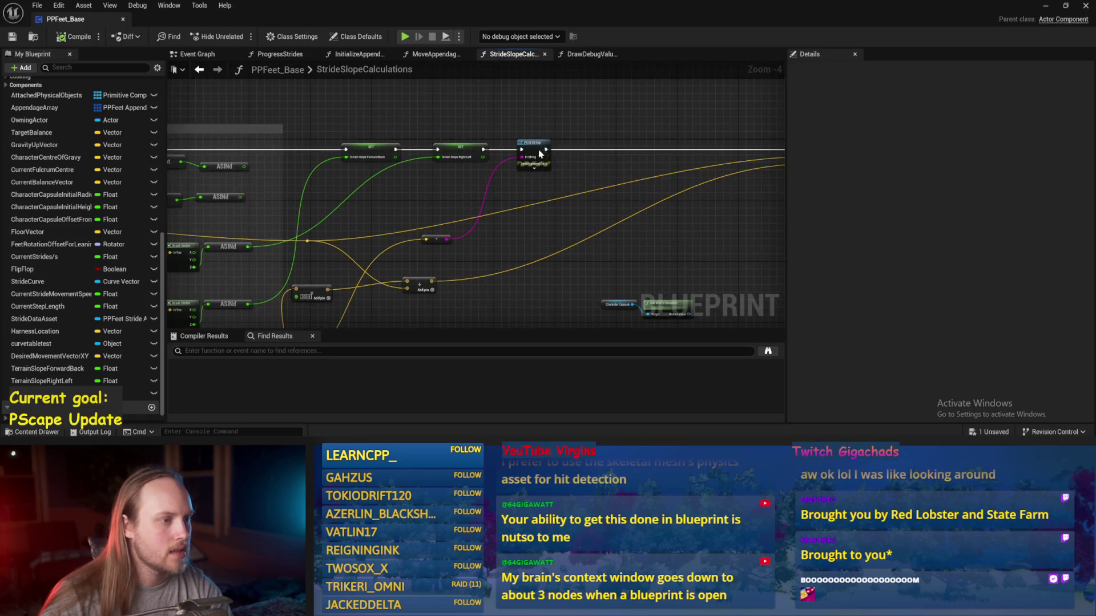
left_click_drag(685, 154, 751, 65)
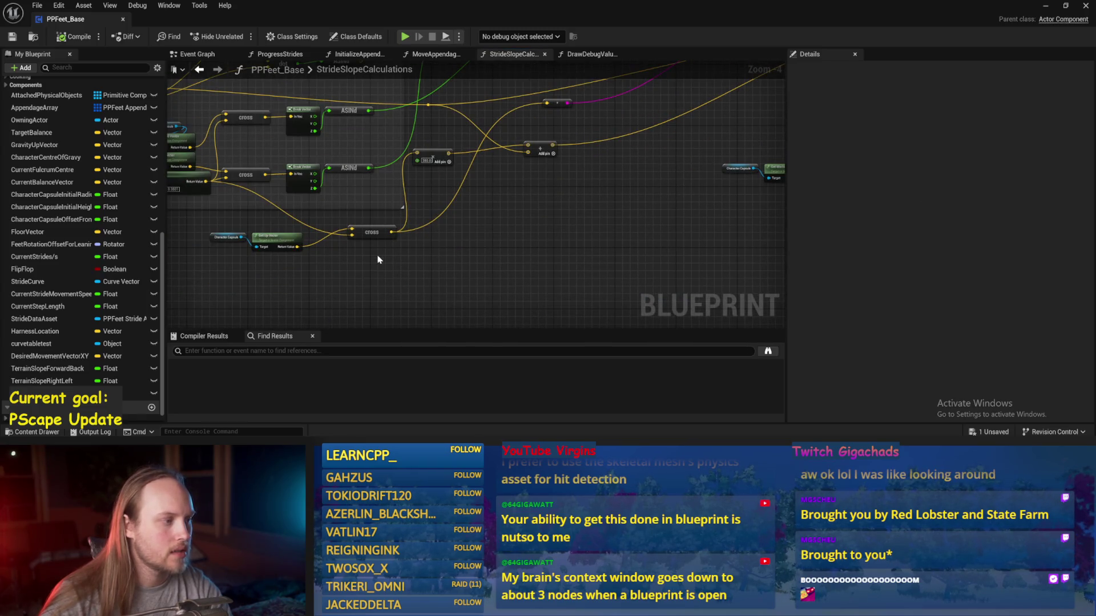
scroll(377, 260, "up", 1)
left_click_drag(347, 230, 332, 259)
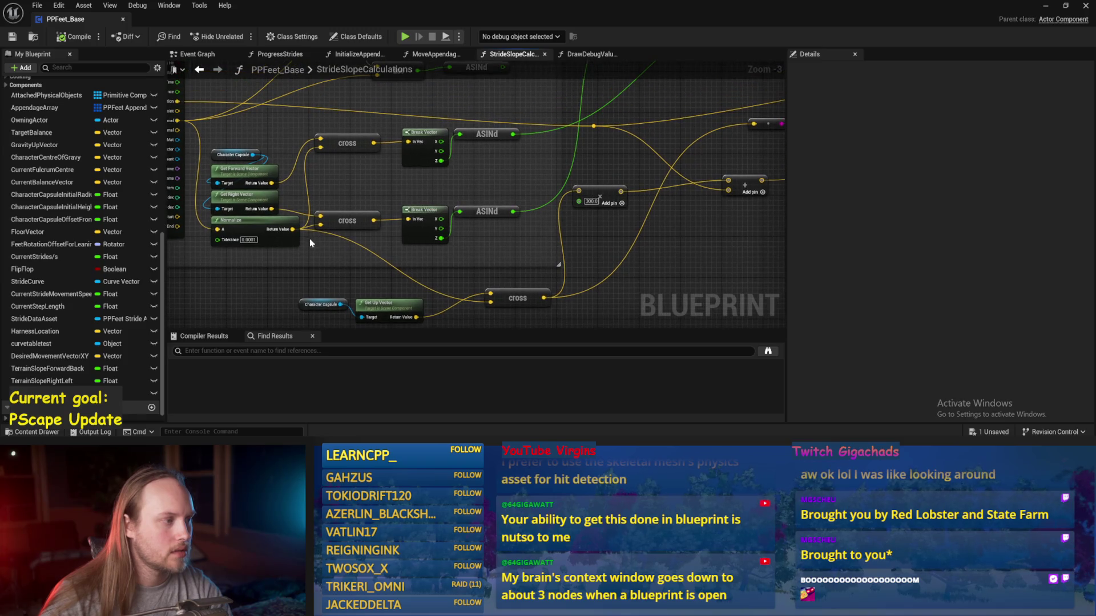
left_click_drag(343, 190, 503, 293)
scroll(671, 279, "down", 1)
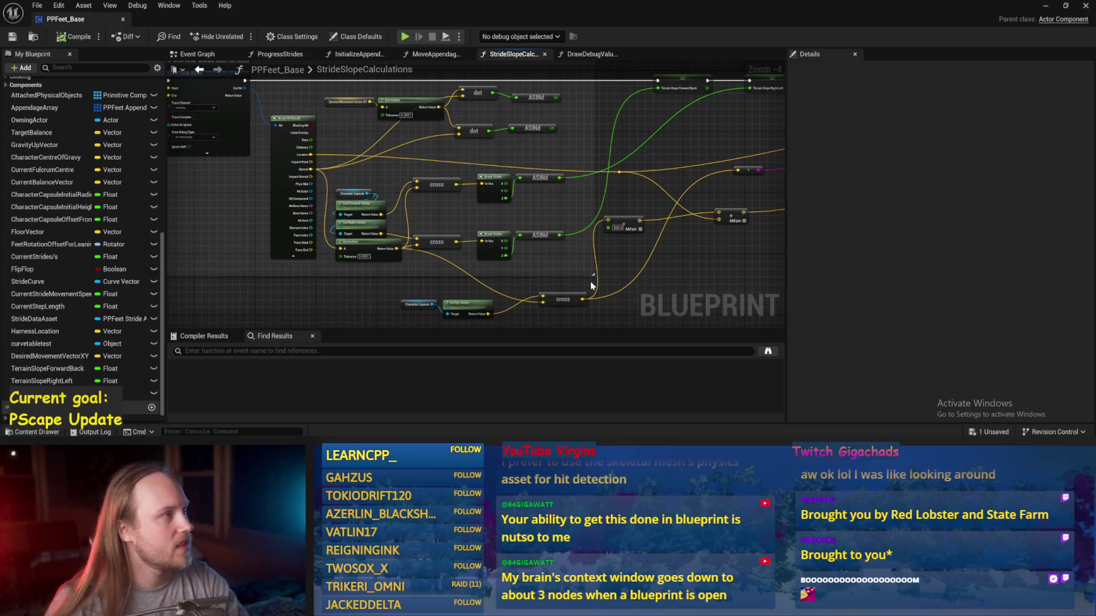
mouse_move(668, 279)
left_mouse_down()
mouse_move(582, 282)
mouse_move(539, 258)
left_mouse_up()
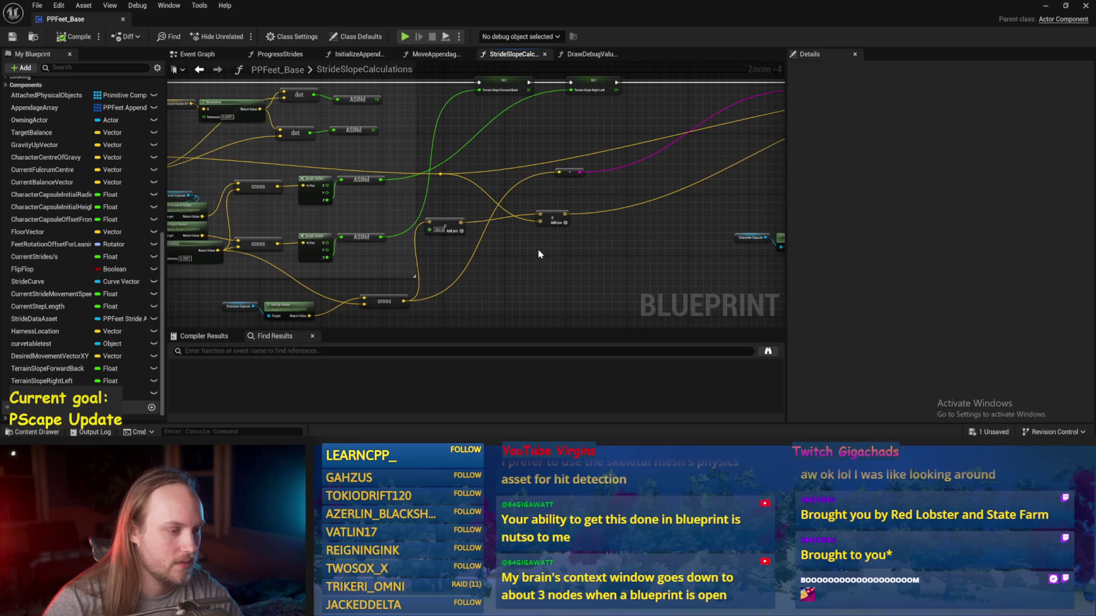
- Place a dot product node beside the trace result and save PPFeet_Base
right_click(539, 254)
type("dot")
key("Return")
mouse_move(539, 254)
left_mouse_down()
mouse_move(511, 227)
mouse_move(545, 266)
mouse_move(632, 281)
mouse_move(586, 224)
left_mouse_up()
left_click(11, 36)
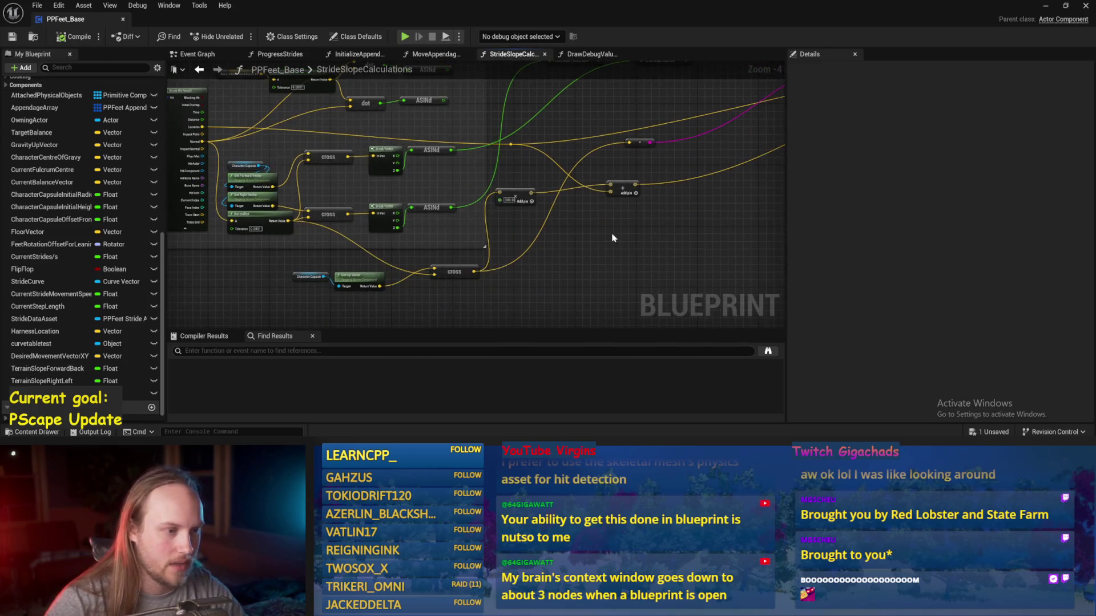
left_click_drag(362, 191, 512, 221)
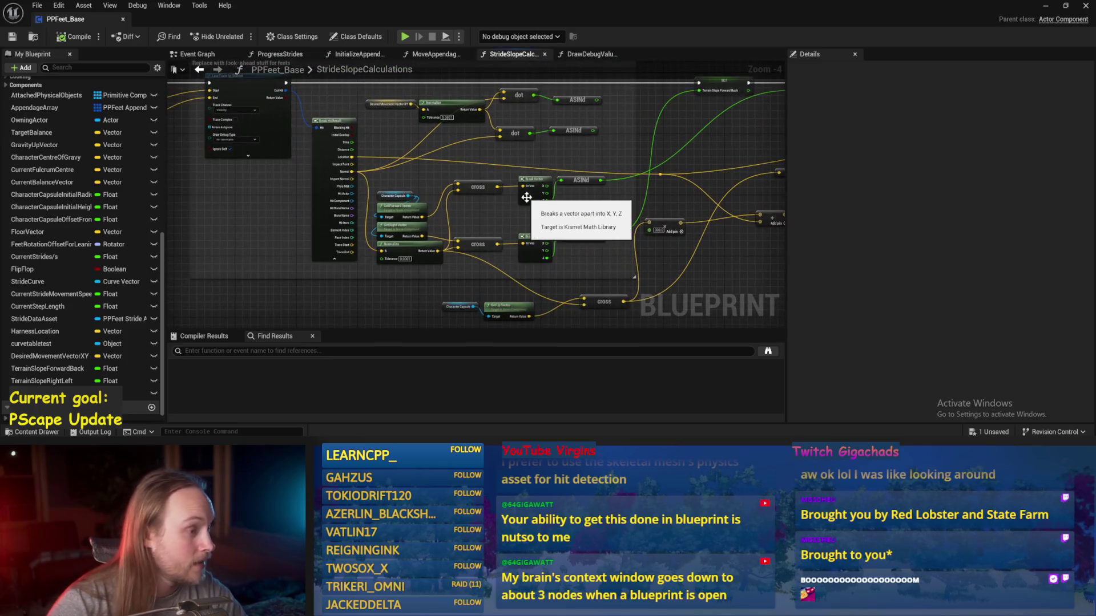
left_click(1044, 8)
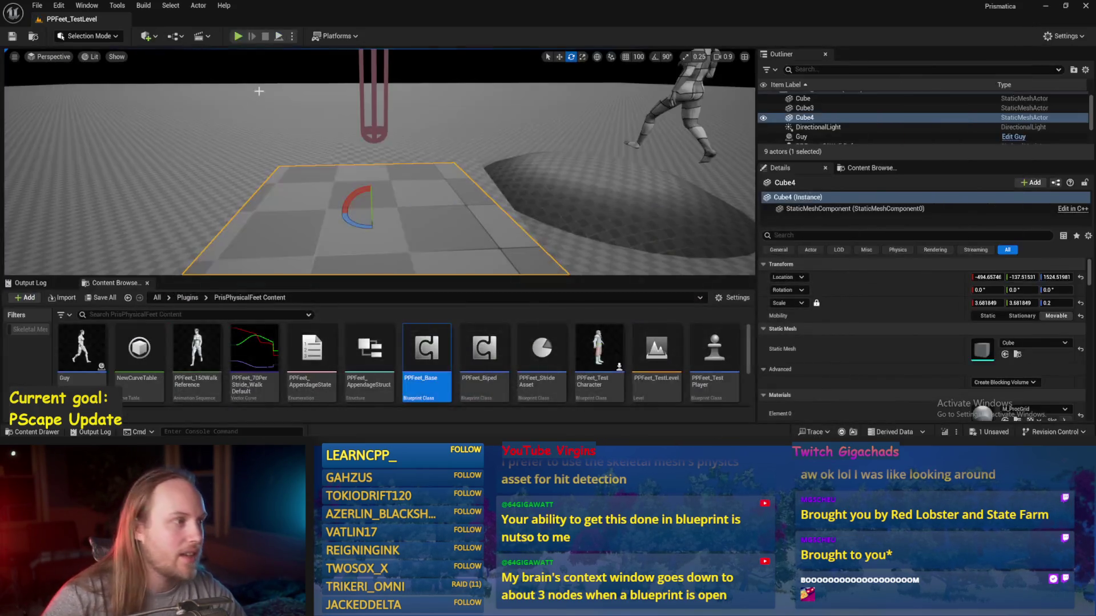
left_click(279, 35)
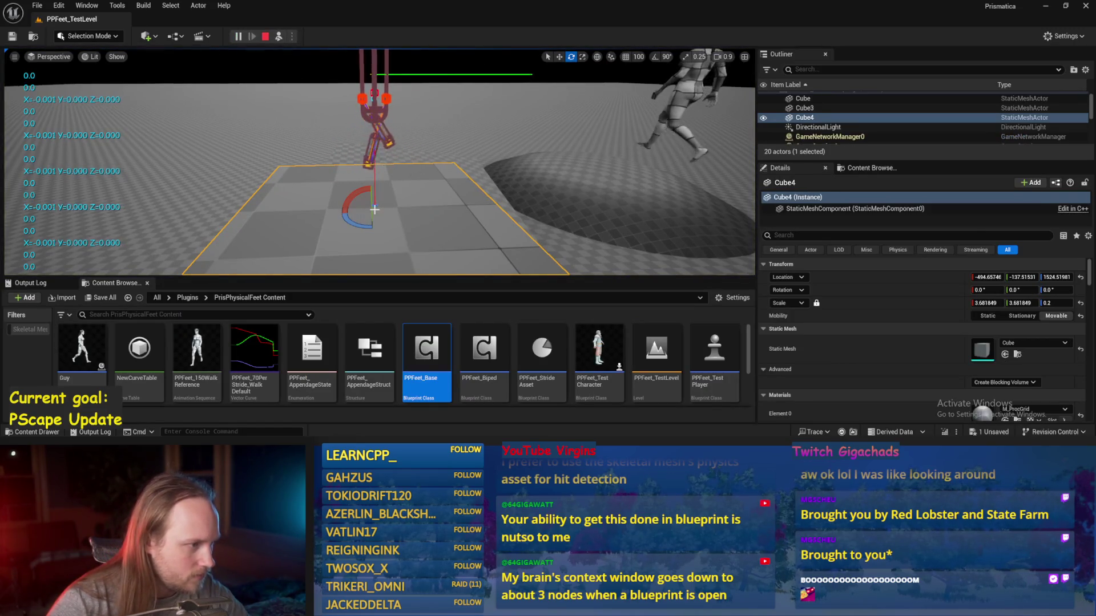
mouse_move(354, 214)
left_mouse_down()
mouse_move(371, 211)
mouse_move(379, 98)
left_mouse_up()
scroll(376, 163, "up", 3)
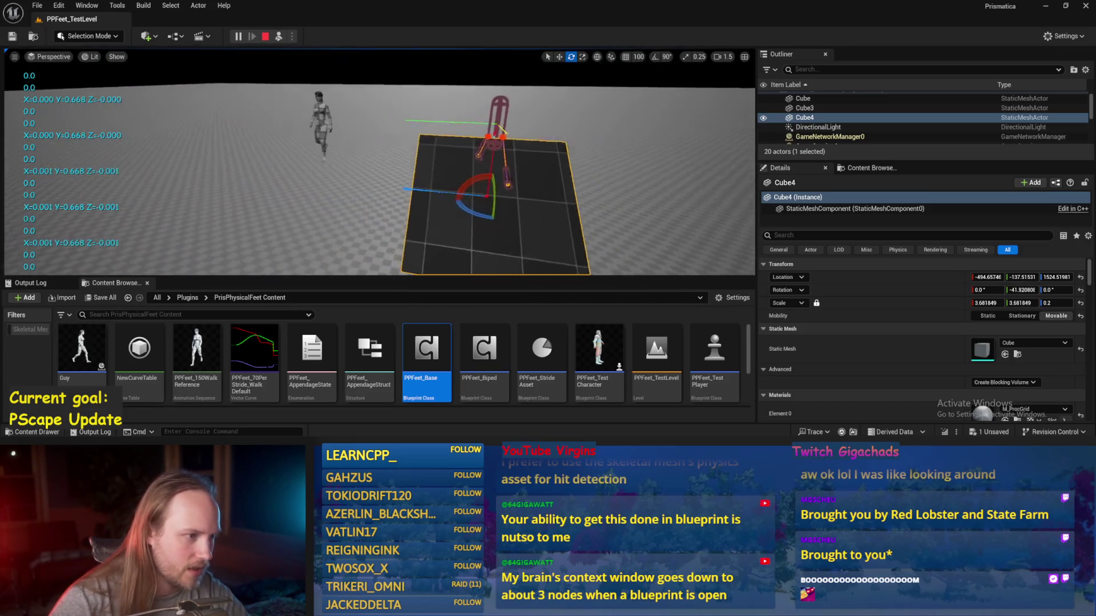
key("d")
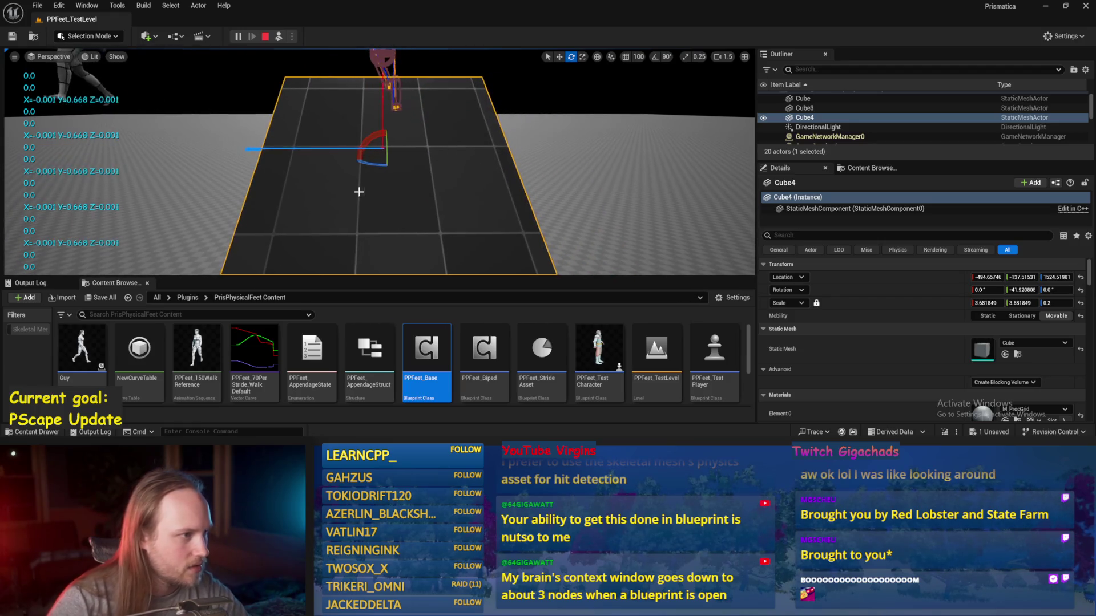
mouse_move(403, 165)
left_mouse_down()
mouse_move(403, 109)
mouse_move(409, 168)
mouse_move(399, 189)
mouse_move(421, 182)
left_mouse_up()
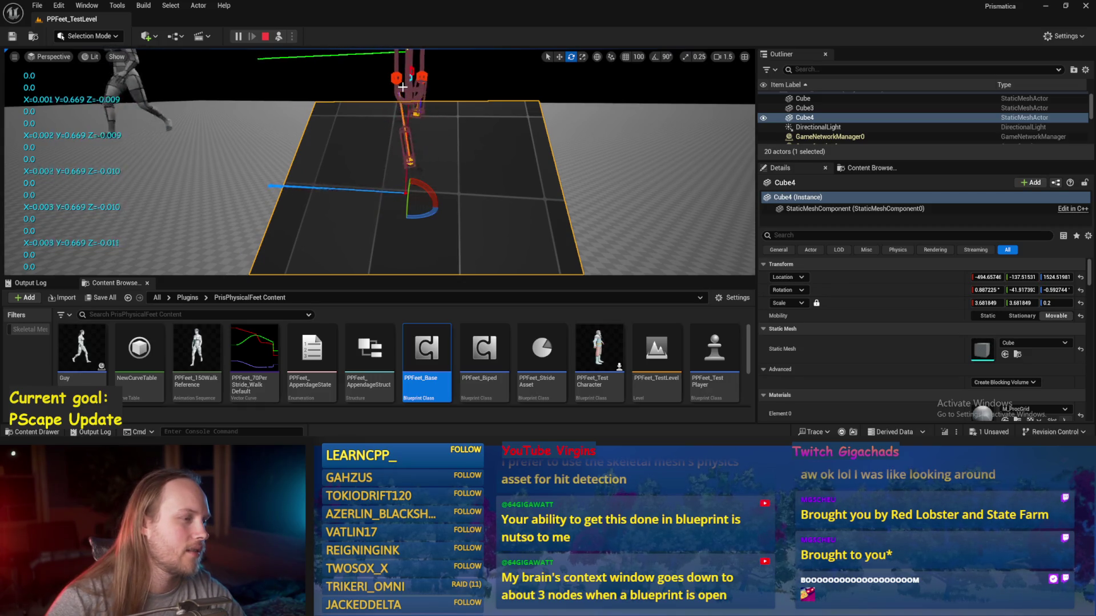
key("Escape")
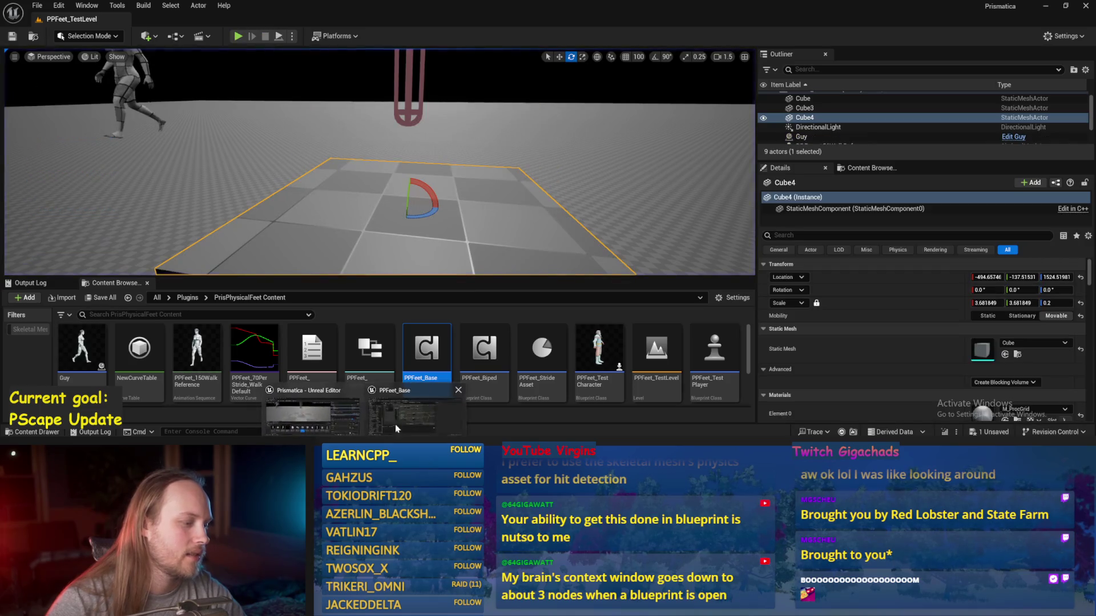
- Reopen PPFeet_Base at the StrideSlopeCalculations graph and frame the dot and ASINd nodes
double_click(427, 348)
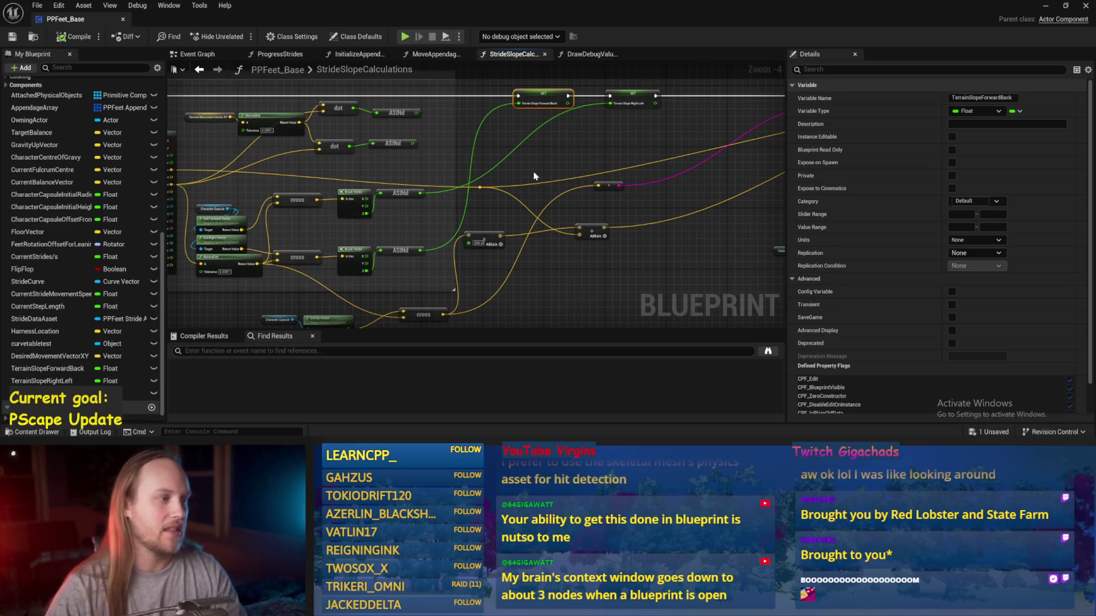
left_click(327, 169)
left_click_drag(215, 111, 262, 114)
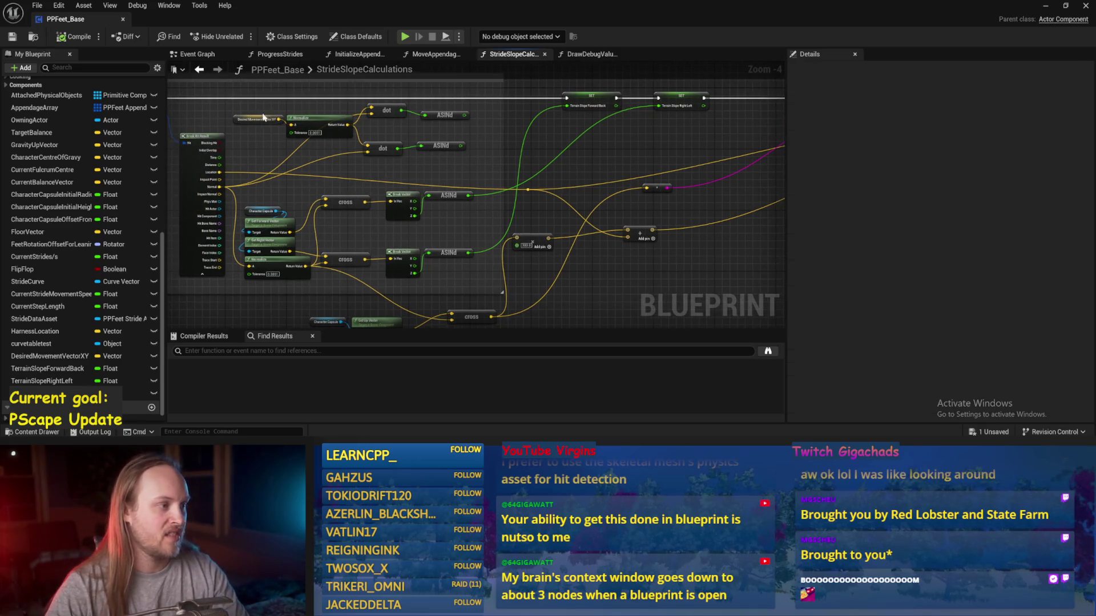
scroll(403, 159, "up", 1)
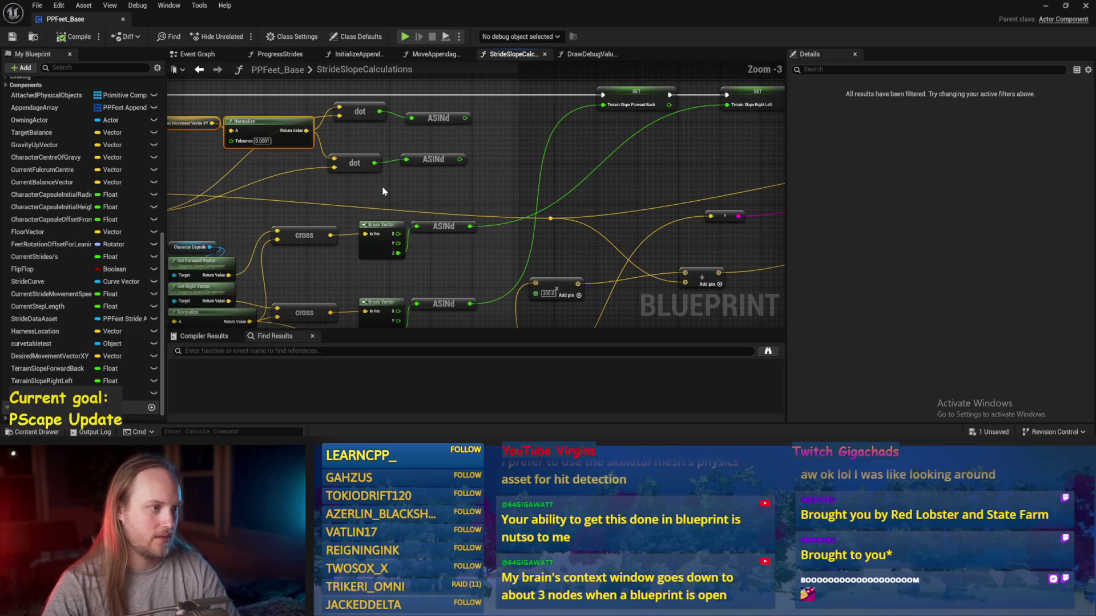
left_click_drag(399, 197, 483, 189)
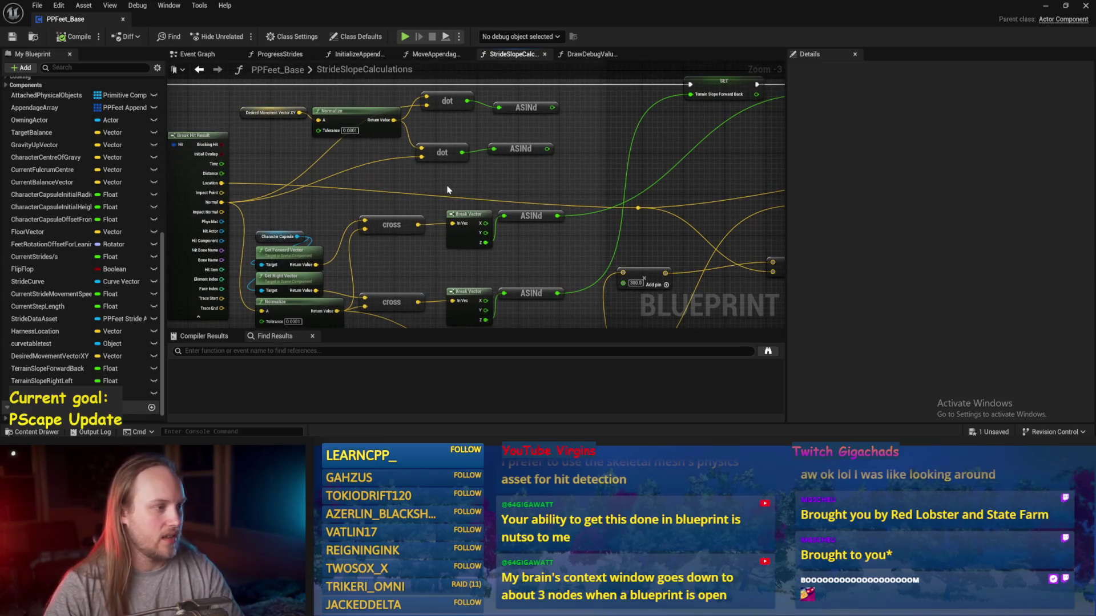
left_click_drag(389, 148, 372, 126)
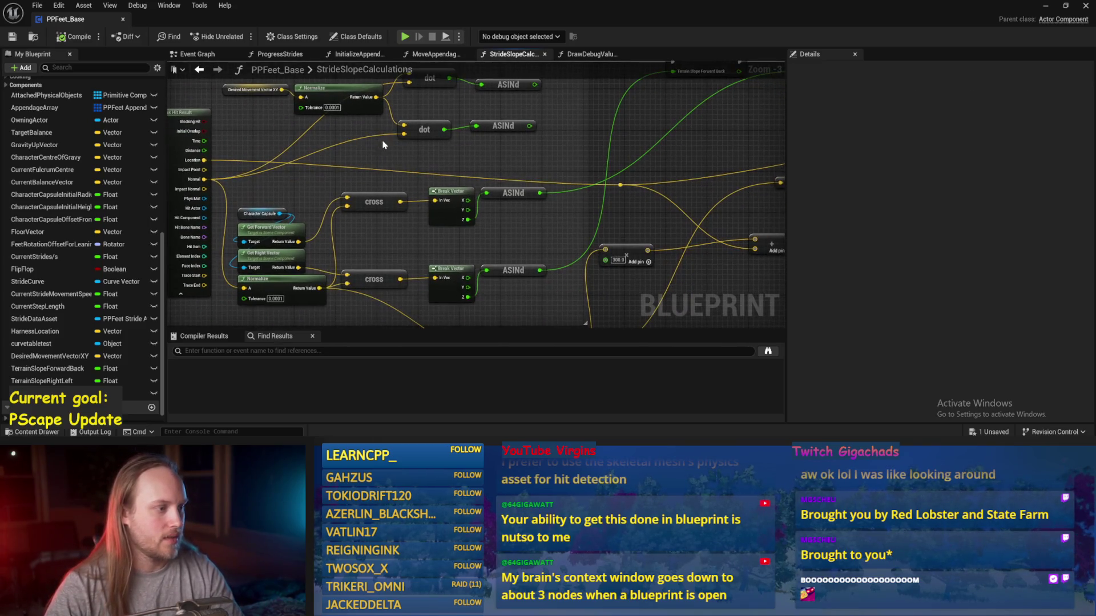
left_click_drag(377, 175, 360, 228)
- Move the dot, Break Vector and ASINd nodes out of their comment box and save
left_click(410, 183)
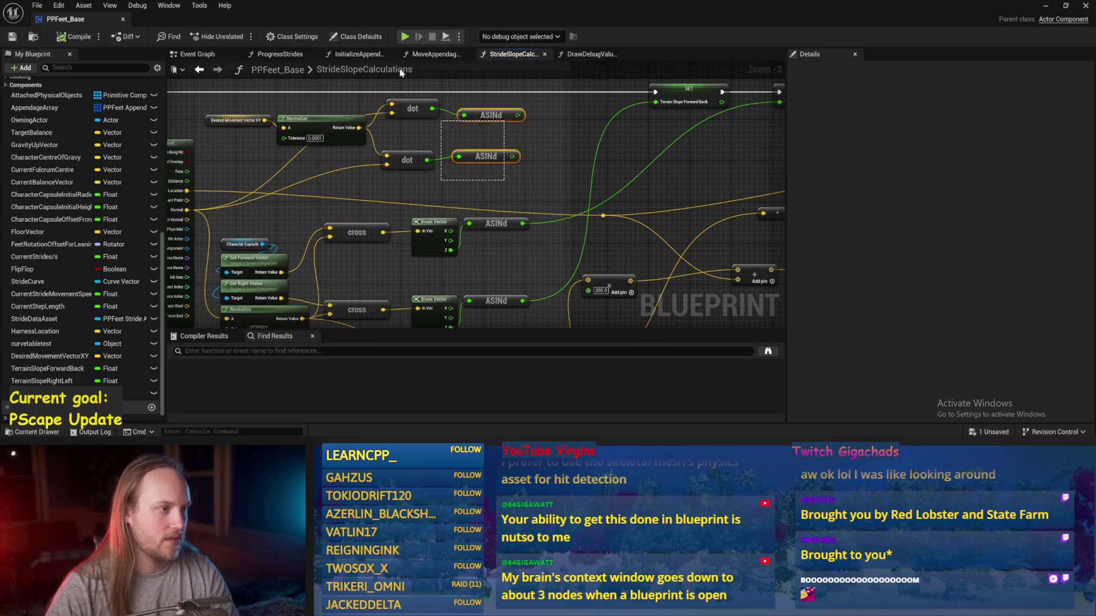
mouse_move(410, 183)
left_mouse_down()
mouse_move(417, 125)
mouse_move(465, 85)
mouse_move(434, 171)
mouse_move(393, 233)
left_mouse_up()
mouse_move(509, 139)
left_mouse_down()
mouse_move(436, 287)
mouse_move(472, 166)
mouse_move(422, 194)
mouse_move(588, 115)
mouse_move(411, 144)
mouse_move(481, 215)
mouse_move(518, 149)
left_mouse_up()
key("ctrl+s")
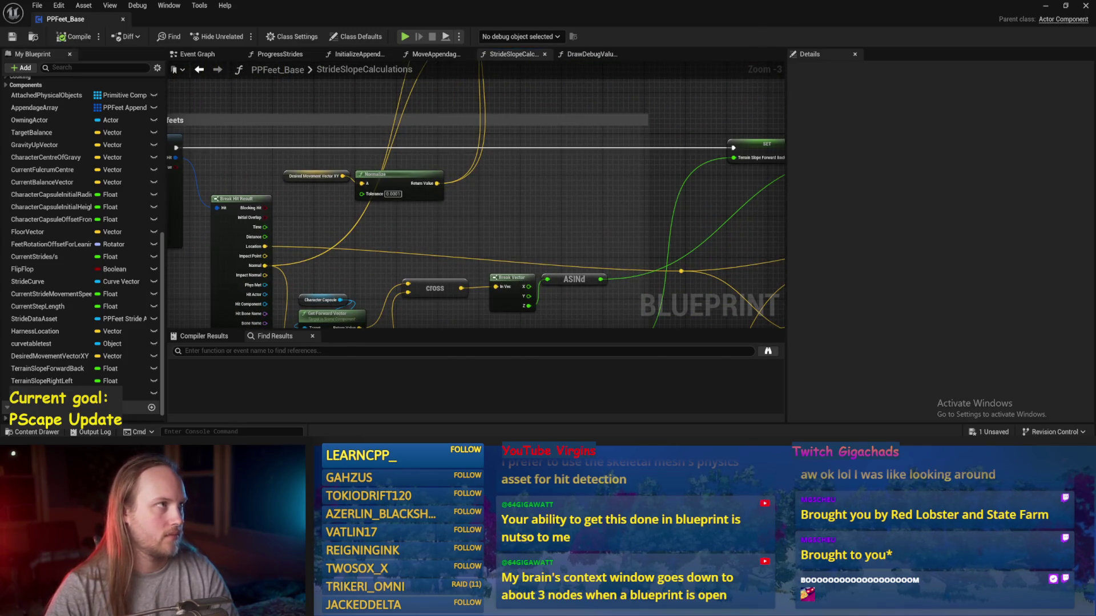
mouse_move(454, 186)
left_mouse_down()
mouse_move(473, 242)
mouse_move(497, 248)
mouse_move(443, 245)
mouse_move(460, 259)
mouse_move(319, 203)
mouse_move(660, 122)
mouse_move(552, 145)
left_mouse_up()
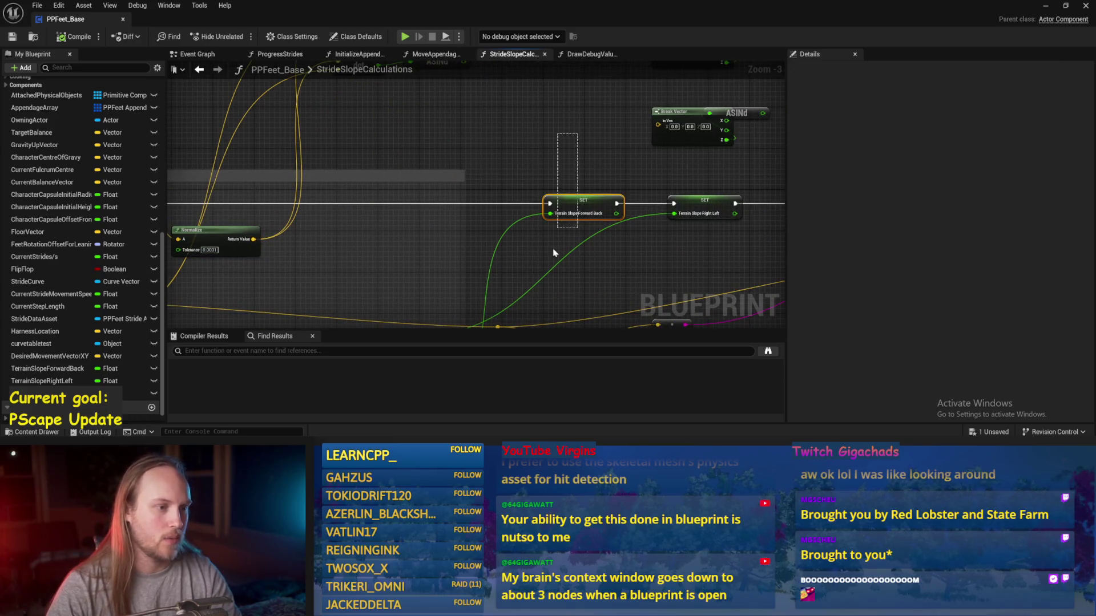
mouse_move(719, 255)
left_mouse_down()
mouse_move(696, 174)
mouse_move(601, 182)
left_mouse_up()
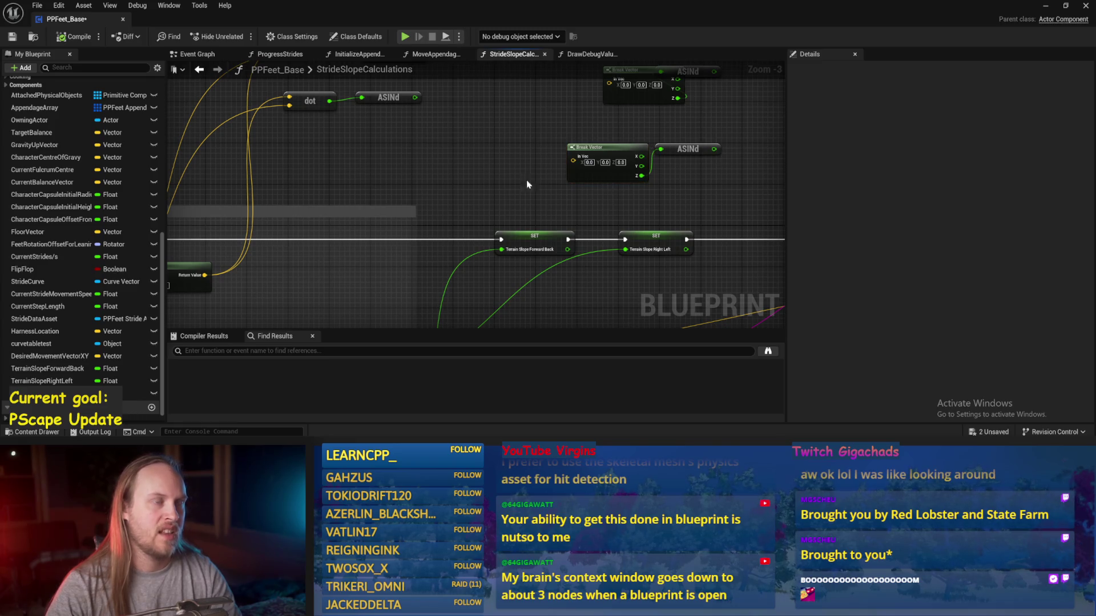
left_click_drag(534, 185, 568, 186)
left_click(11, 37)
- Paste a copy of the dot–ASINd pair, place it lower, and delete the unused nodes
left_click_drag(489, 182, 589, 180)
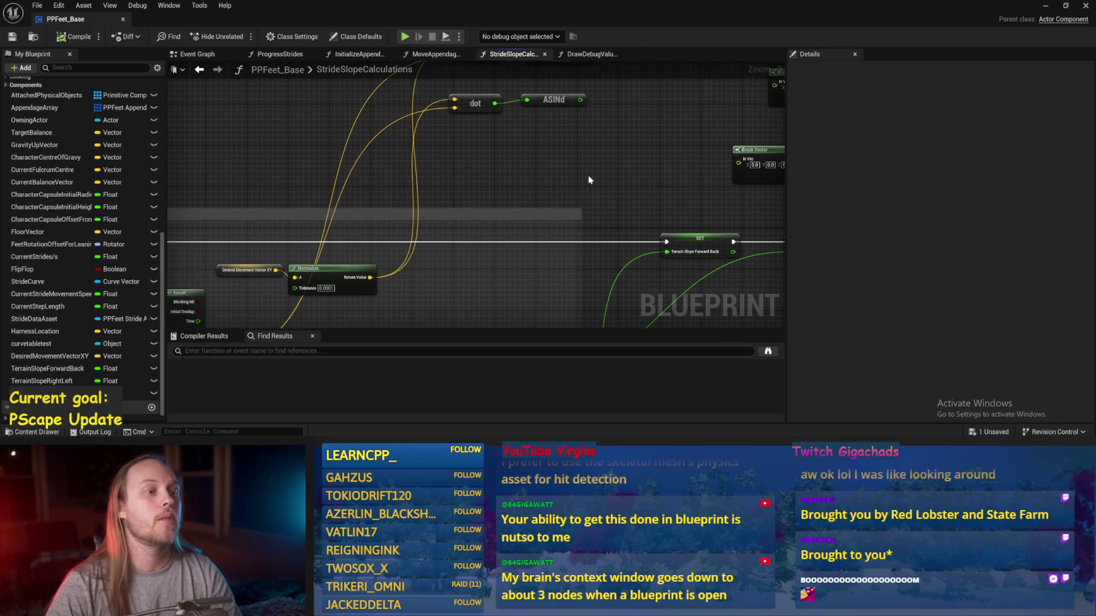
mouse_move(541, 210)
left_mouse_down()
mouse_move(570, 143)
mouse_move(533, 184)
left_mouse_up()
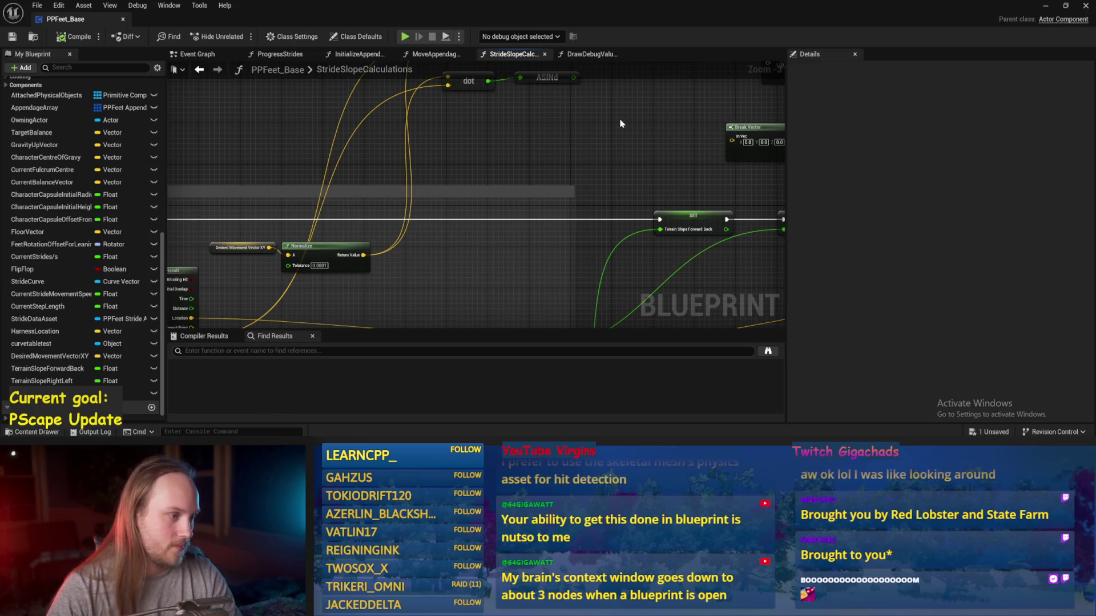
key("ctrl+v")
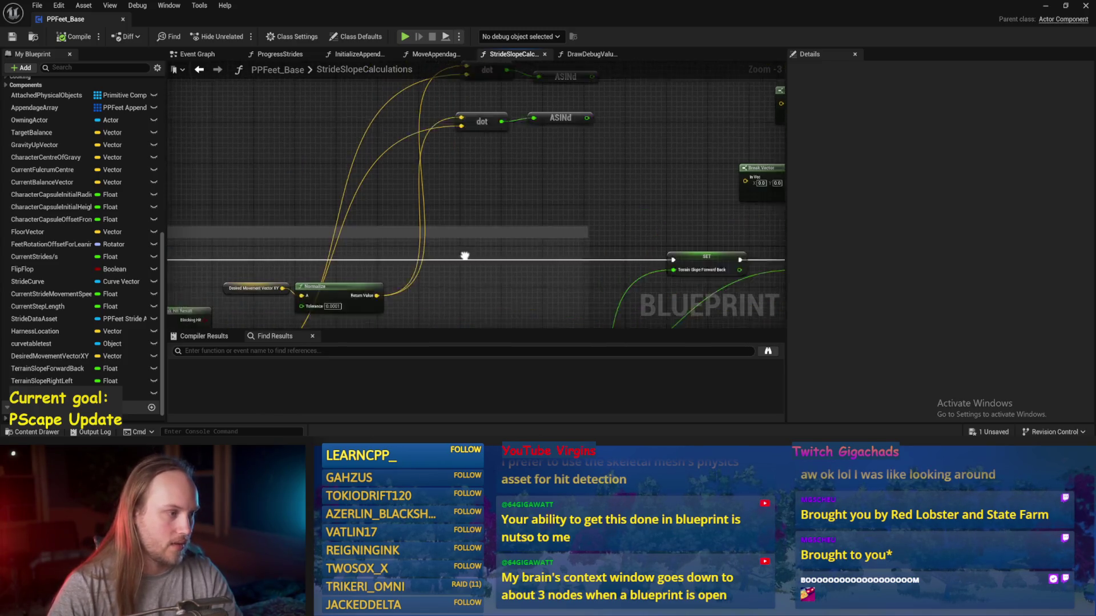
mouse_move(542, 194)
left_mouse_down()
mouse_move(445, 77)
mouse_move(480, 138)
left_mouse_up()
key("Delete")
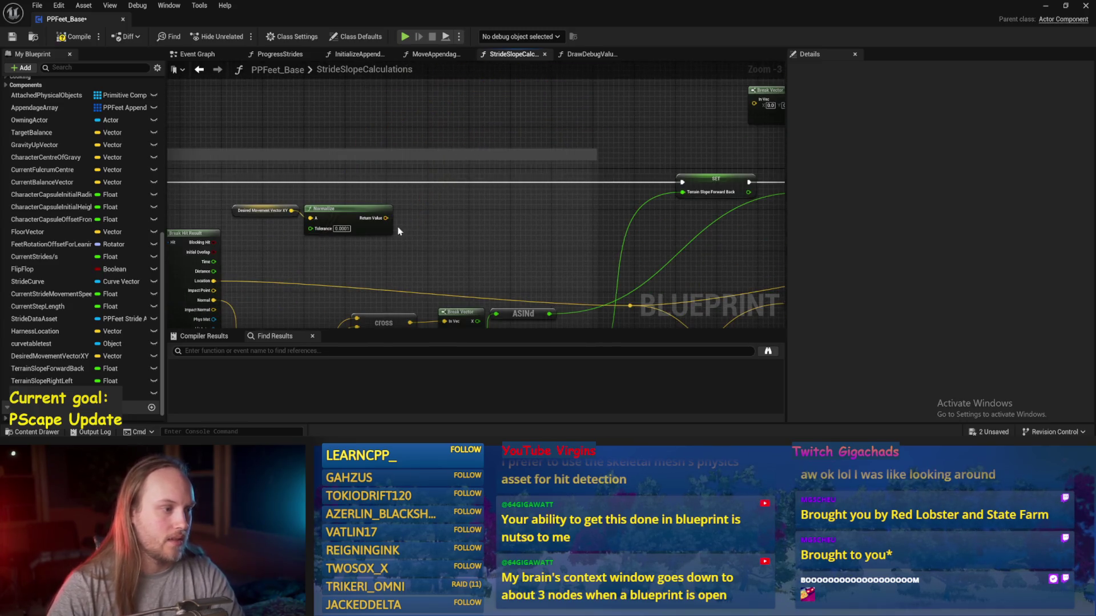
- Add a Cross Product node fed by Normalize's Return Value, position it, and save
left_click_drag(386, 218, 477, 191)
type("cross")
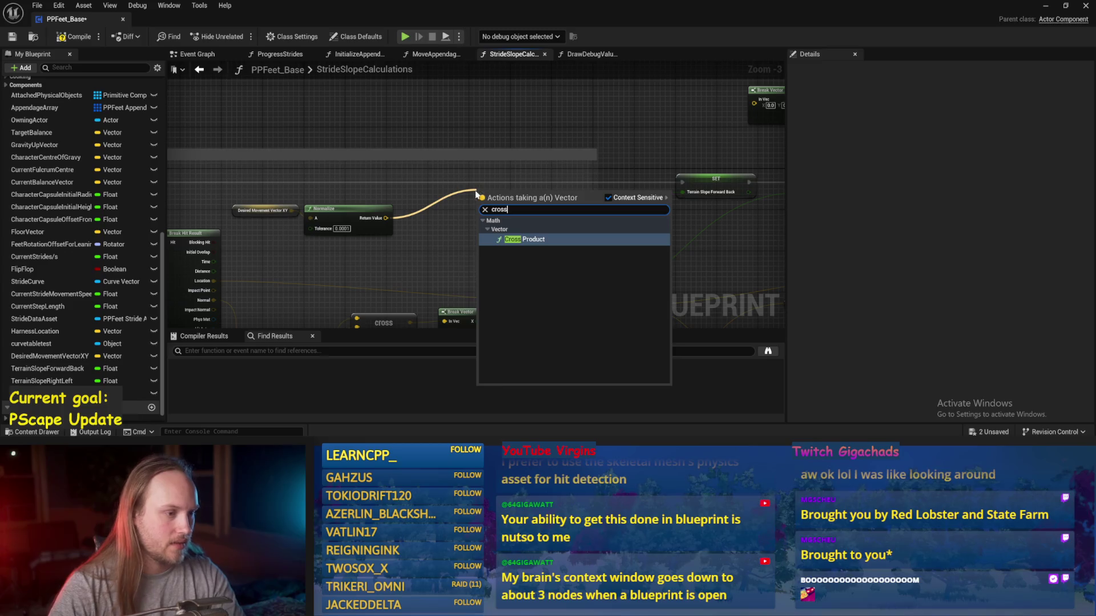
key("Return")
mouse_move(448, 227)
left_mouse_down()
mouse_move(504, 147)
mouse_move(491, 161)
mouse_move(515, 162)
mouse_move(489, 185)
left_mouse_up()
left_click_drag(539, 125, 534, 135)
left_click_drag(462, 176, 468, 139)
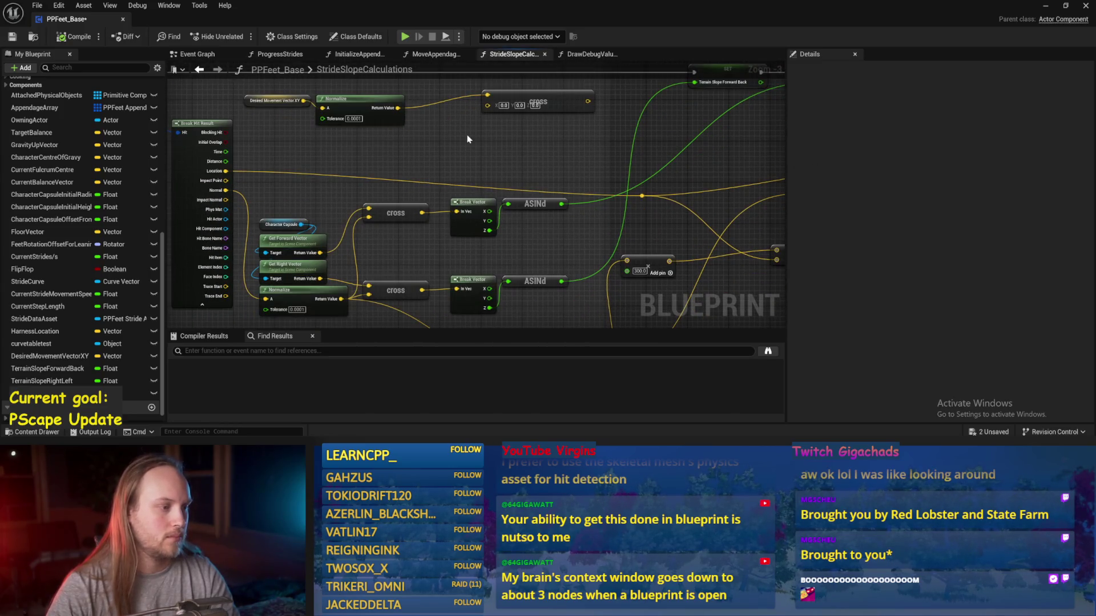
key("ctrl+s")
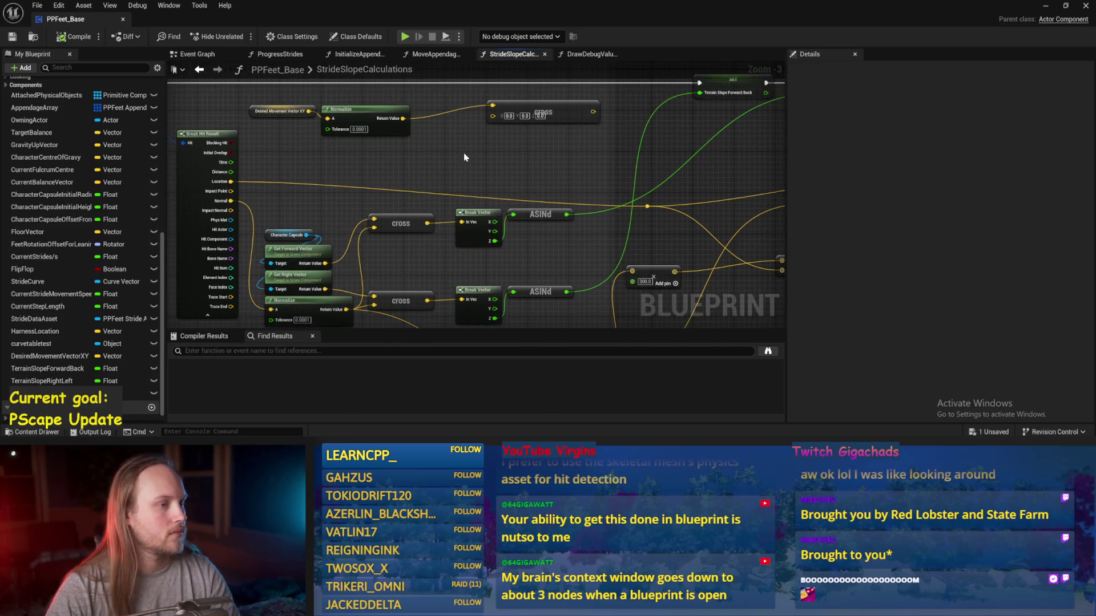
- Wire an upper output into the lower cross chain, save, and start a level play test
mouse_move(342, 310)
left_mouse_down()
mouse_move(349, 201)
mouse_move(491, 132)
mouse_move(513, 142)
mouse_move(451, 147)
mouse_move(690, 185)
mouse_move(673, 239)
mouse_move(693, 147)
mouse_move(672, 132)
left_mouse_up()
left_click(349, 200)
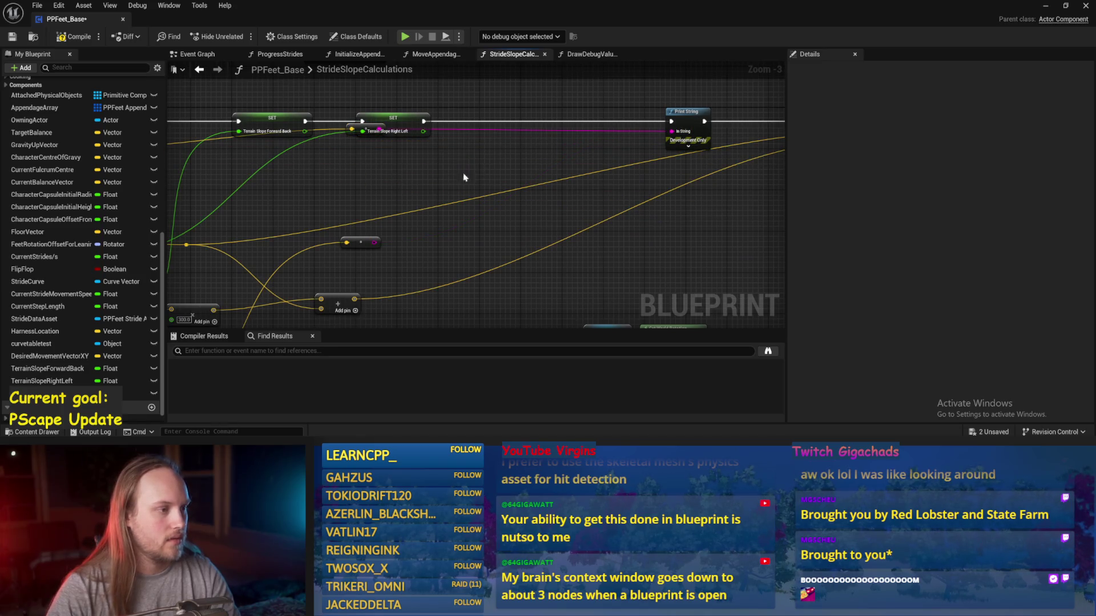
mouse_move(305, 132)
left_mouse_down()
mouse_move(434, 319)
mouse_move(648, 182)
mouse_move(525, 226)
mouse_move(685, 161)
mouse_move(355, 184)
mouse_move(232, 238)
mouse_move(190, 235)
mouse_move(542, 226)
left_mouse_up()
scroll(525, 226, "down", 1)
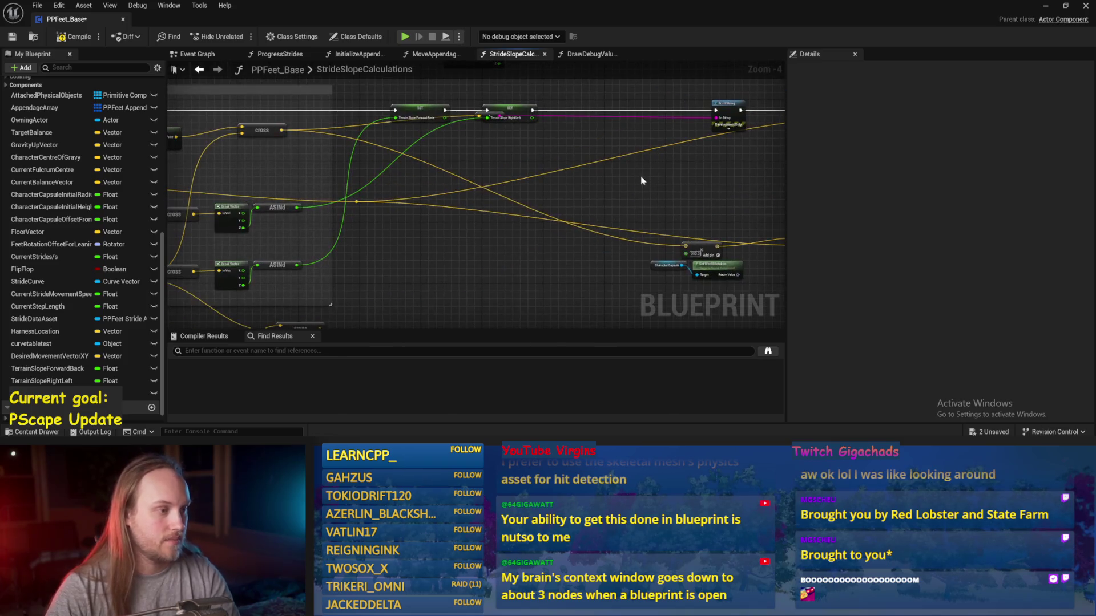
key("ctrl+s")
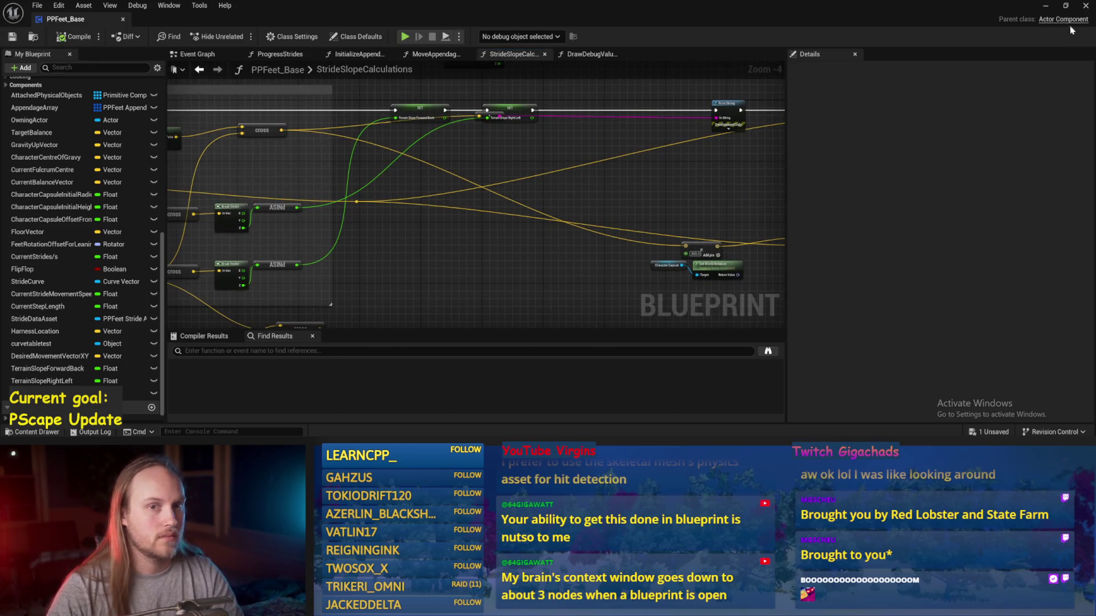
left_click(1046, 5)
key("alt+p")
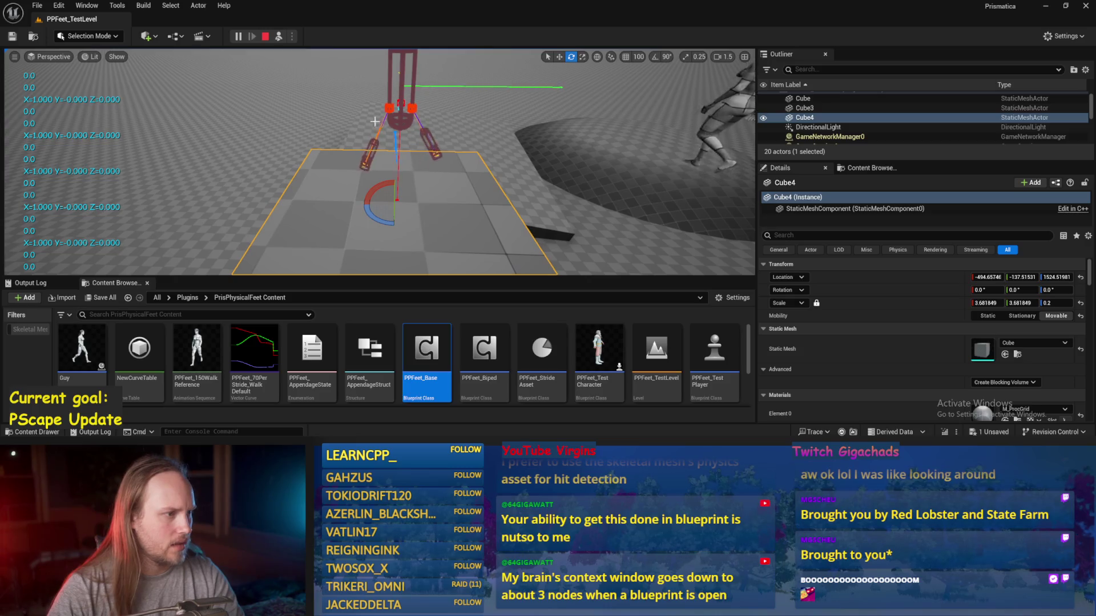
- Rotate the test player about 21 degrees during play, then reopen PPFeet_Base
left_click(389, 123)
key("e")
mouse_move(319, 137)
left_mouse_down()
mouse_move(346, 110)
mouse_move(317, 143)
left_mouse_up()
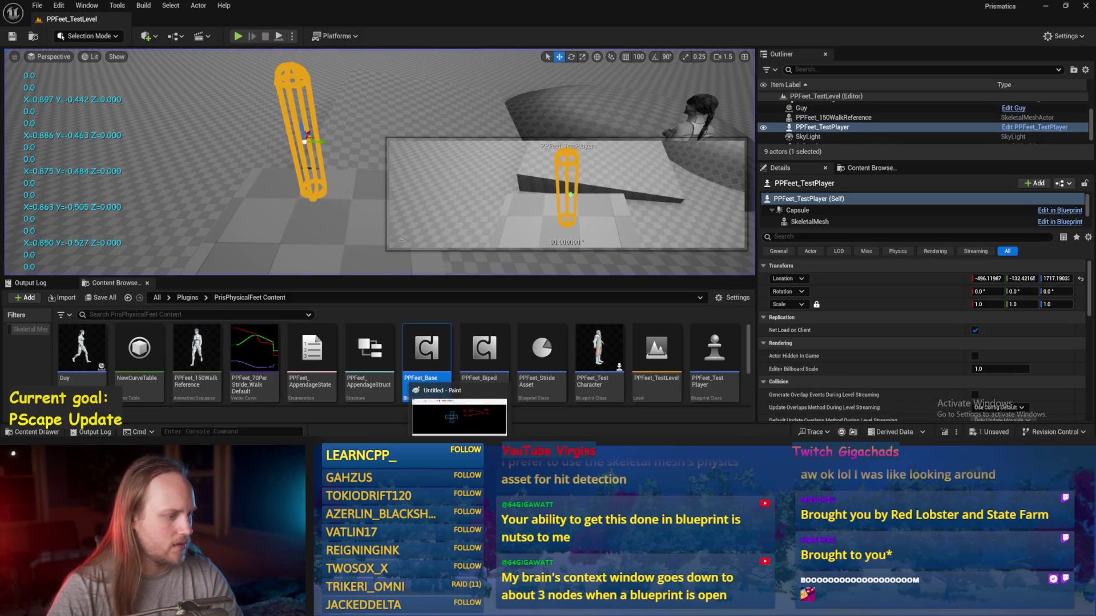
double_click(427, 351)
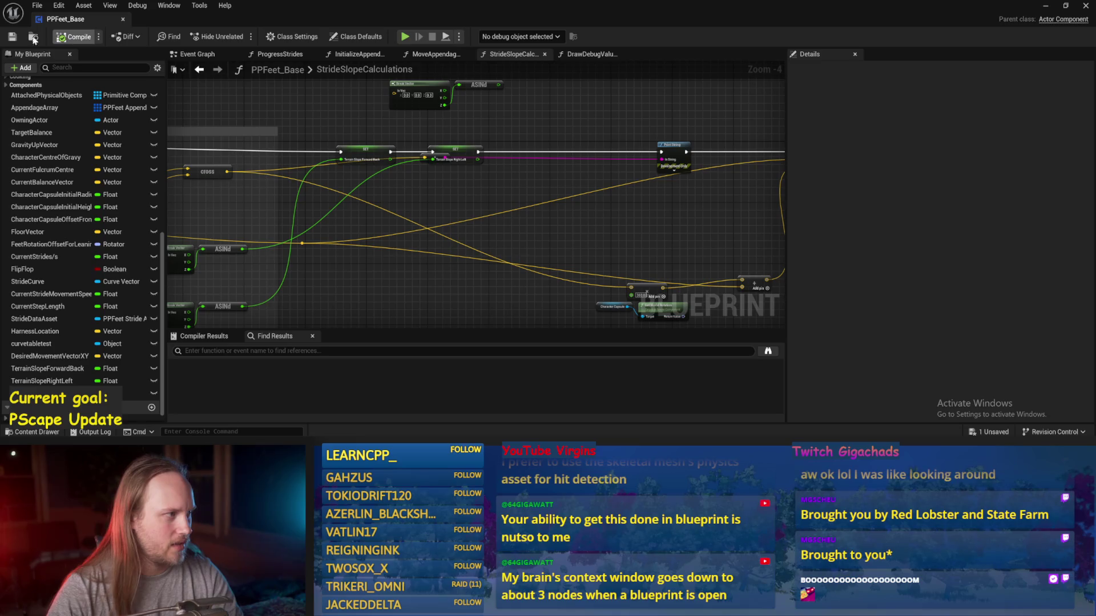
- Switch through the MoveAppendagesToTargets and InitializeAppendage graphs to ProgressStrides
left_click(432, 54)
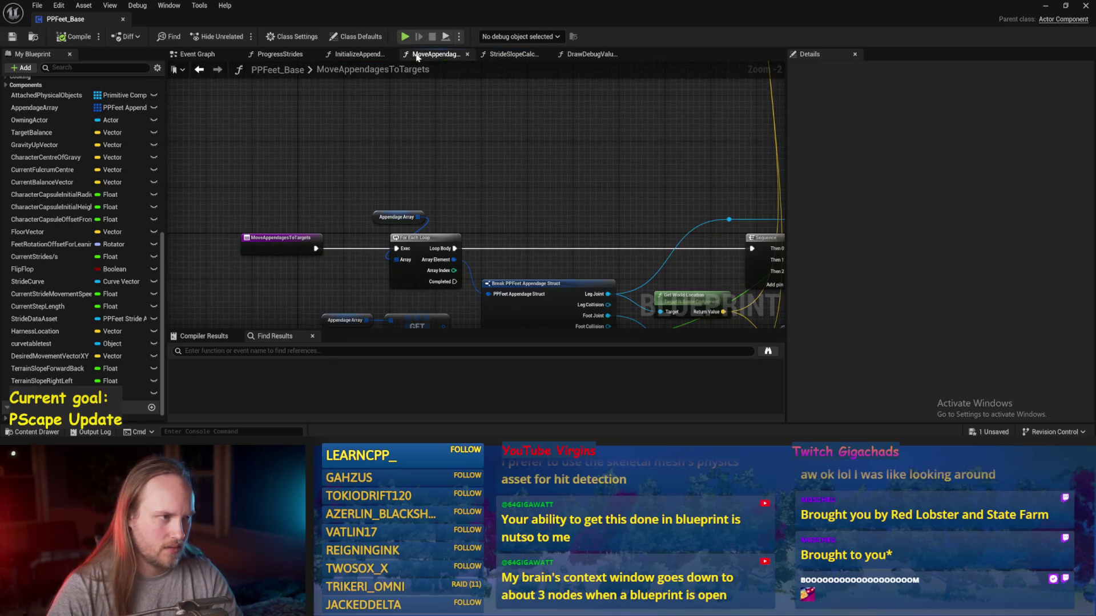
left_click(357, 54)
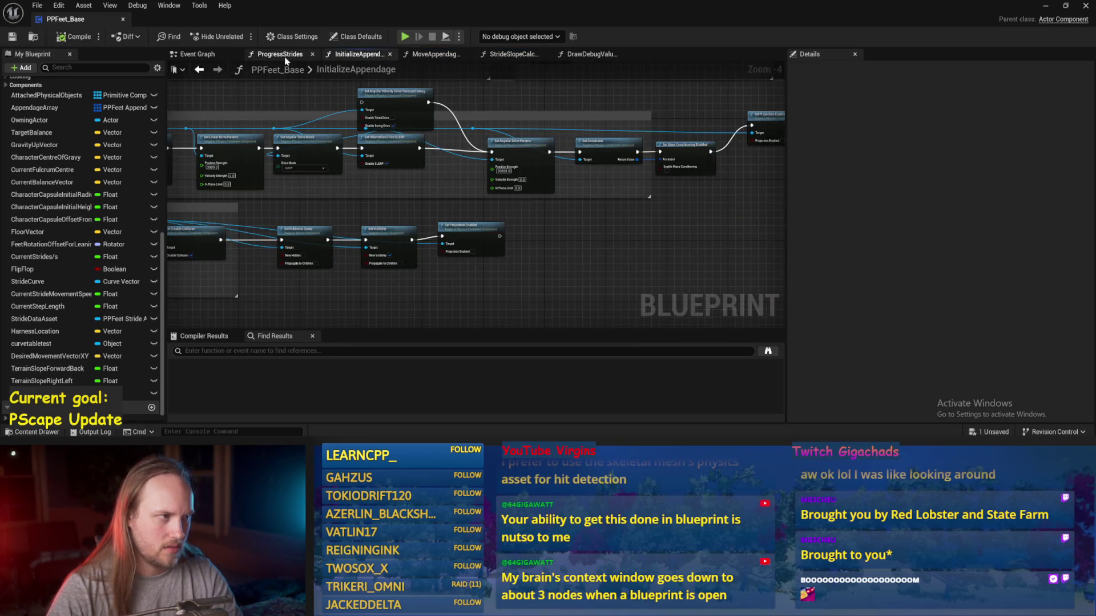
left_click(280, 54)
scroll(494, 139, "up", 1)
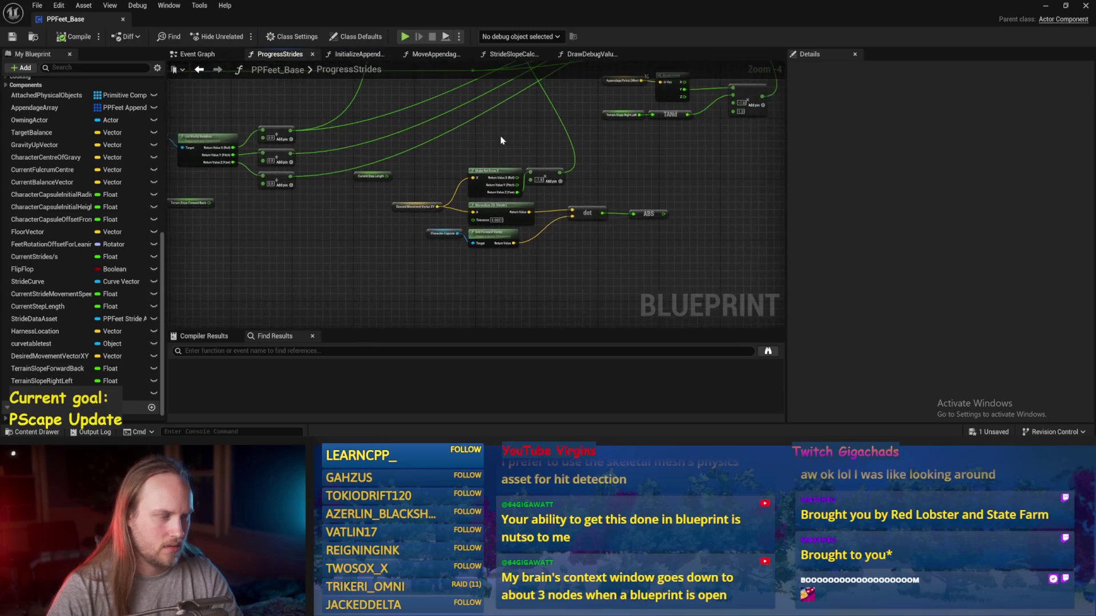
scroll(515, 137, "up", 1)
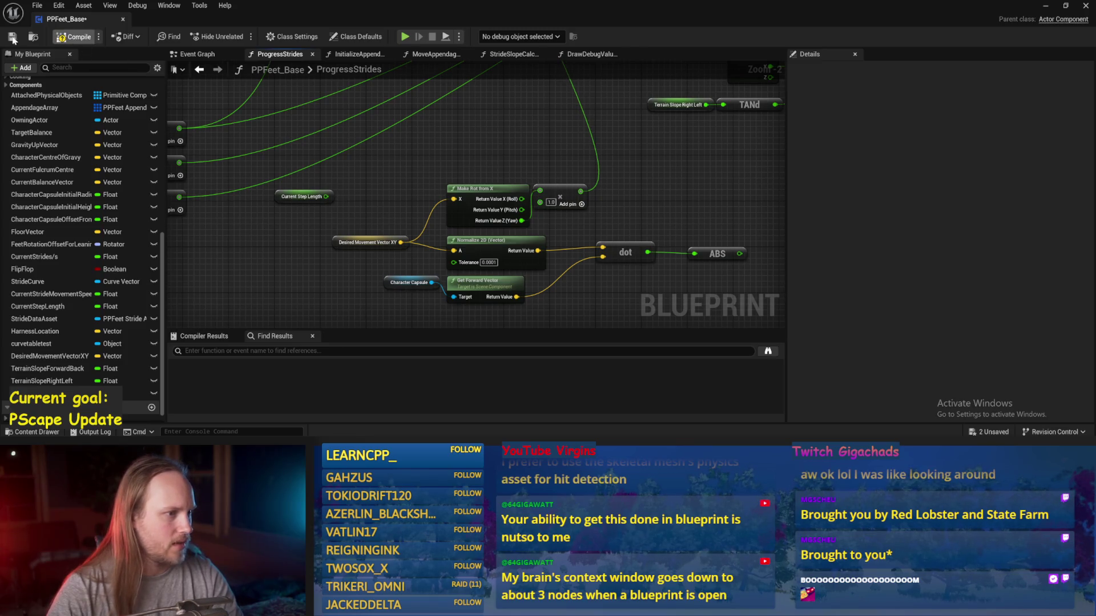
- Turn the test player to about 150 degrees in the running play session, then reopen PPFeet_Base
left_click(1053, 6)
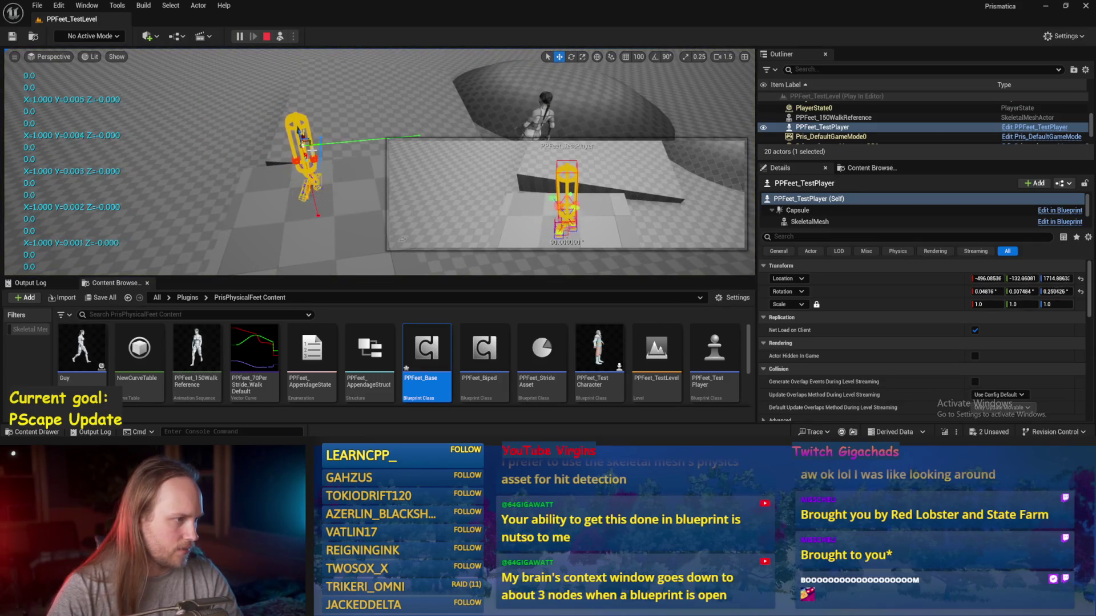
key("e")
left_click_drag(311, 160, 344, 146)
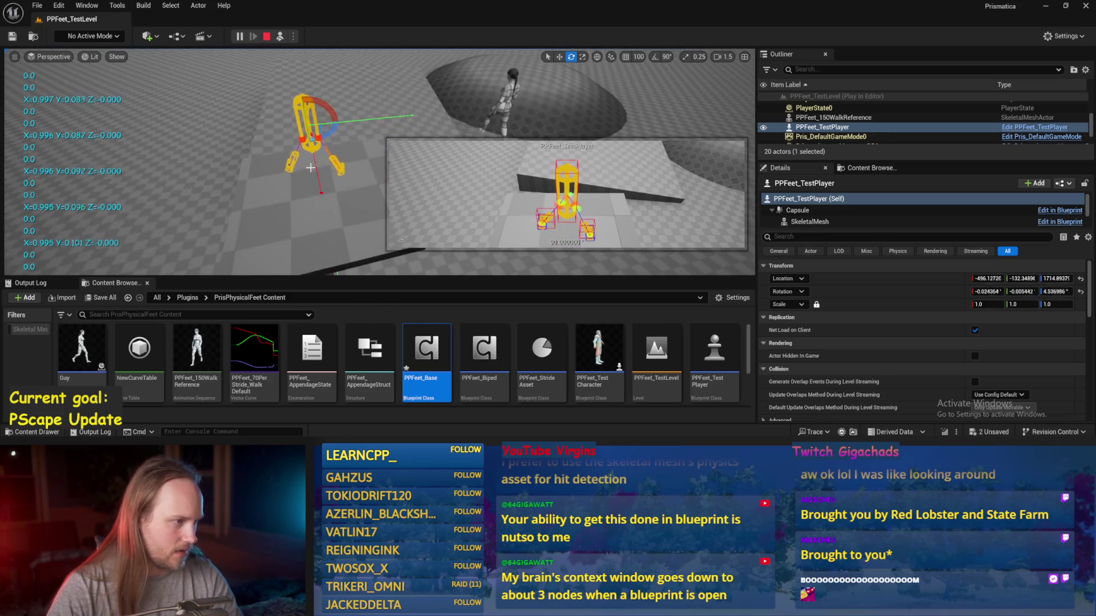
mouse_move(342, 163)
left_mouse_down()
mouse_move(359, 150)
mouse_move(348, 147)
left_mouse_up()
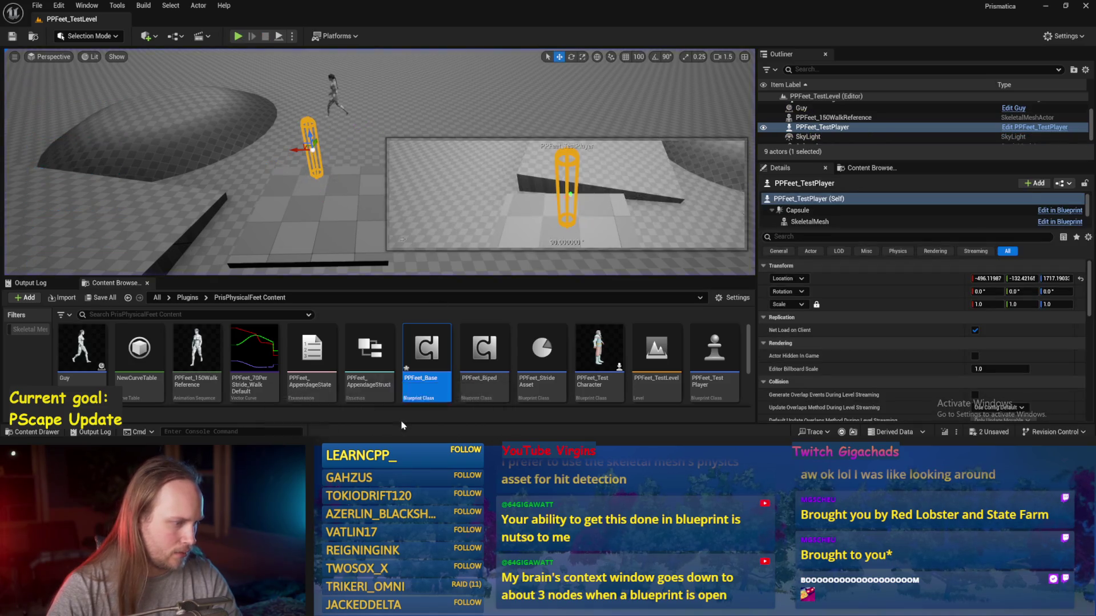
double_click(427, 349)
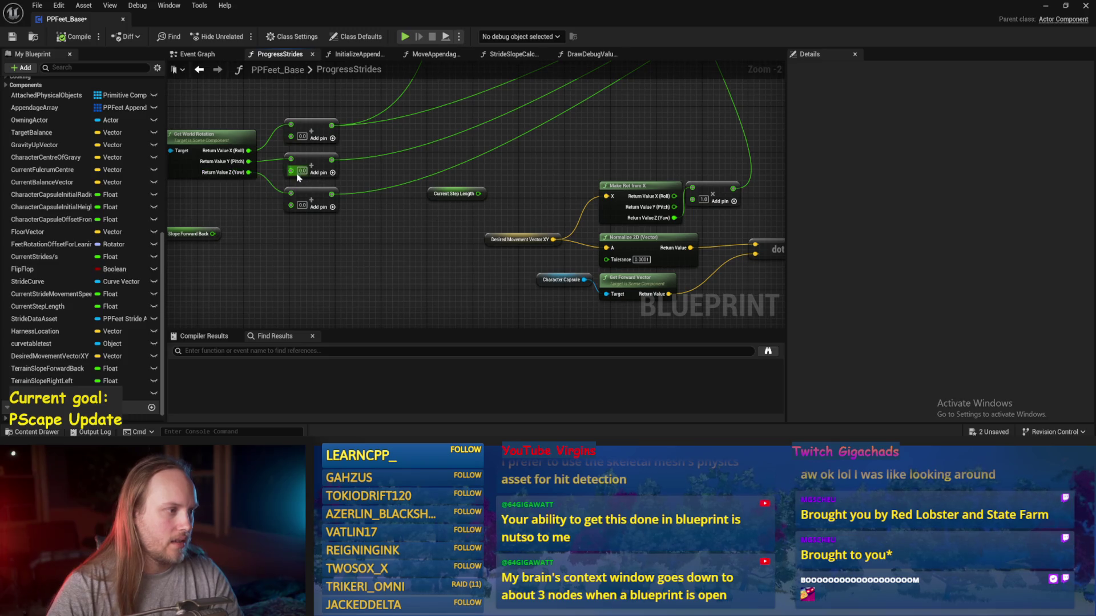
- Add an Add node off the world rotation's Yaw output and save the Blueprint
mouse_move(249, 172)
left_mouse_down()
mouse_move(673, 162)
mouse_move(668, 144)
left_mouse_up()
type("+")
key("Return")
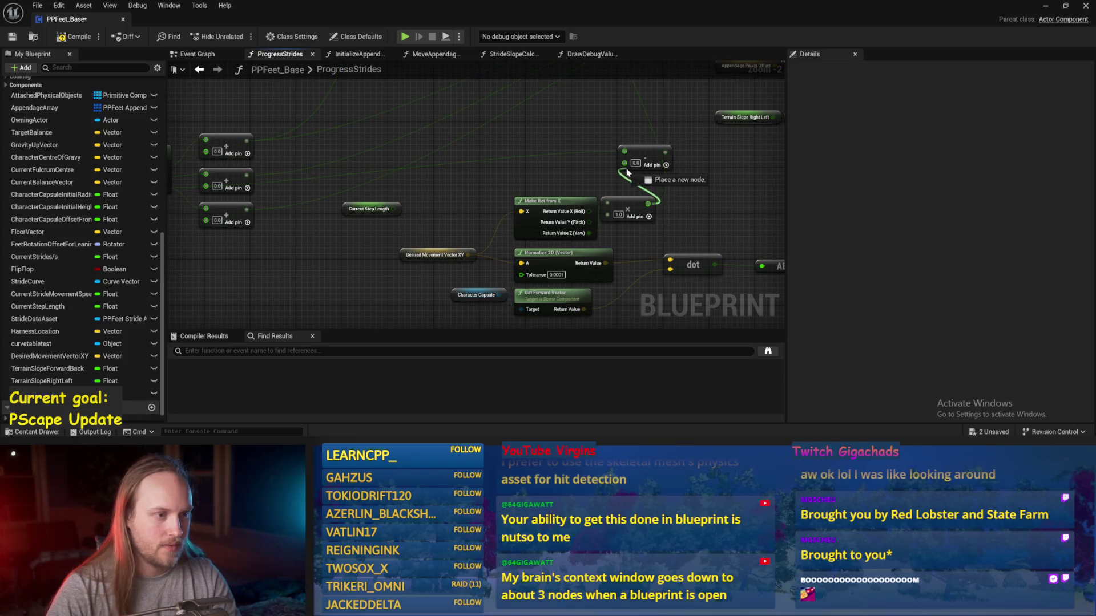
scroll(599, 233, "down", 1)
mouse_move(613, 269)
left_mouse_down()
mouse_move(611, 185)
mouse_move(569, 98)
mouse_move(179, 60)
left_mouse_up()
left_click(12, 37)
- Play-test spinning the test player about 170 degrees, then stop and bring PPFeet_Base back
key("alt+p")
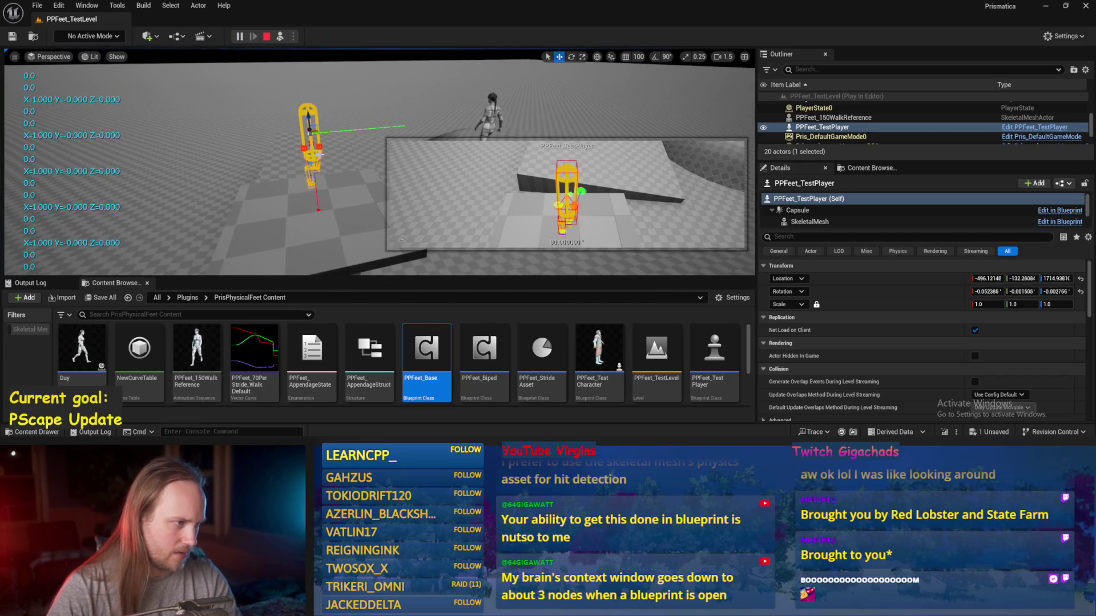
key("e")
mouse_move(427, 104)
left_mouse_down()
mouse_move(384, 158)
mouse_move(337, 166)
mouse_move(200, 137)
mouse_move(315, 125)
left_mouse_up()
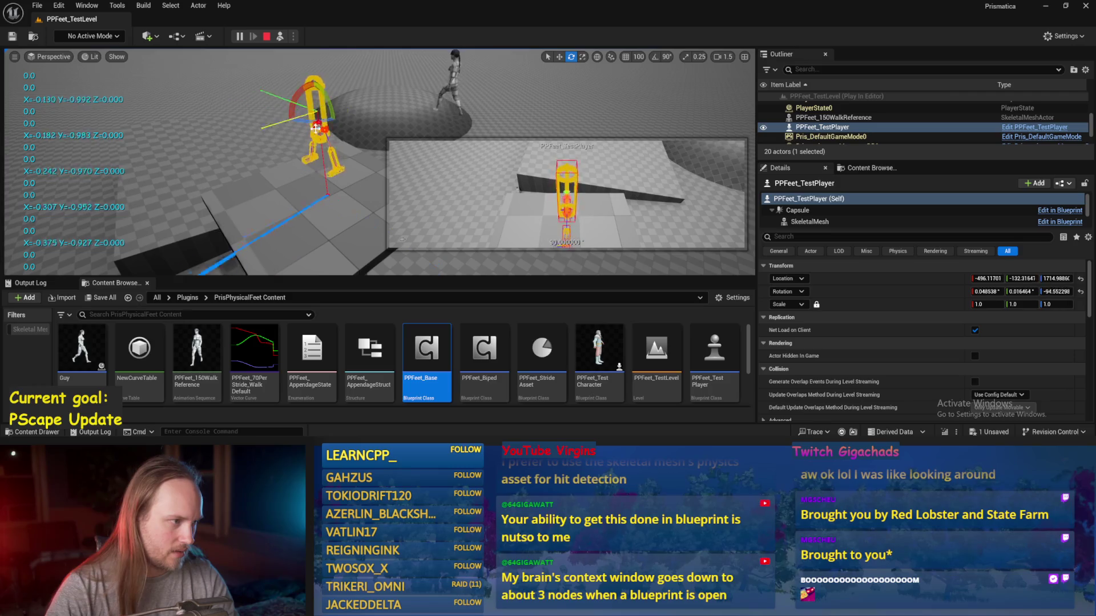
key("Escape")
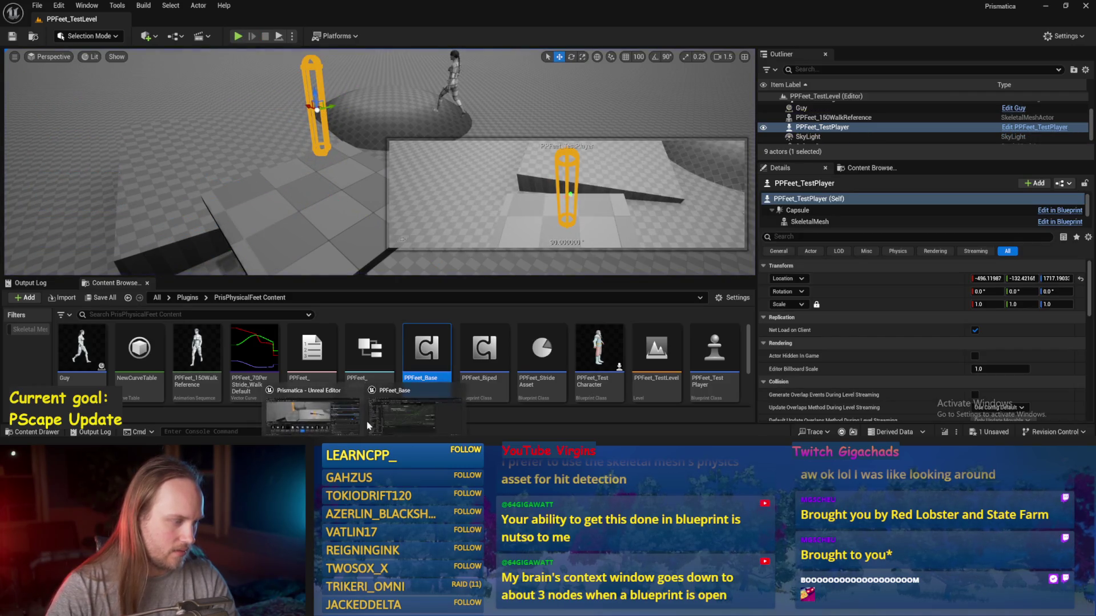
left_click(370, 426)
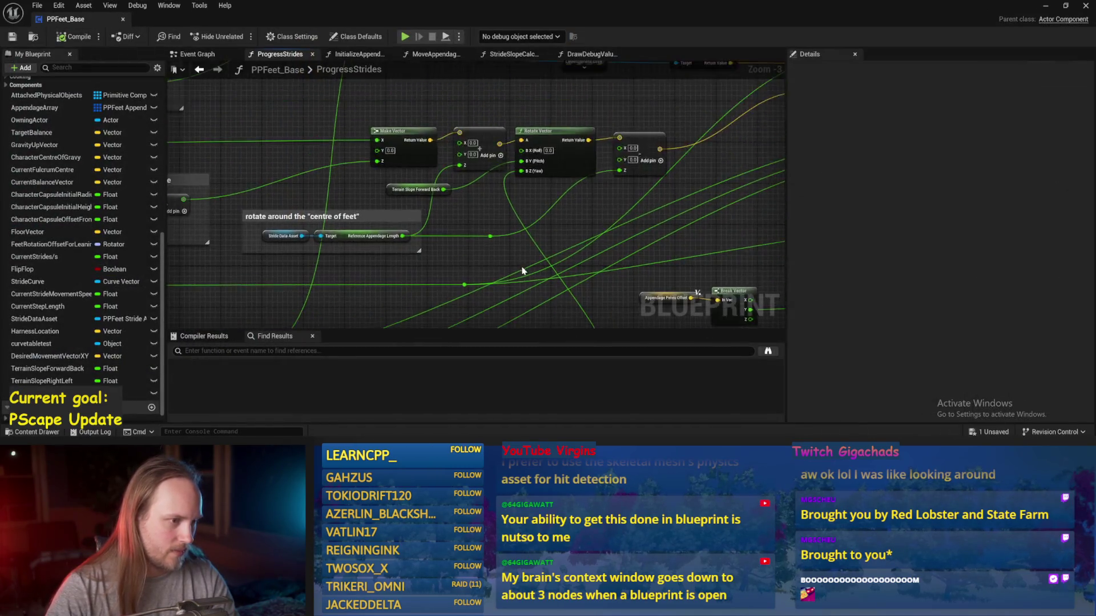
- Change the Make Rot from X multiplier to -1.0 and run a quick play test
left_click_drag(522, 271, 512, 177)
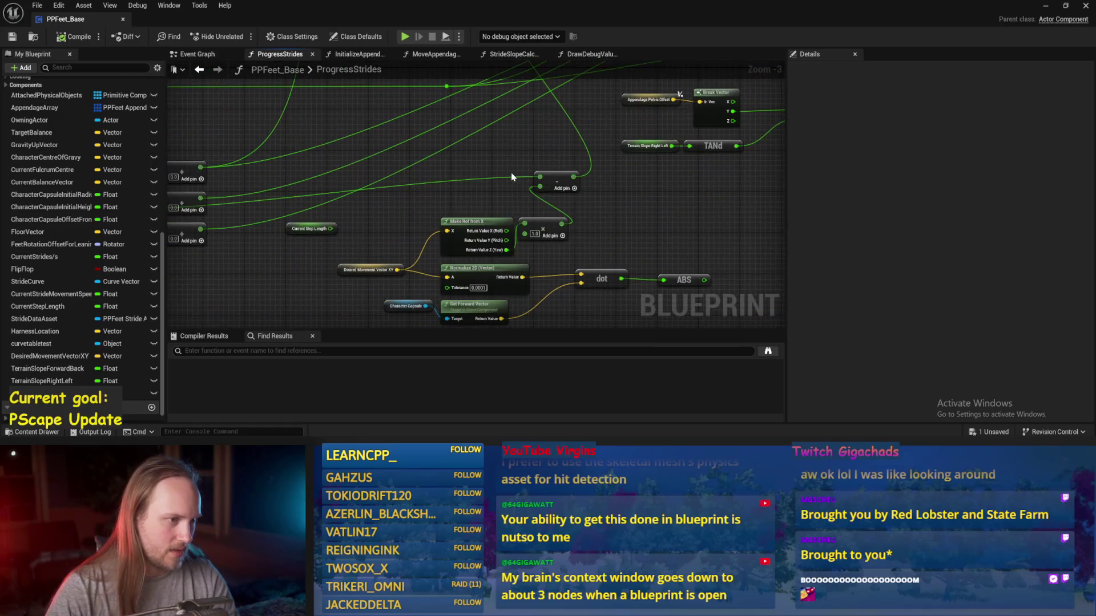
left_click(535, 234)
type("-1")
key("Return")
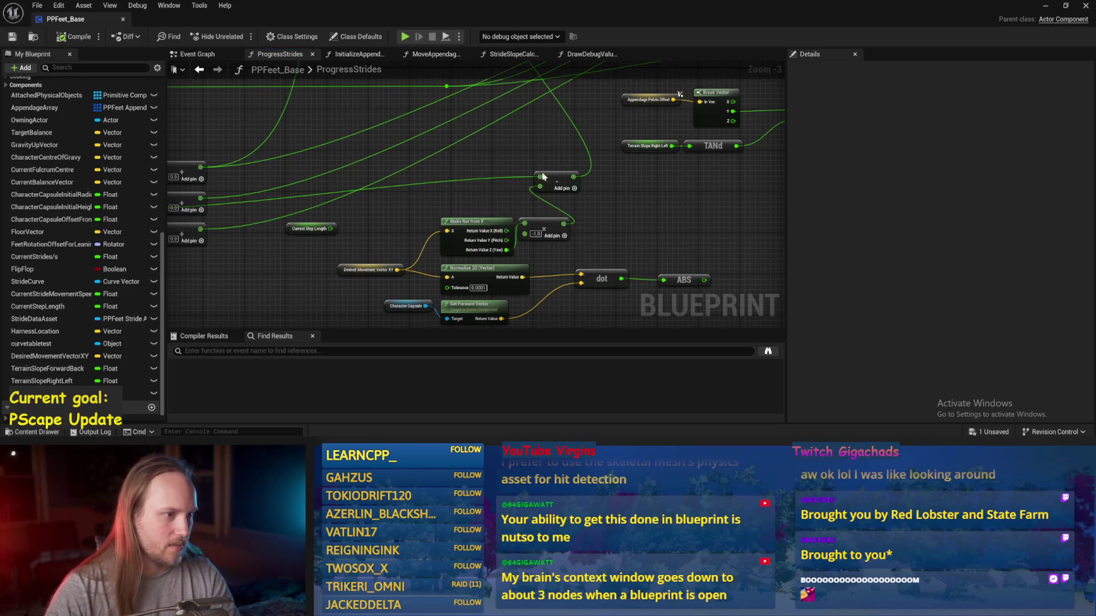
key("alt+Tab")
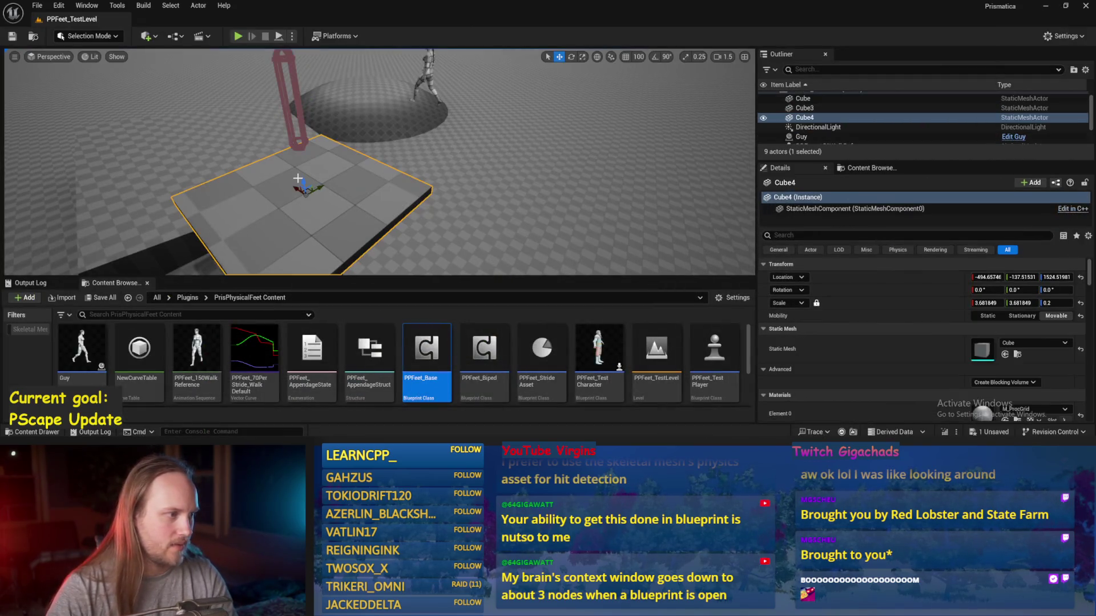
key("alt+p")
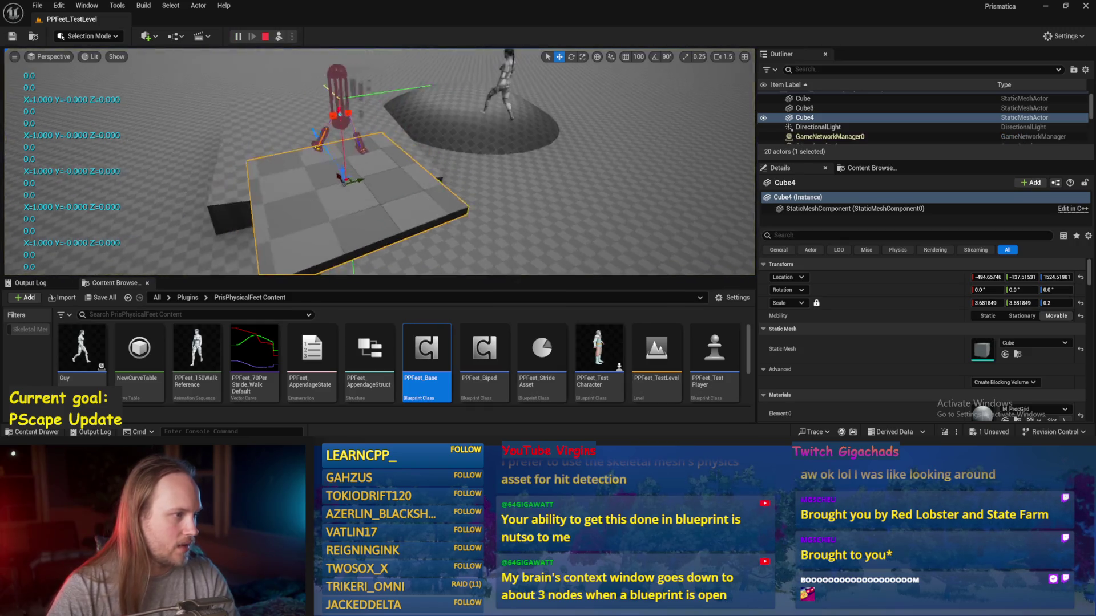
key("F8")
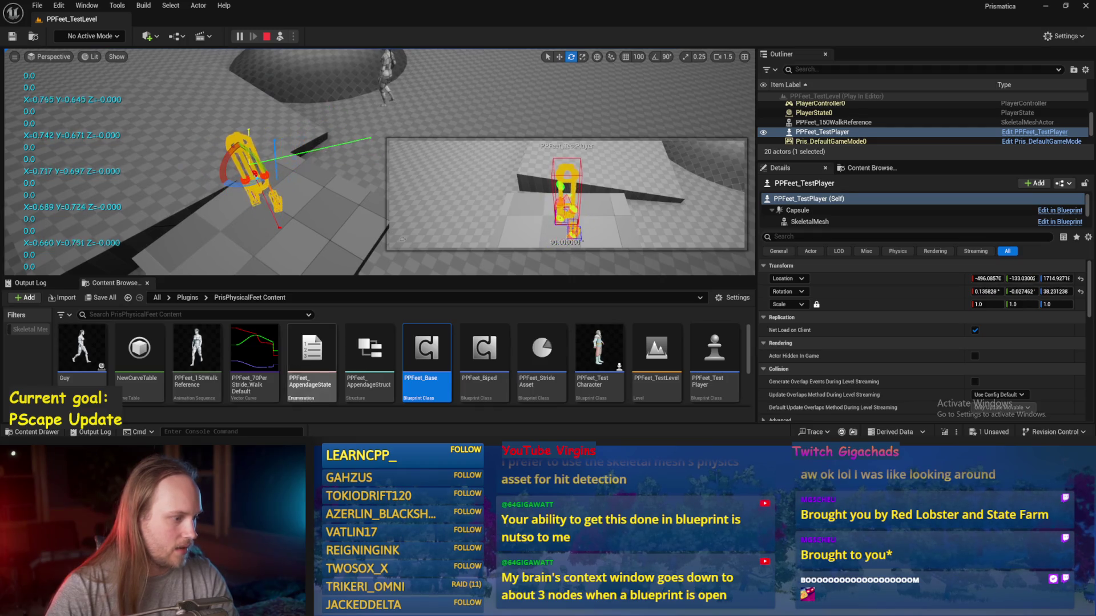
key("Escape")
- Rewire the subtract node's input in PPFeet_Base, then save and compile
double_click(427, 351)
left_click_drag(540, 179, 201, 229)
left_click(13, 37)
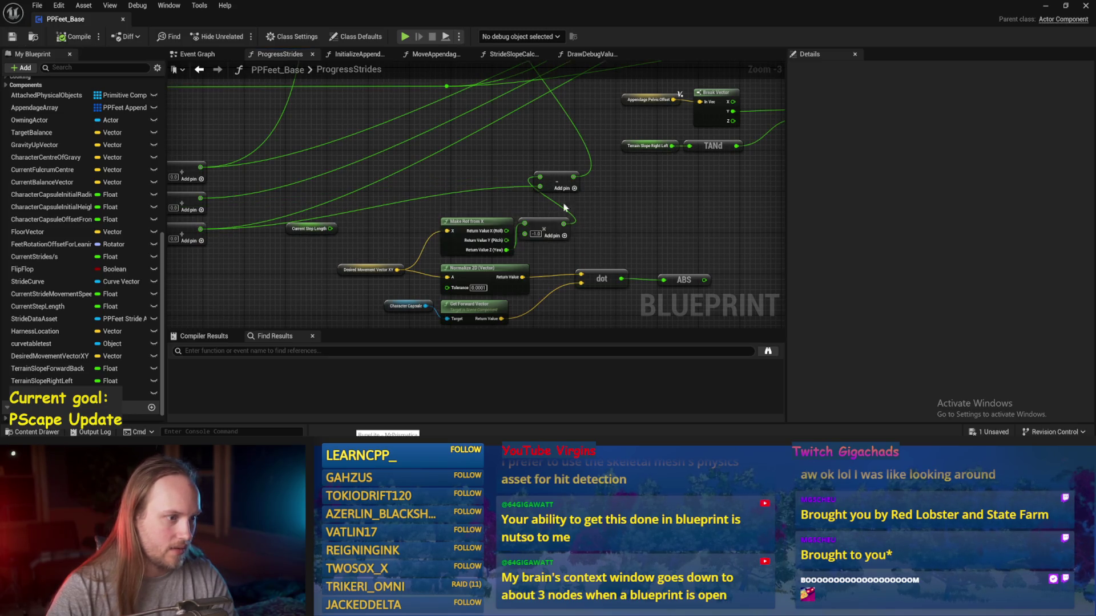
left_click(1045, 6)
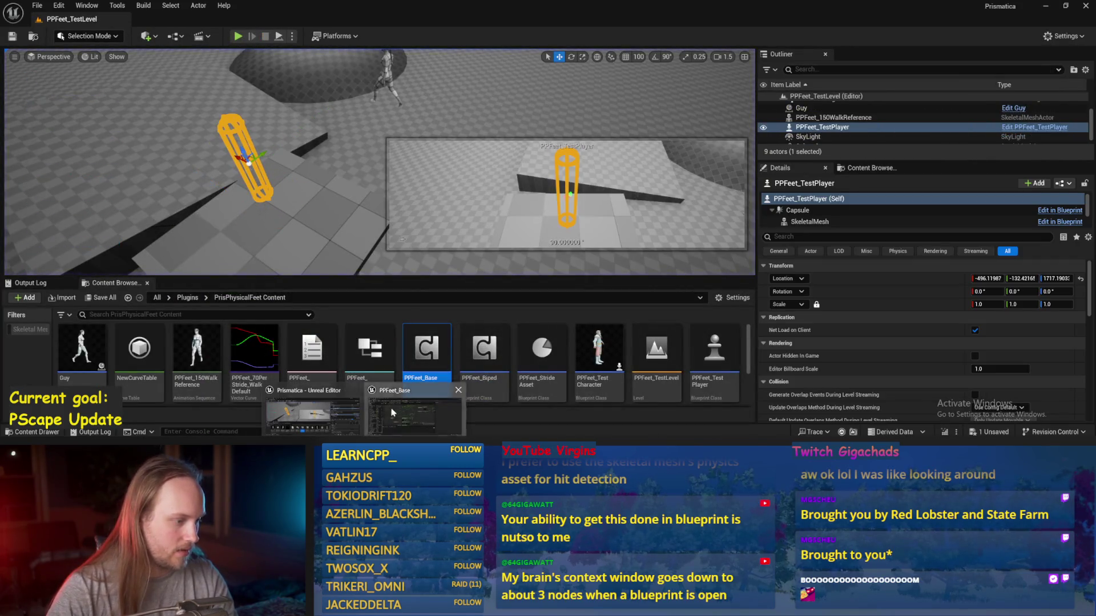
double_click(427, 351)
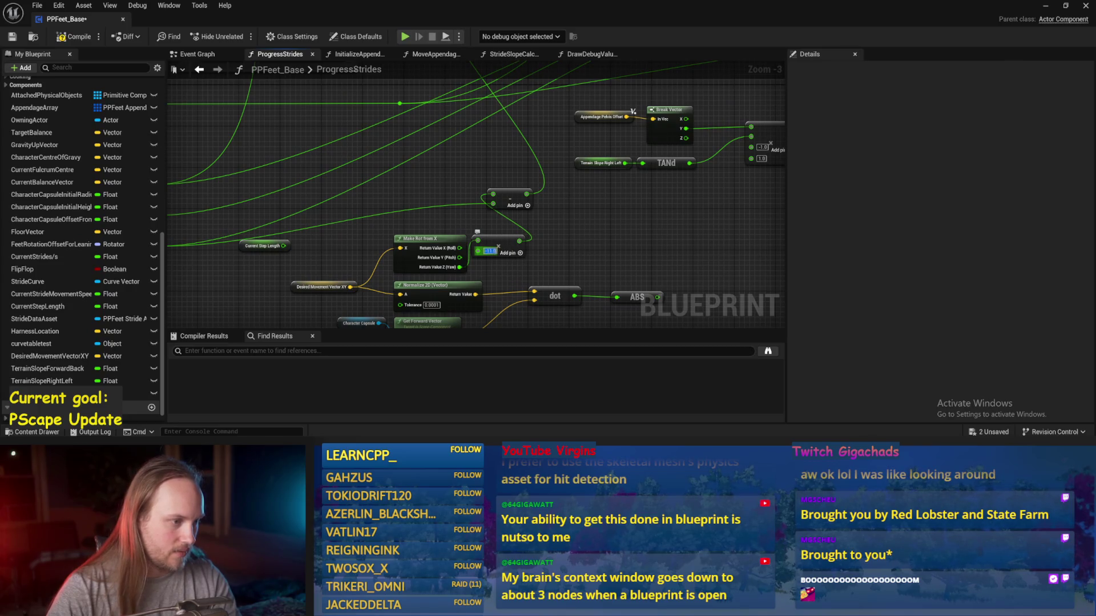
left_click(74, 38)
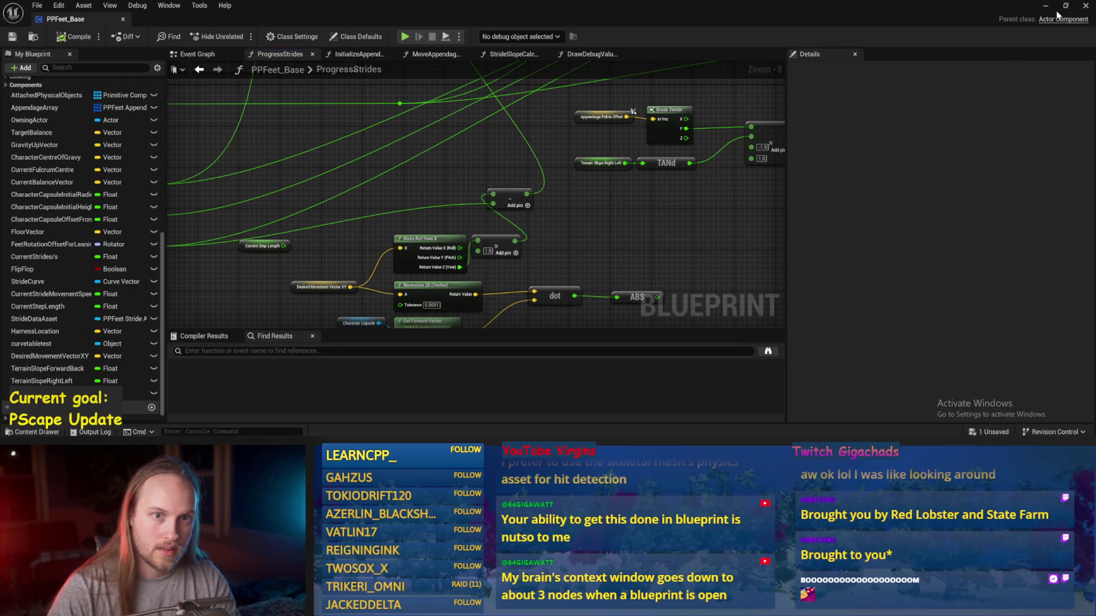
left_click(1045, 6)
- Play-test turning the test player to about 171 degrees, then stop
key("alt+p")
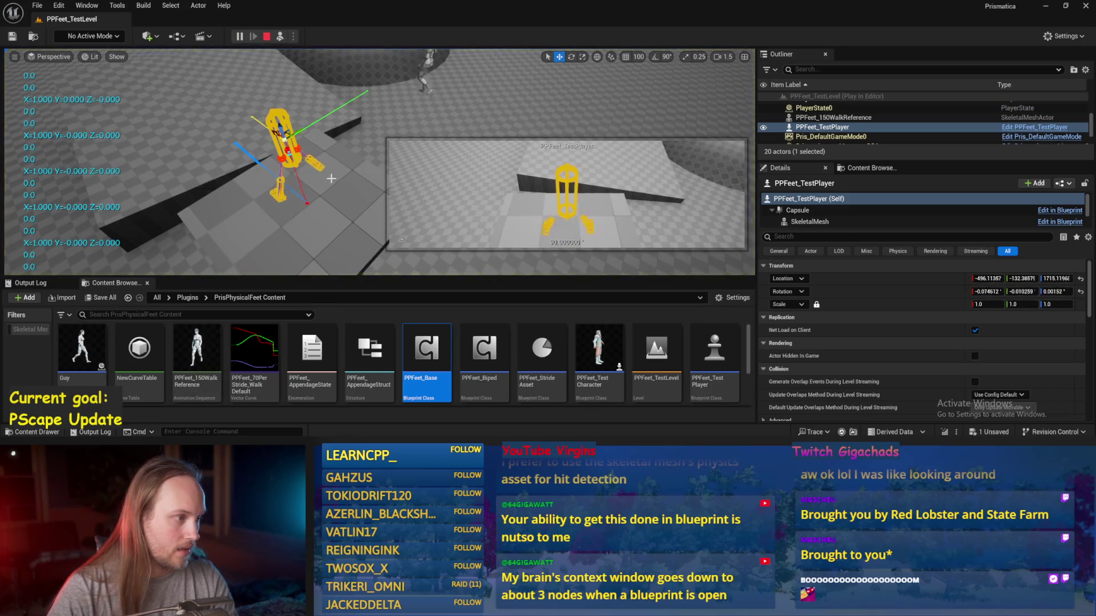
left_click(274, 123)
key("e")
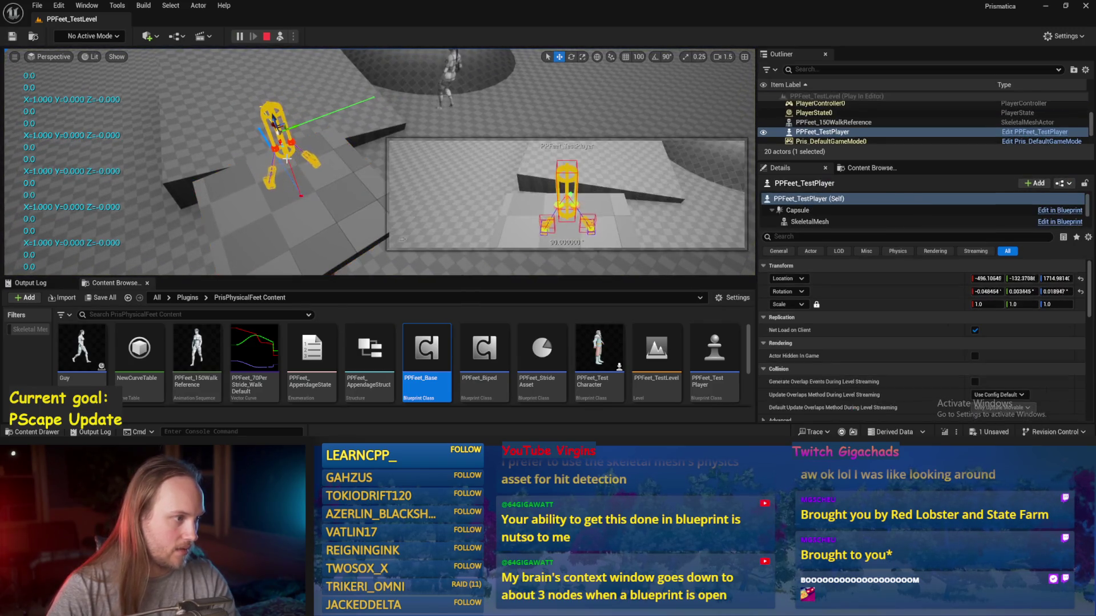
left_click_drag(392, 120, 387, 173)
key("Escape")
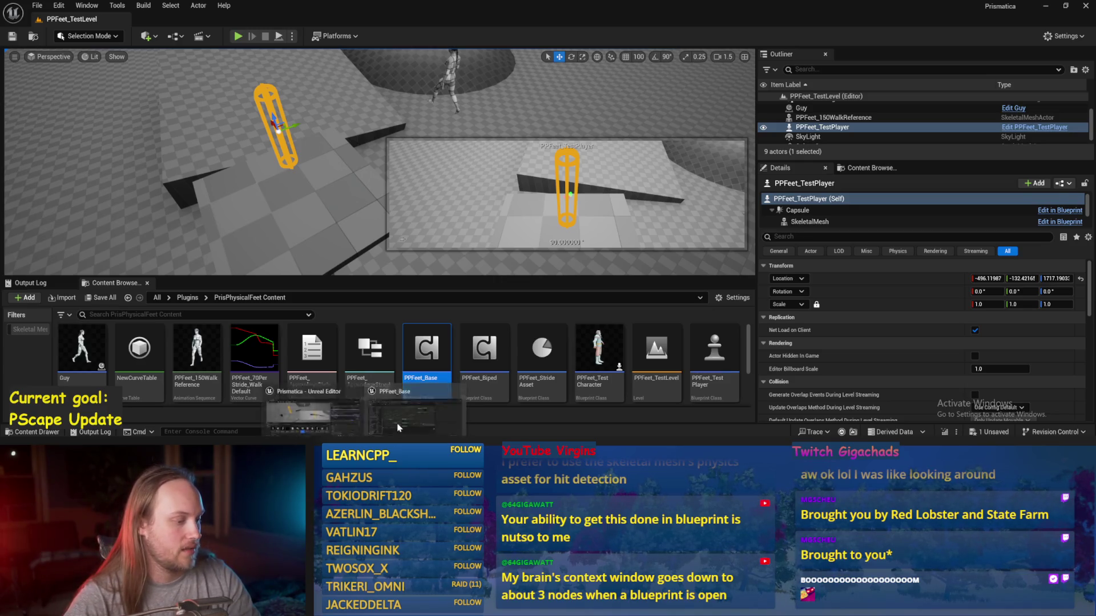
- Nudge the pink-wire reroute knot in StrideSlopeCalculations, save, and return to the running play test
double_click(427, 349)
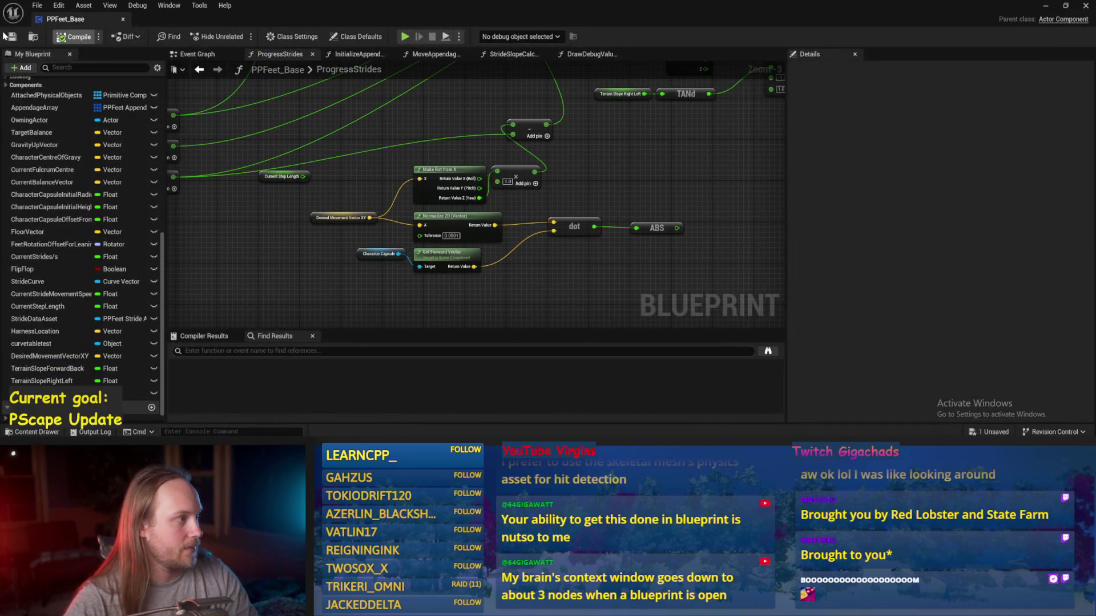
left_click(503, 54)
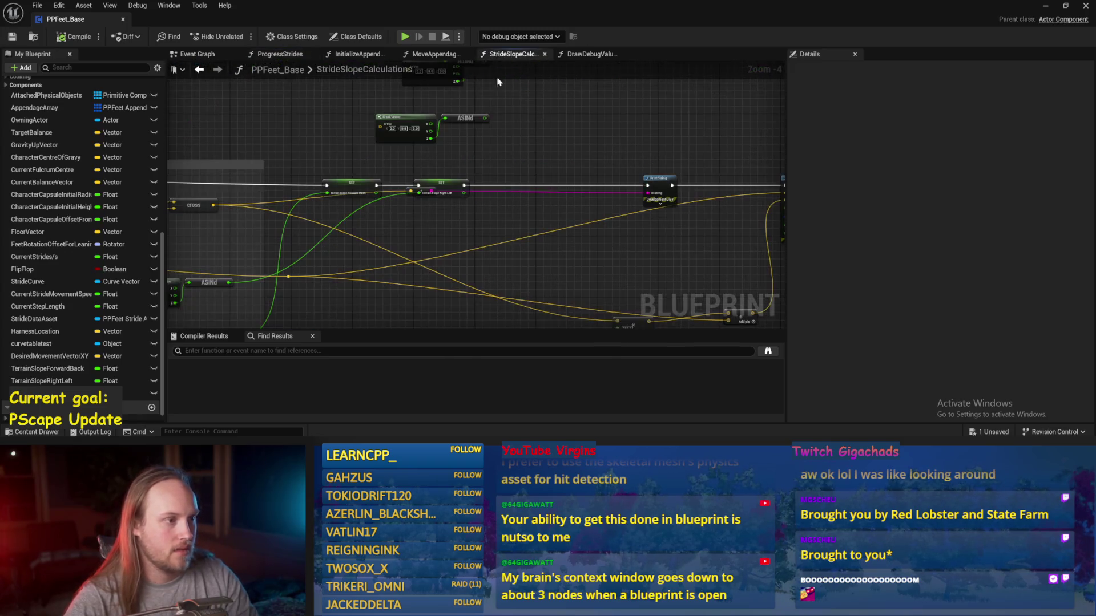
left_click_drag(411, 186, 412, 189)
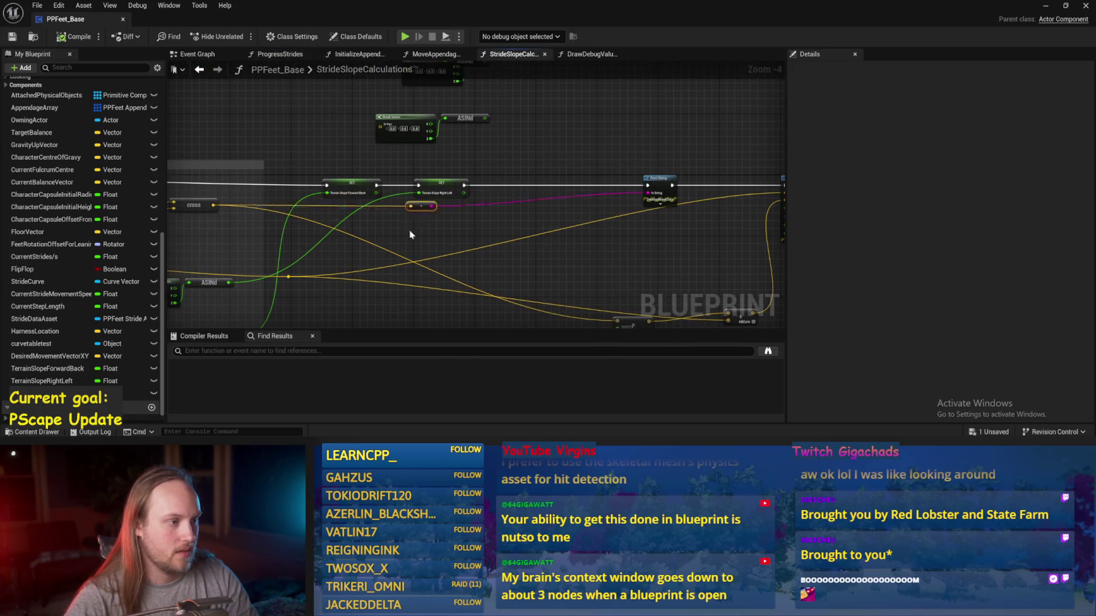
key("ctrl+s")
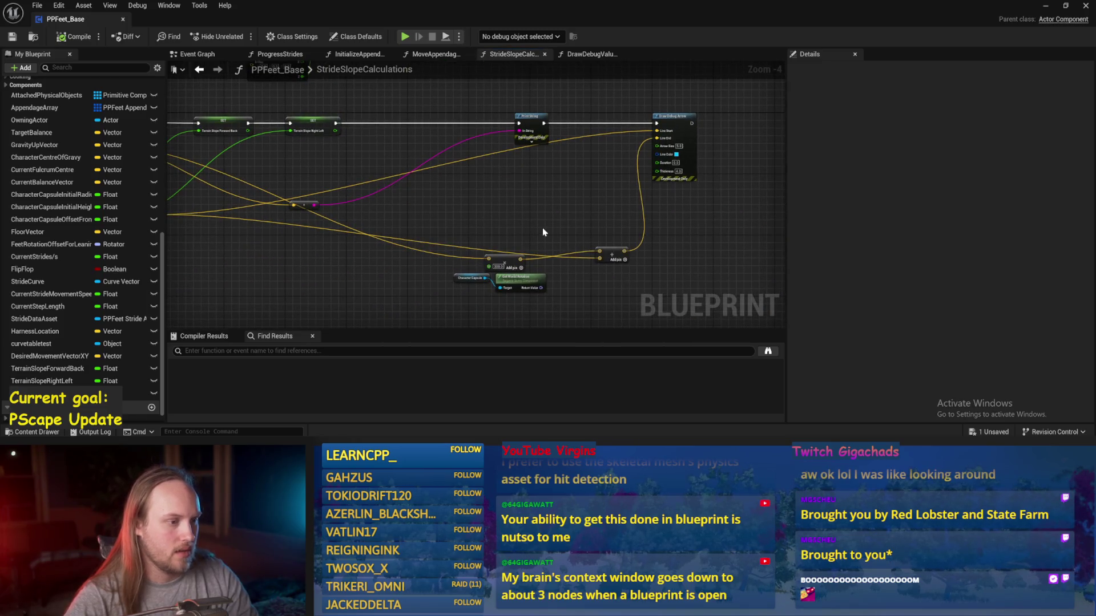
left_click(1045, 7)
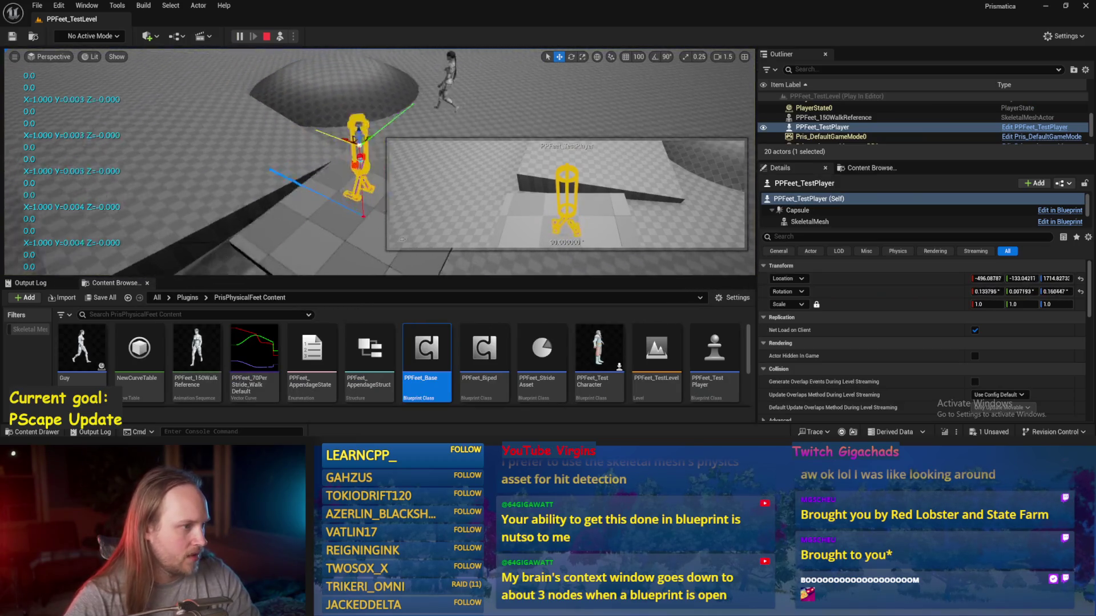
- Tilt Cube4 steeply, turn the test player on it, then stop and return to PPFeet_Base
left_click(281, 199)
key("e")
left_click_drag(281, 198, 273, 171)
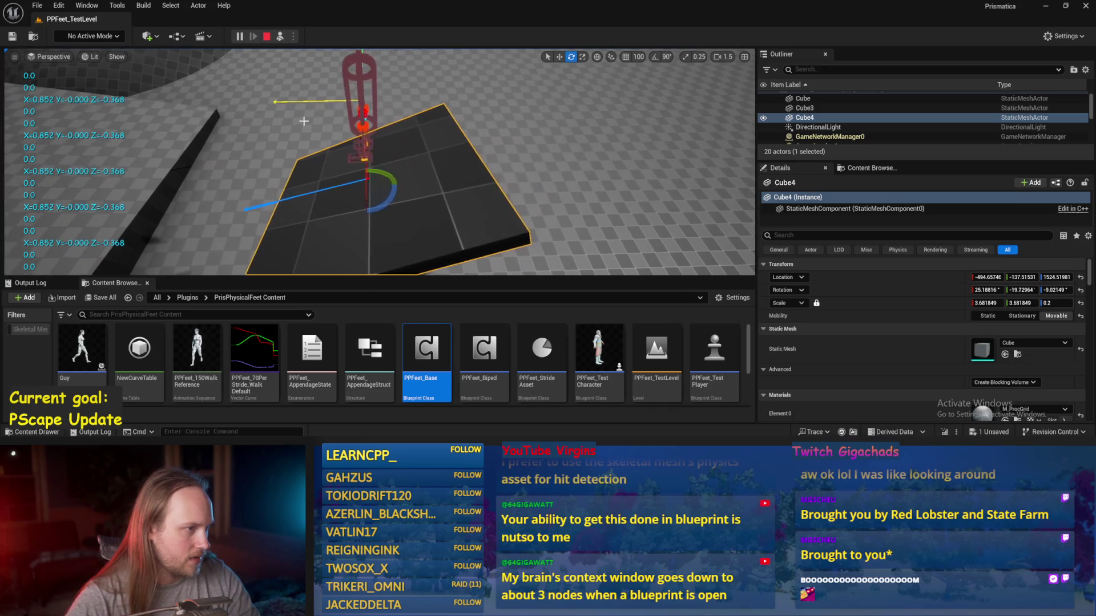
left_click(372, 117)
mouse_move(372, 117)
left_mouse_down()
mouse_move(355, 141)
mouse_move(342, 273)
left_mouse_up()
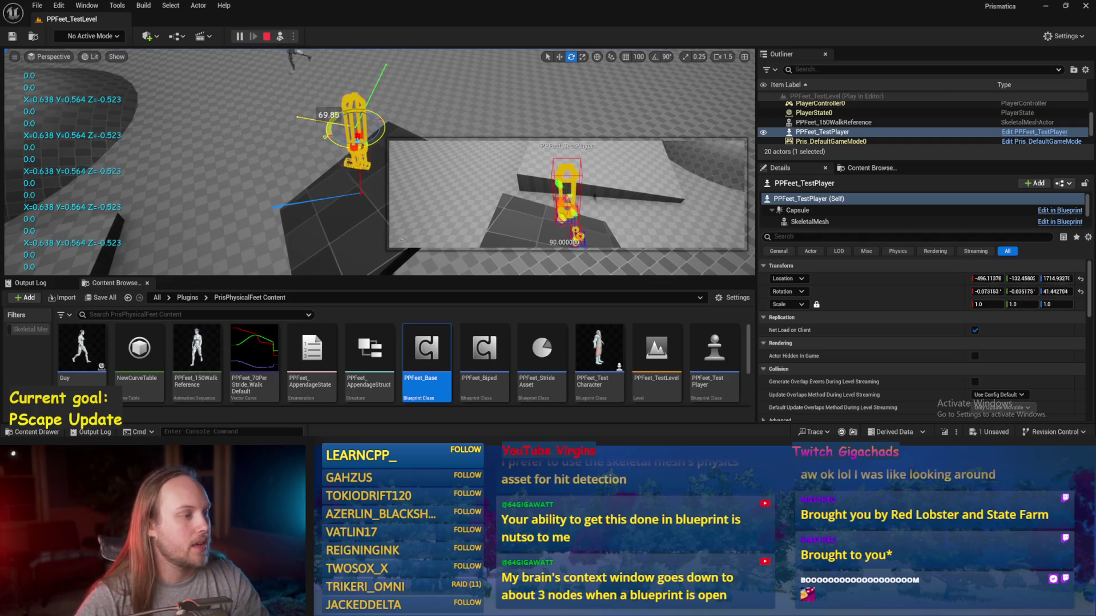
scroll(379, 162, "down", 3)
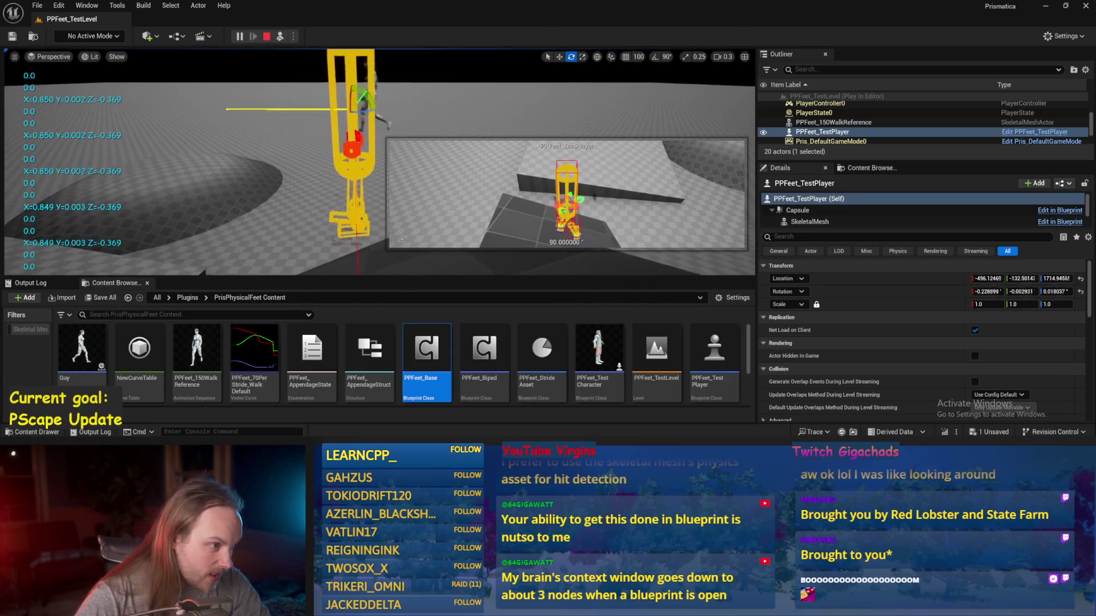
key("Escape")
left_click(401, 419)
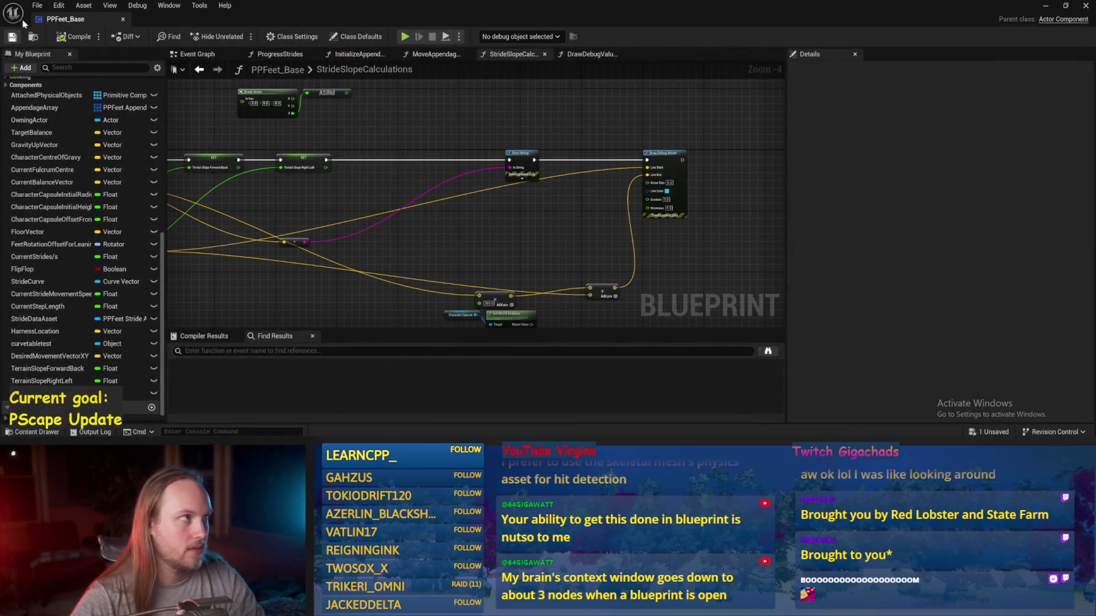
- Raise the pink-wire reroute knot and nudge the upper cross, Break Vector and ASINd nodes down, saving
mouse_move(501, 207)
left_mouse_down()
mouse_move(608, 196)
mouse_move(496, 169)
mouse_move(668, 216)
left_mouse_up()
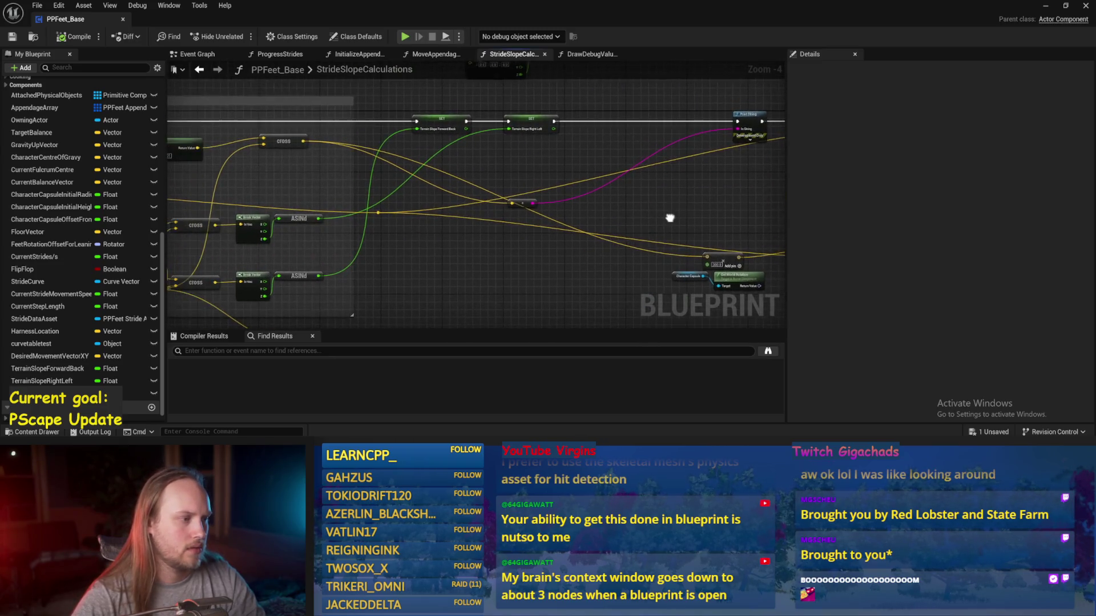
left_click_drag(521, 201, 651, 86)
left_click_drag(552, 160, 482, 222)
key("ctrl+s")
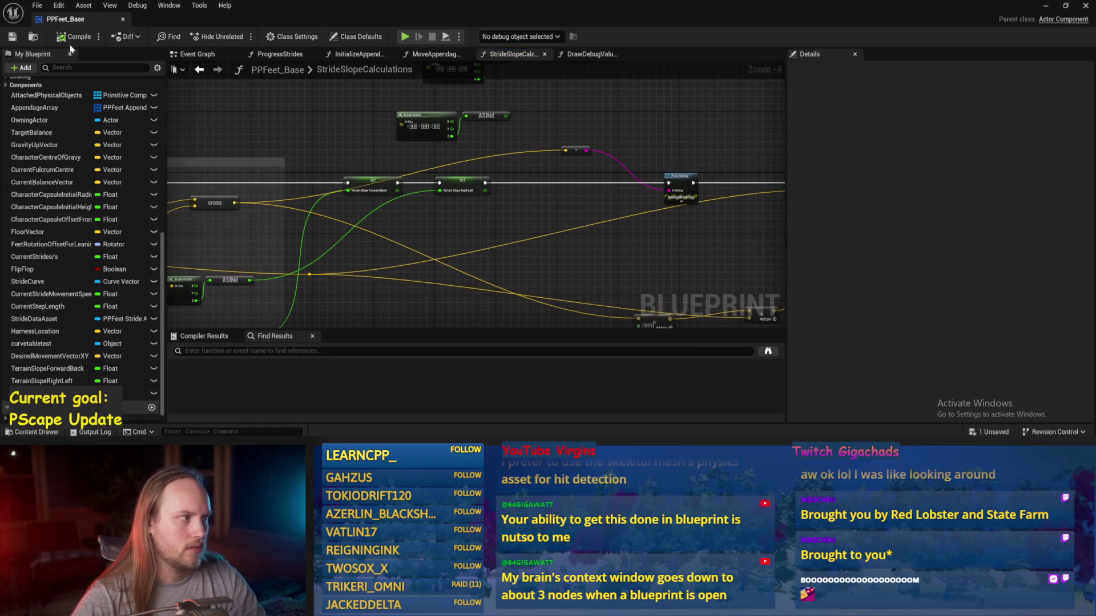
scroll(244, 208, "up", 2)
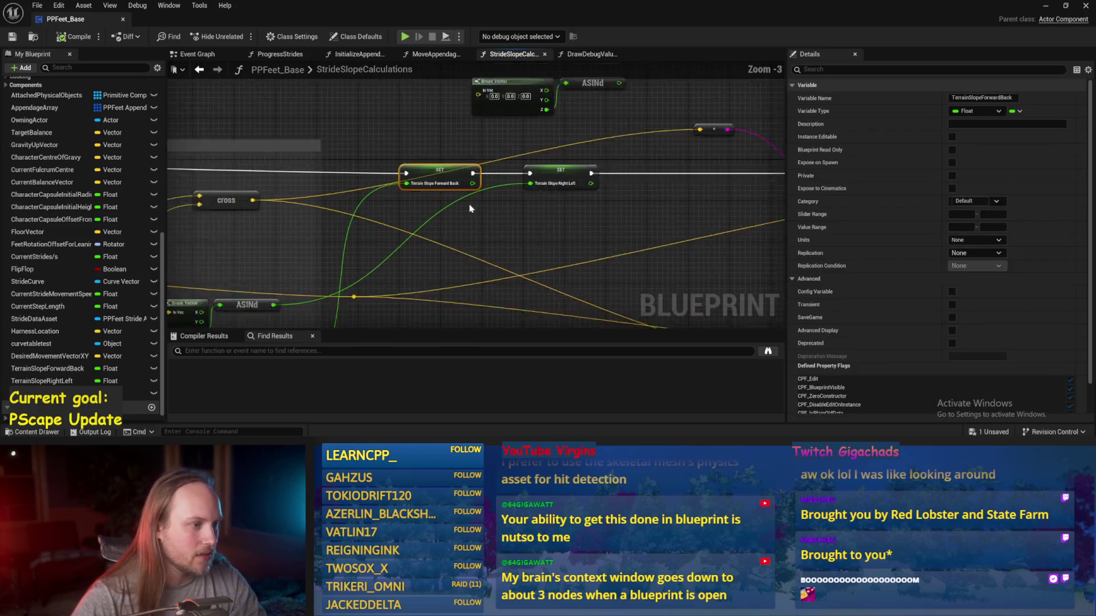
left_click(571, 174)
left_click(660, 228)
left_click(573, 174)
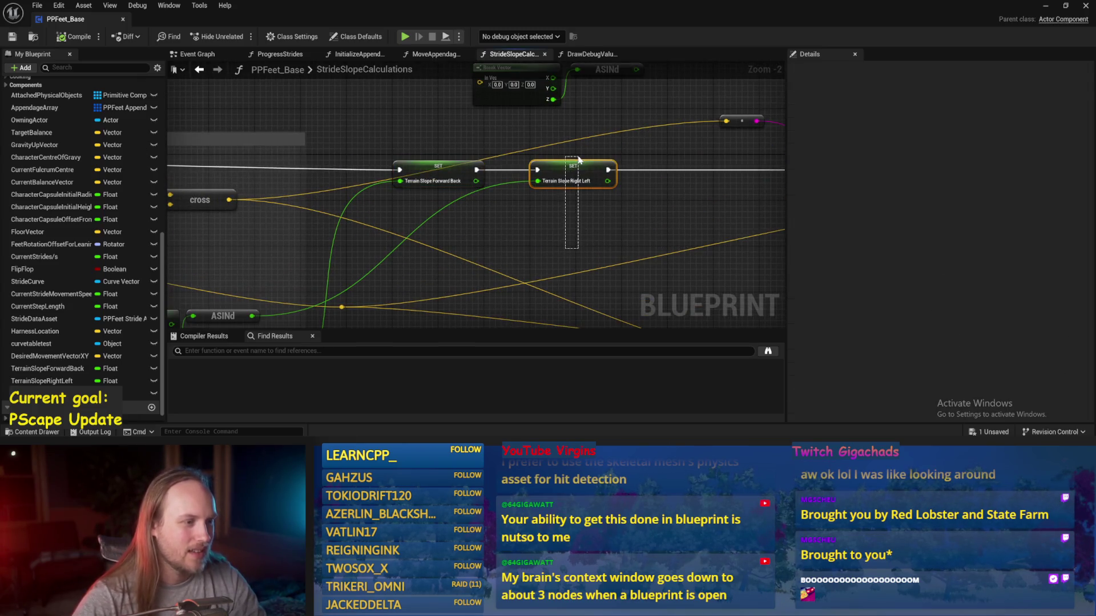
scroll(630, 149, "down", 2)
mouse_move(442, 209)
left_mouse_down()
mouse_move(292, 177)
mouse_move(315, 216)
left_mouse_up()
key("ctrl+s")
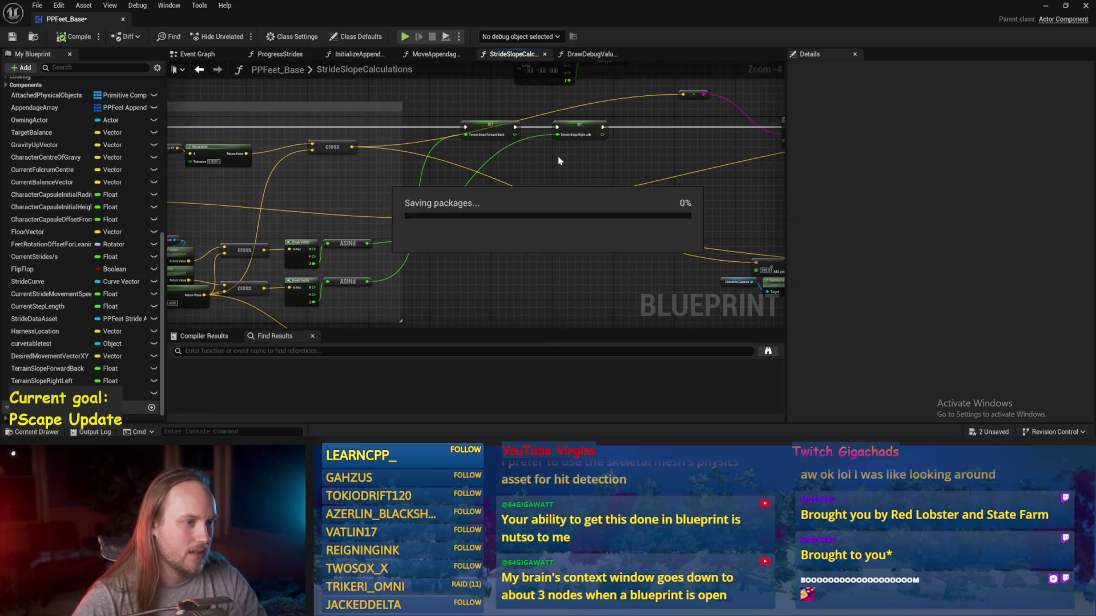
- Place the Print String node beside Draw Debug Arrow and reposition the reroute knot
mouse_move(569, 171)
left_mouse_down()
mouse_move(477, 171)
mouse_move(611, 151)
mouse_move(576, 131)
left_mouse_up()
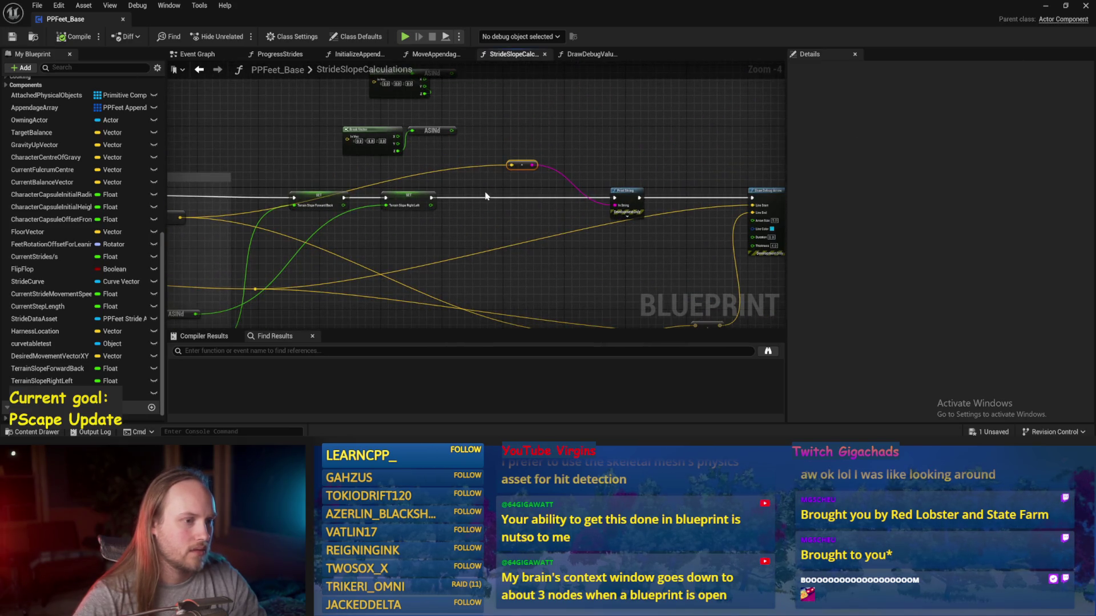
left_click_drag(628, 197, 716, 197)
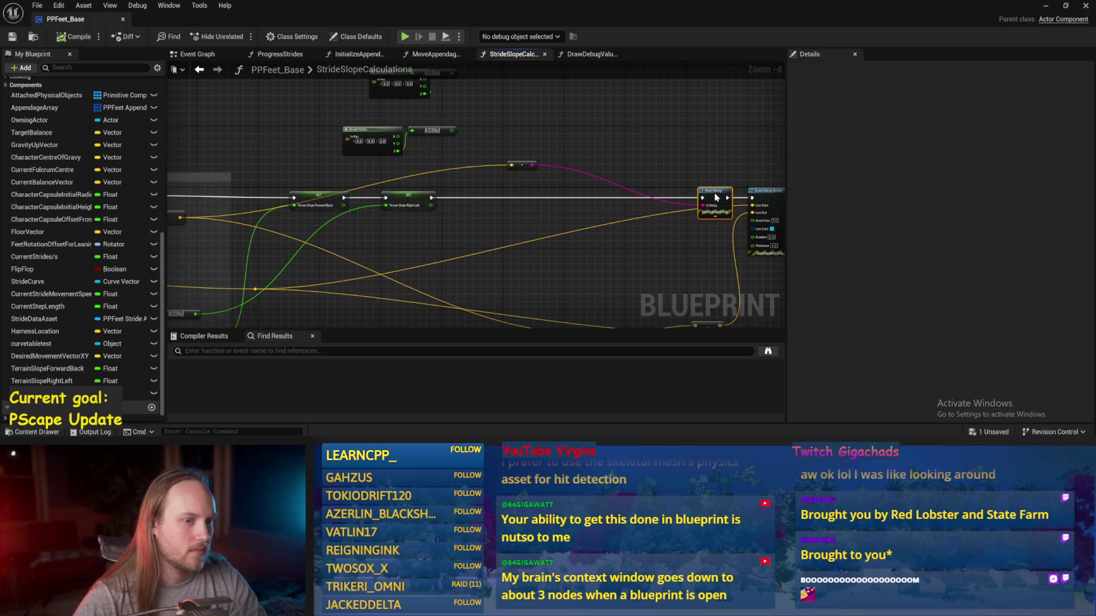
left_click_drag(533, 167, 580, 124)
left_click_drag(466, 186, 532, 112)
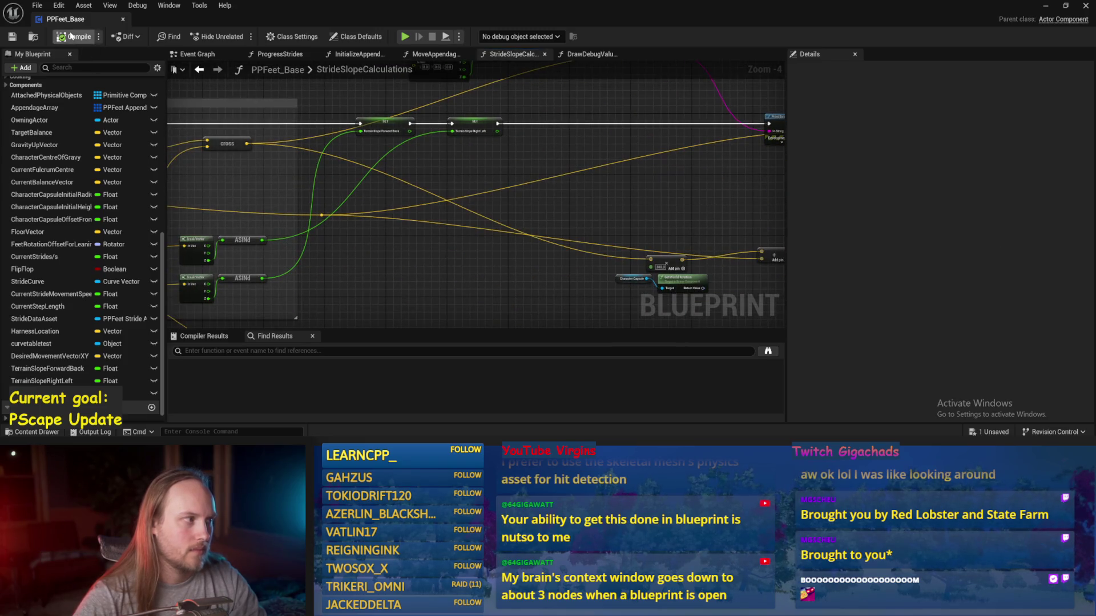
left_click_drag(667, 192, 582, 245)
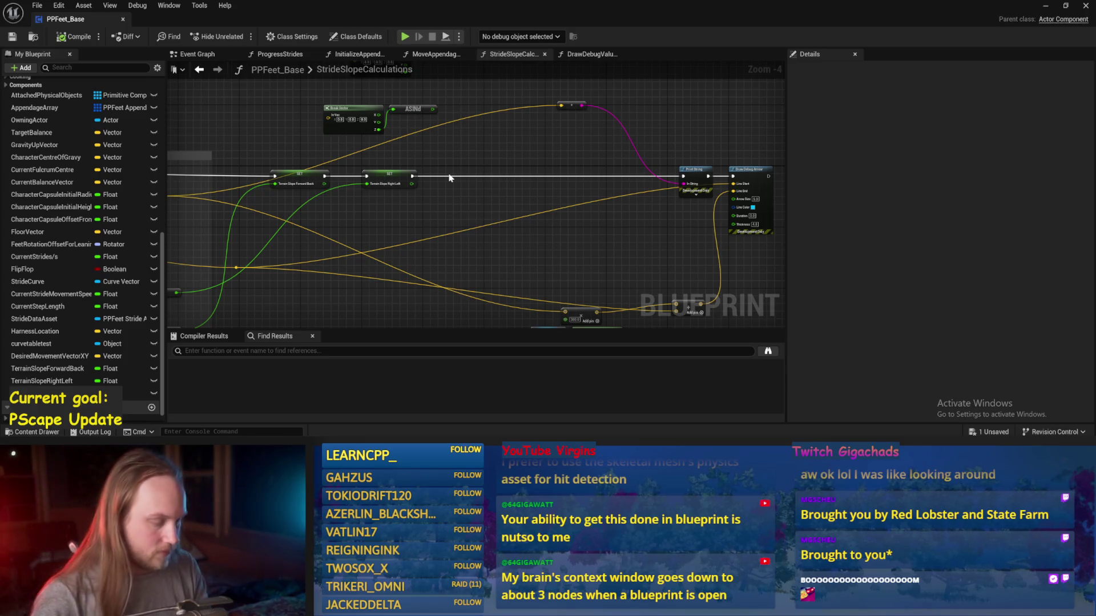
- Duplicate the Break Vector and ASINd nodes, wire the upper cross output in, and place them alongside
left_click_drag(451, 165, 703, 184)
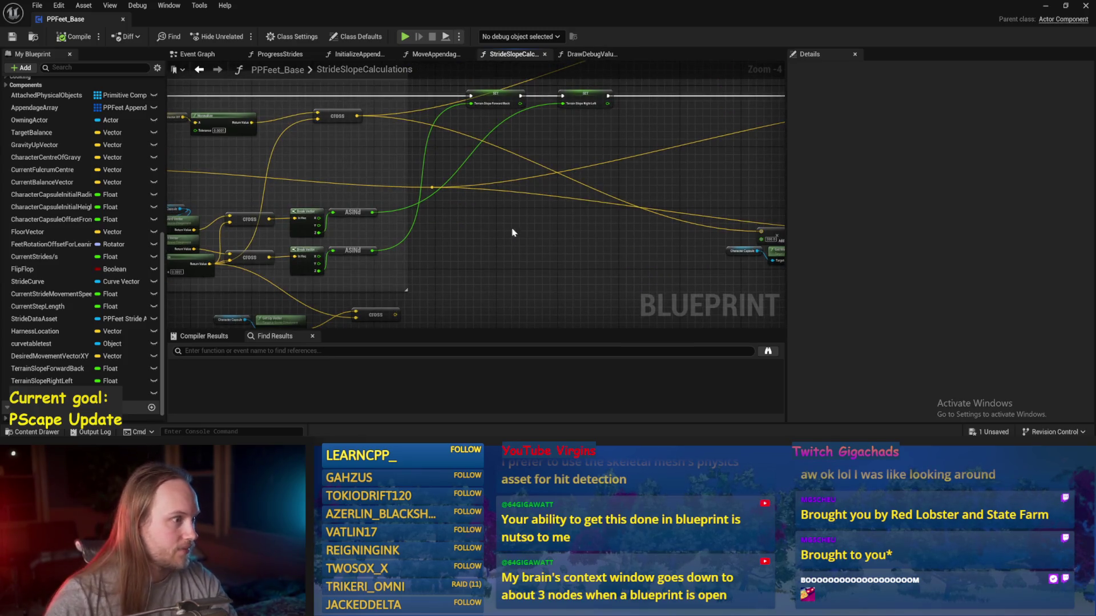
scroll(510, 232, "up", 1)
mouse_move(308, 213)
left_mouse_down()
mouse_move(368, 267)
mouse_move(296, 282)
left_mouse_up()
key("ctrl+c")
key("ctrl+v")
left_click_drag(364, 130, 454, 189)
mouse_move(631, 188)
left_mouse_down()
mouse_move(448, 217)
mouse_move(585, 184)
mouse_move(197, 229)
left_mouse_up()
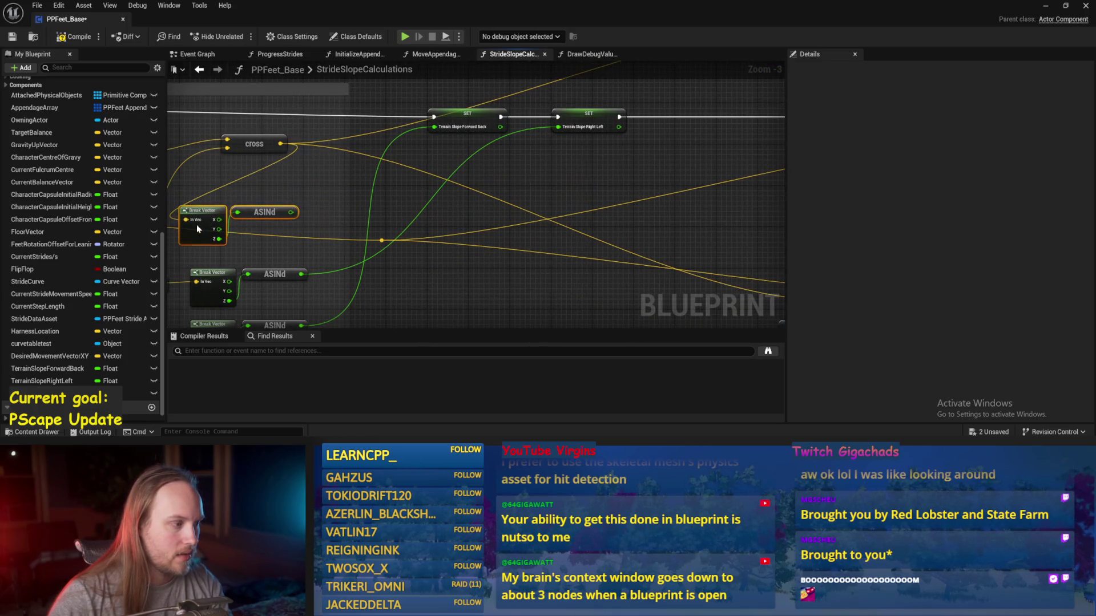
- Promote the ASINd result to MovementSlopeRightLeft and run its SET after SET Terrain Slope Right Left
right_click(296, 213)
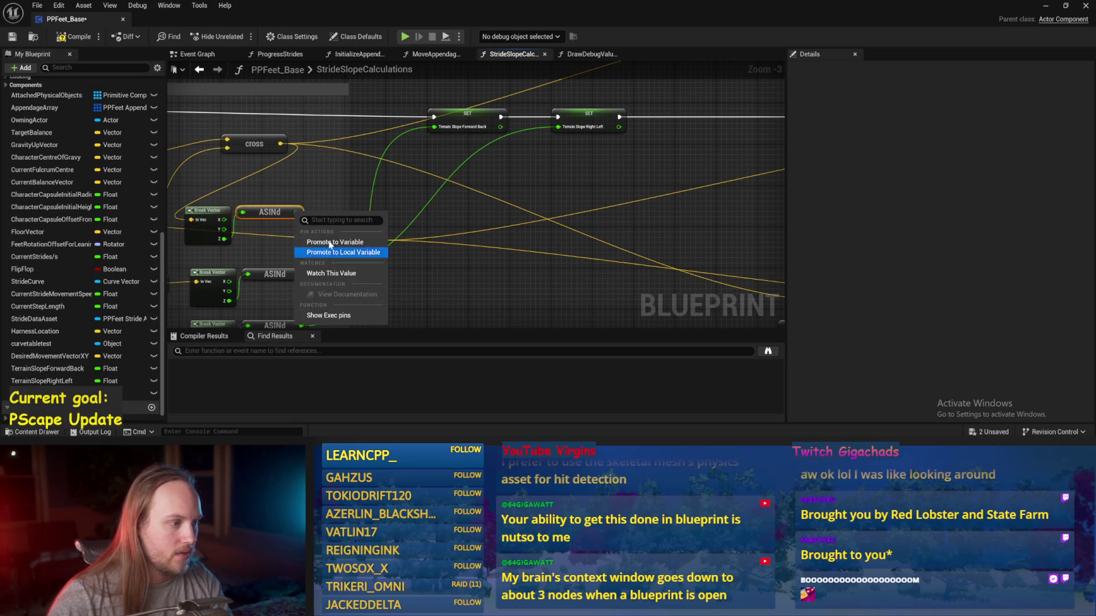
left_click(334, 243)
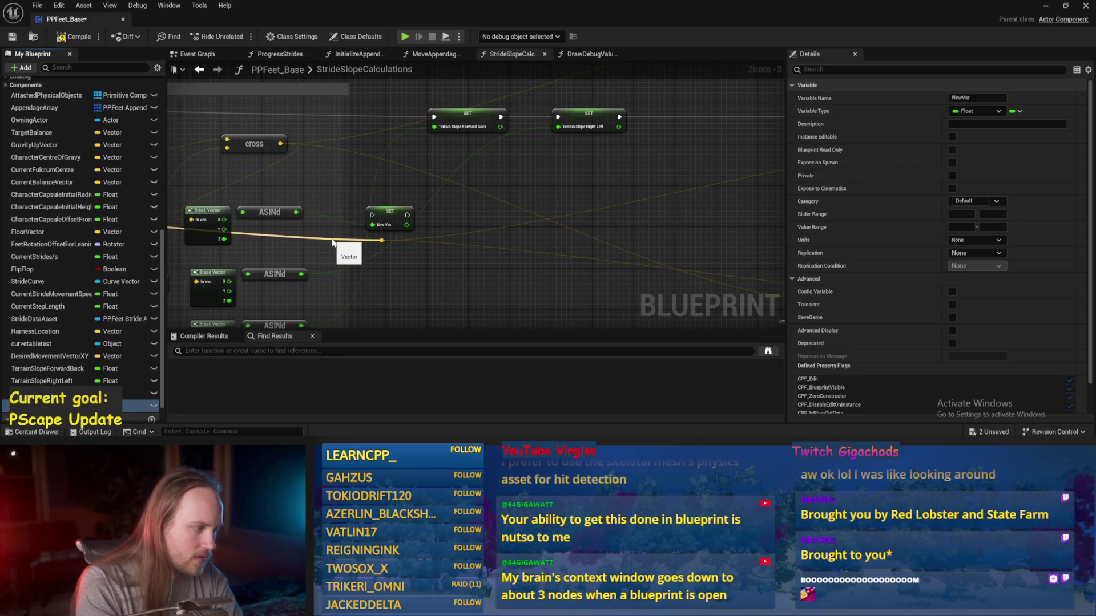
key("Return")
mouse_move(420, 227)
left_mouse_down()
mouse_move(688, 137)
mouse_move(692, 122)
left_mouse_up()
left_click_drag(557, 118, 580, 124)
left_click_drag(671, 122, 673, 120)
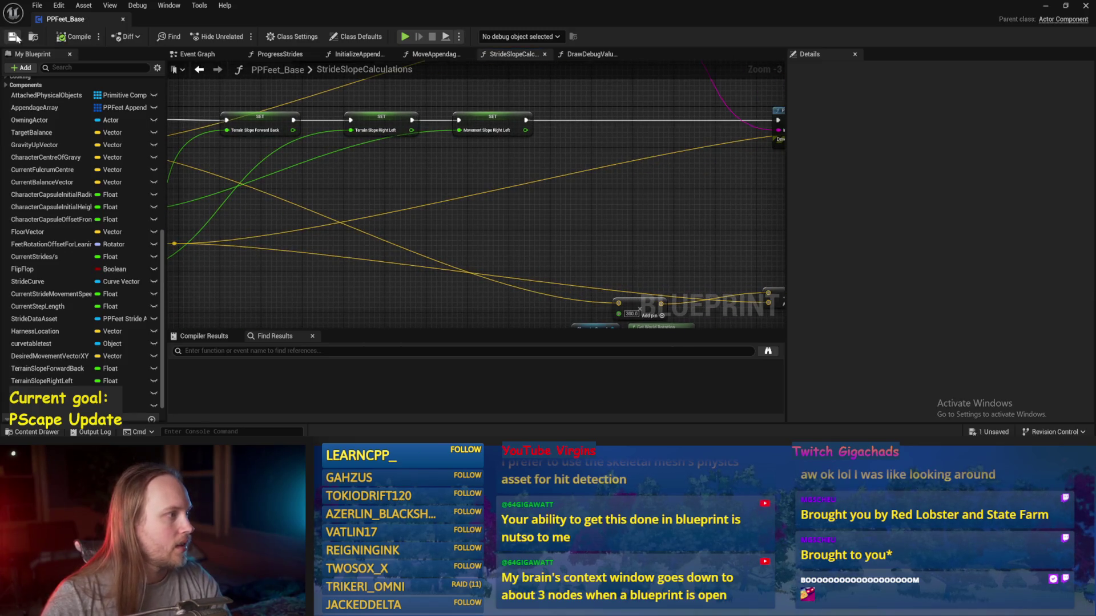
- Duplicate the cross node, park the spare copy lower right, and save
mouse_move(279, 183)
left_mouse_down()
mouse_move(479, 188)
mouse_move(434, 172)
mouse_move(429, 201)
mouse_move(409, 148)
left_mouse_up()
left_click(515, 96)
key("ctrl+d")
left_click_drag(334, 310, 333, 269)
left_click_drag(353, 211, 340, 262)
left_click_drag(484, 96, 428, 112)
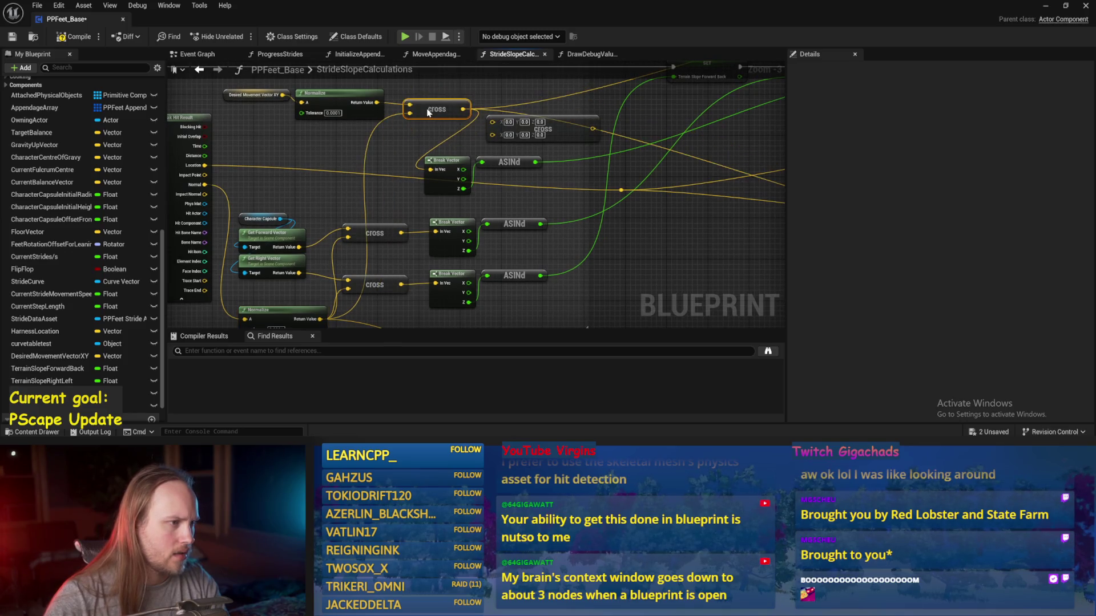
left_click_drag(539, 129, 630, 239)
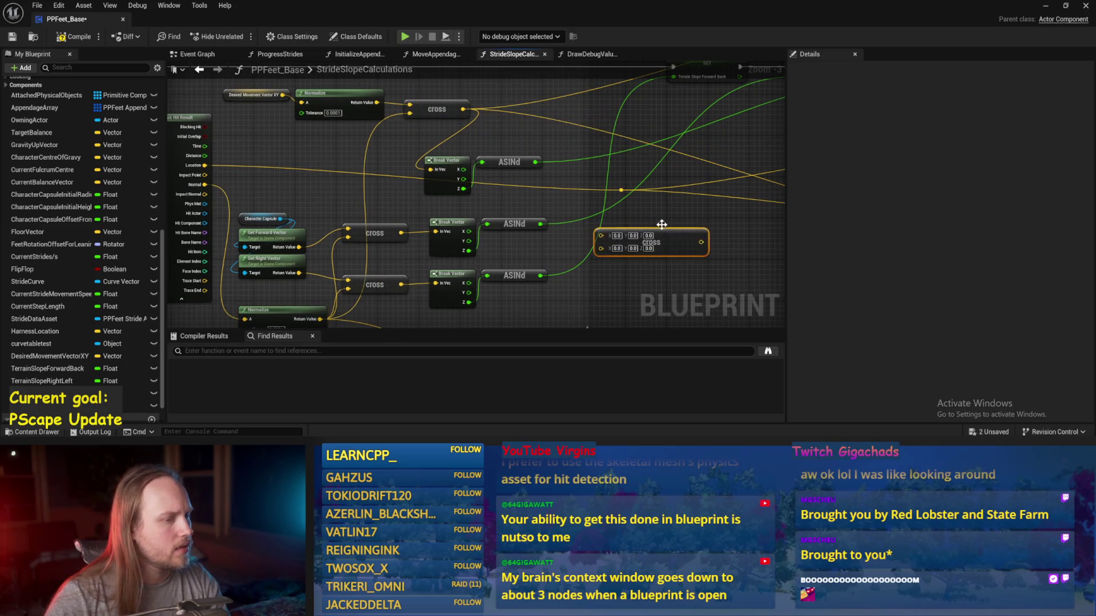
key("ctrl+s")
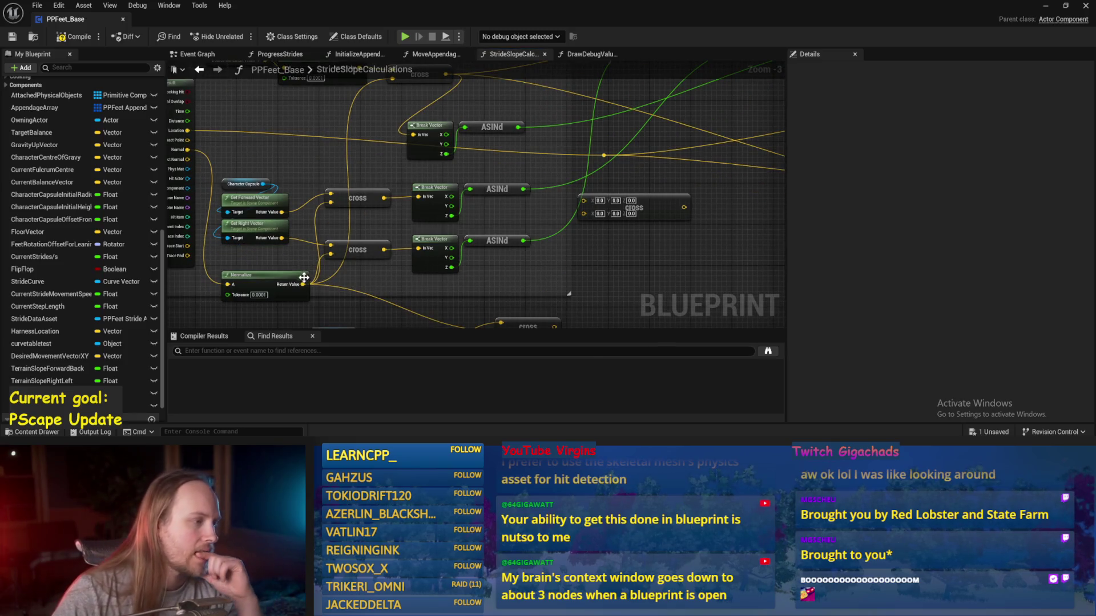
- Look over the Normalize, hit result and SET nodes, then return to the PPFeet_TestLevel editor
left_click_drag(287, 250, 387, 278)
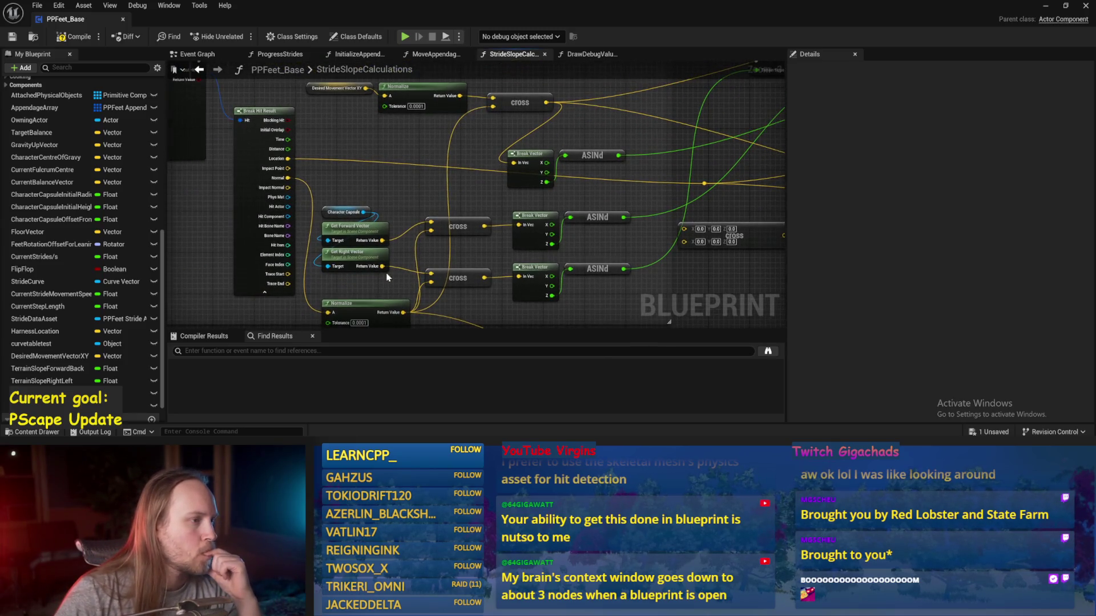
scroll(365, 239, "down", 1)
scroll(322, 196, "up", 1)
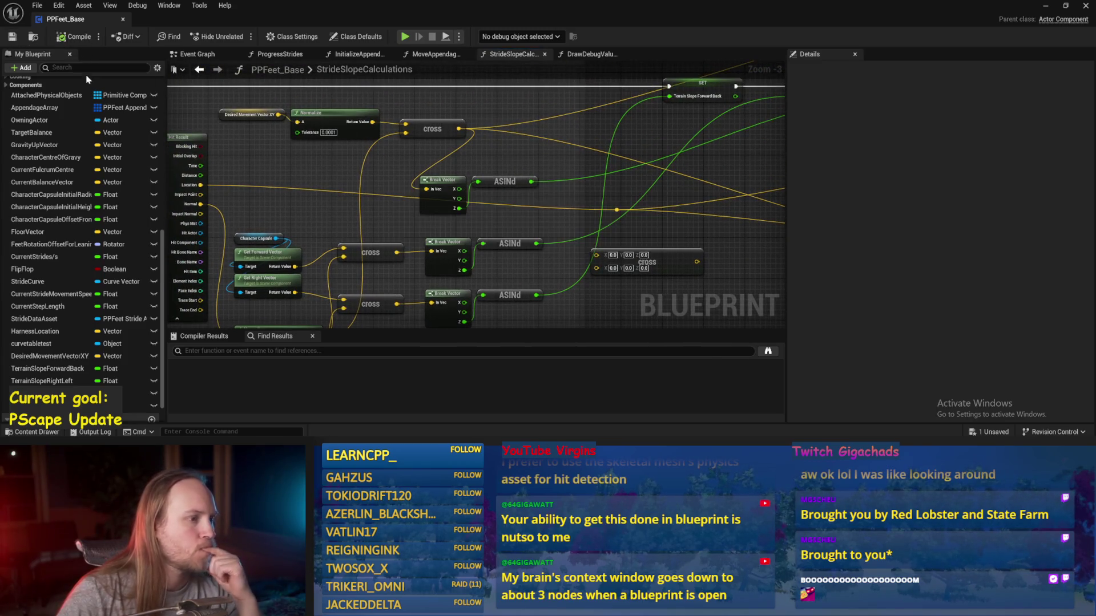
left_click_drag(599, 193, 582, 189)
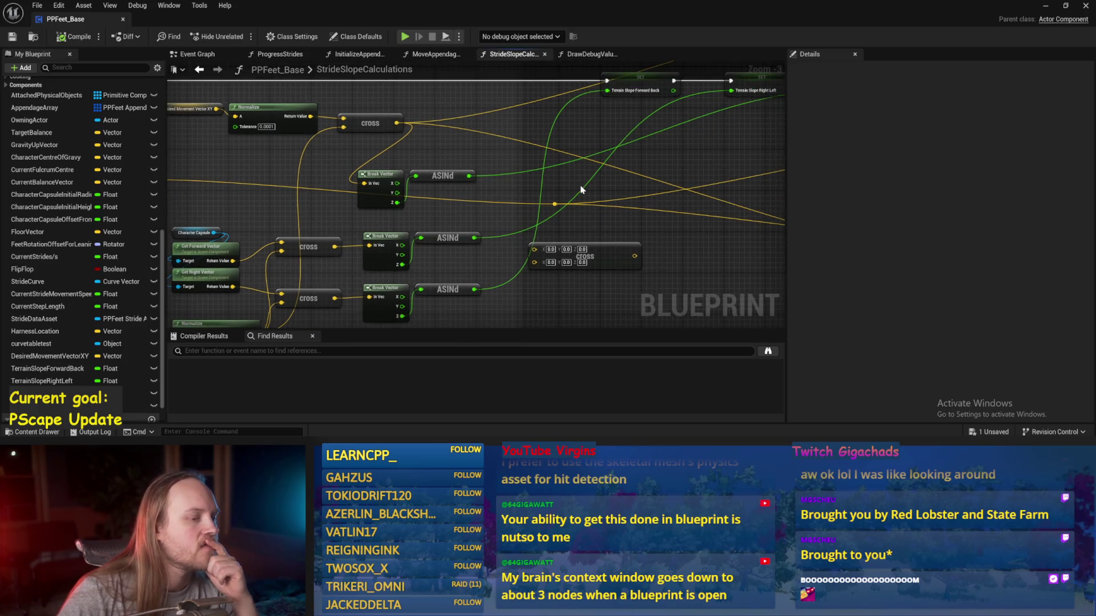
left_click(1045, 6)
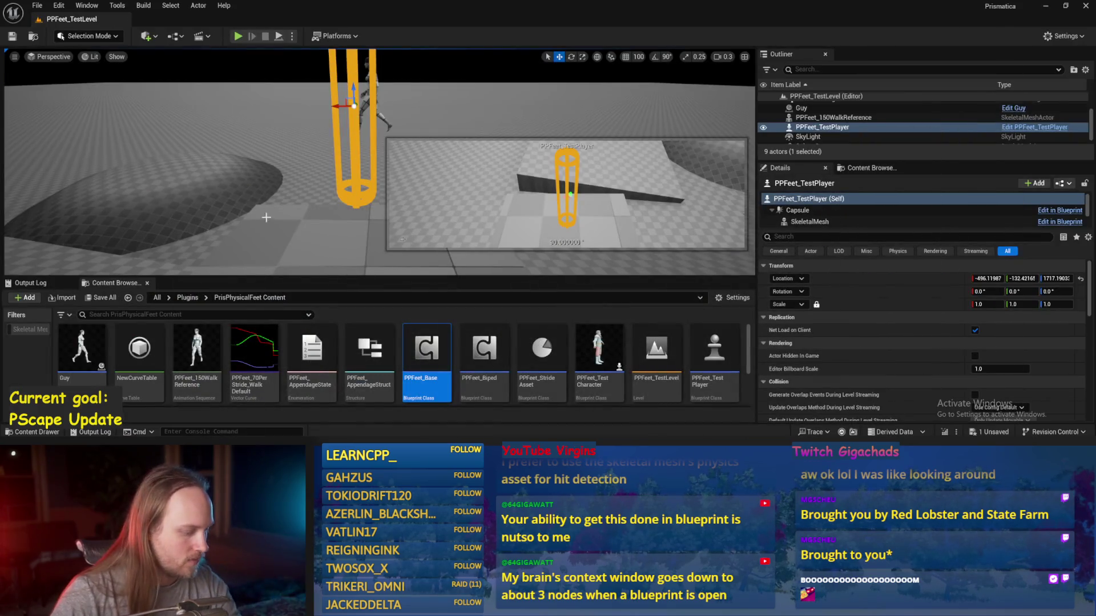
- Start a play test, spin the test player capsule, and tilt Cube4 with the rotate gizmo
key("alt+p")
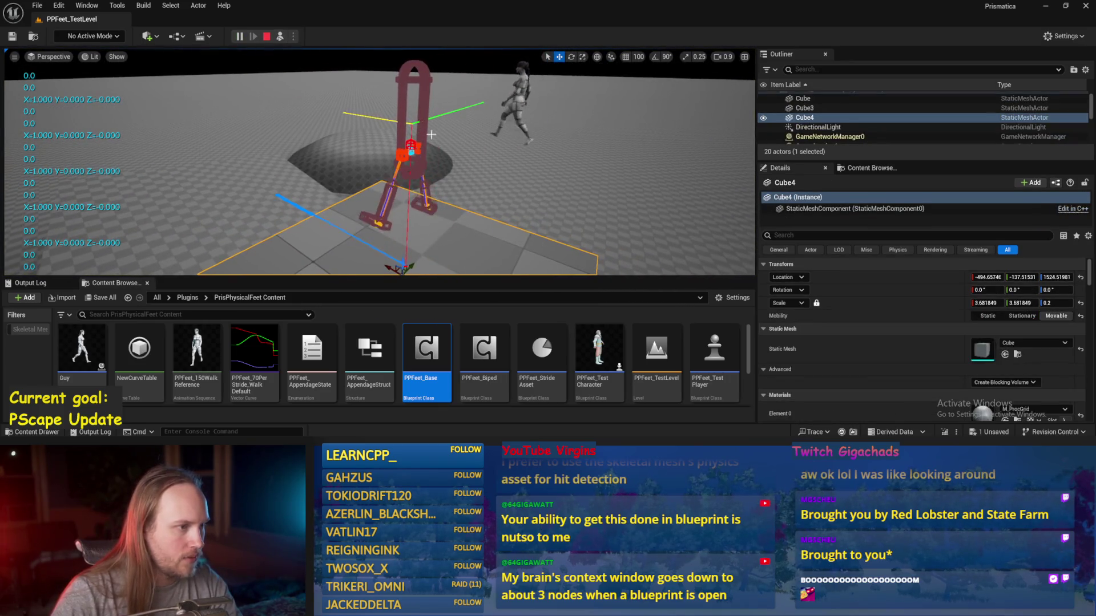
left_click(320, 149)
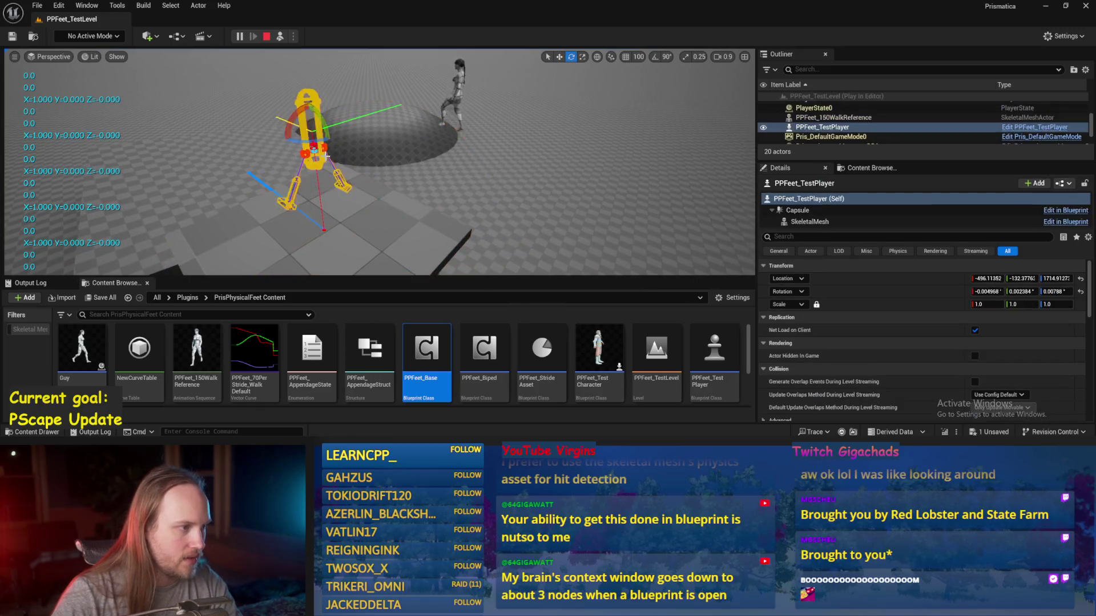
key("e")
left_click_drag(408, 107, 451, 129)
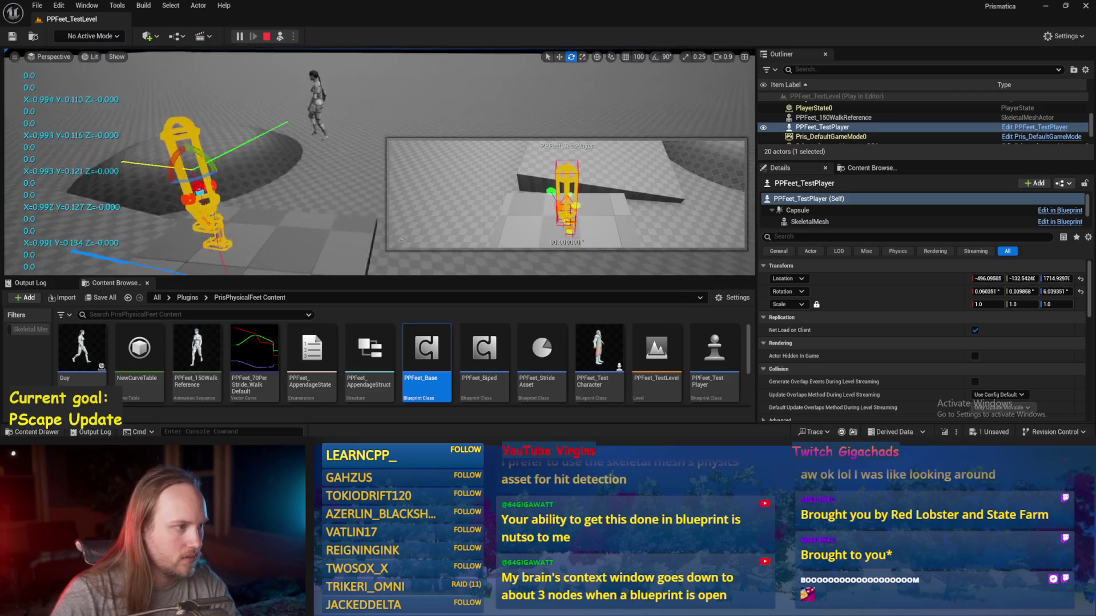
left_click(319, 205)
mouse_move(294, 197)
left_mouse_down()
mouse_move(299, 237)
mouse_move(297, 221)
left_mouse_up()
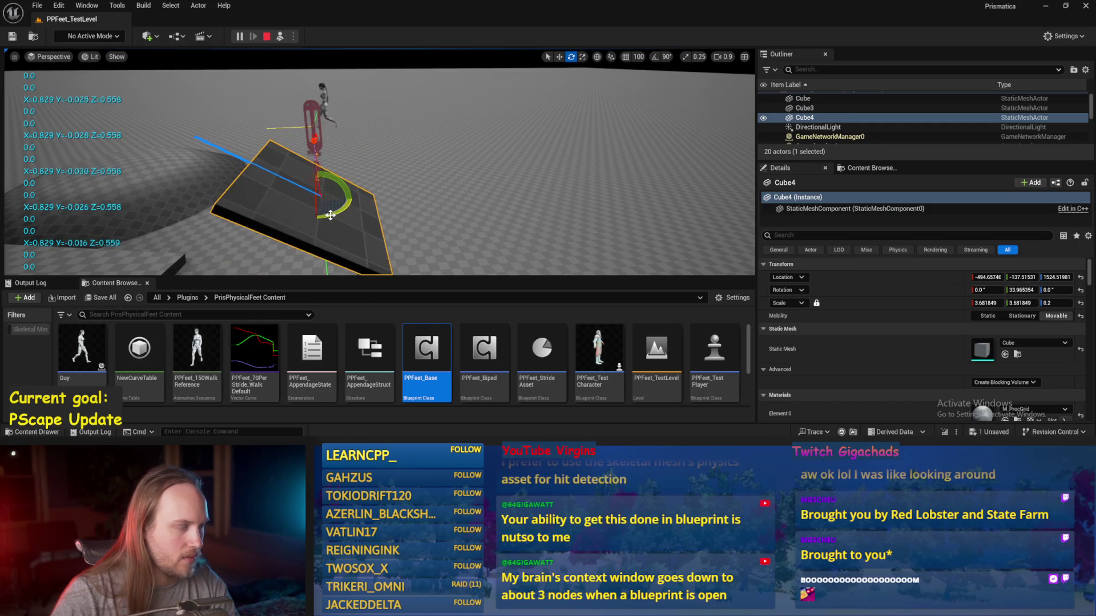
- Stop the play test and bring the PPFeet_Base Blueprint editor back
key("Escape")
mouse_move(360, 448)
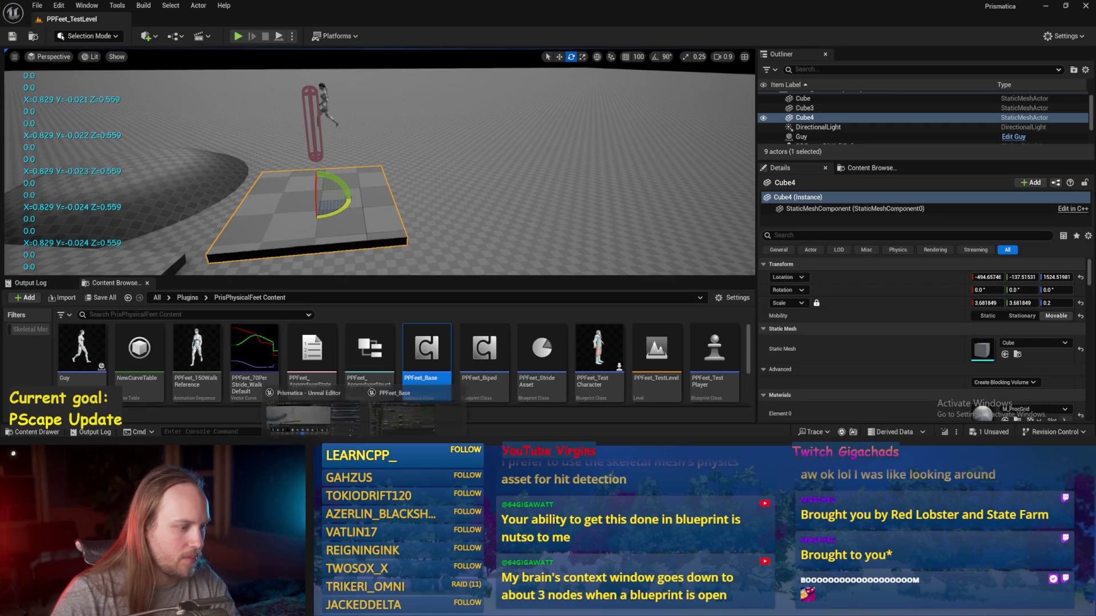
left_click(402, 414)
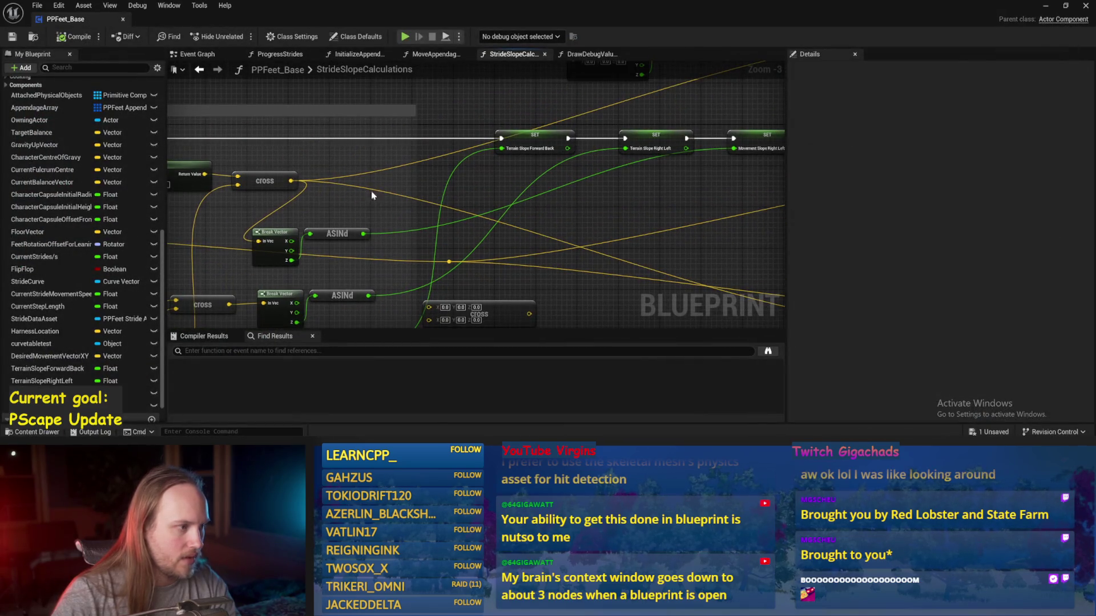
- Add a new cross node fed by the existing cross result and wire it downstream
mouse_move(292, 180)
left_mouse_down()
mouse_move(281, 180)
mouse_move(368, 181)
left_mouse_up()
type("cross")
key("Return")
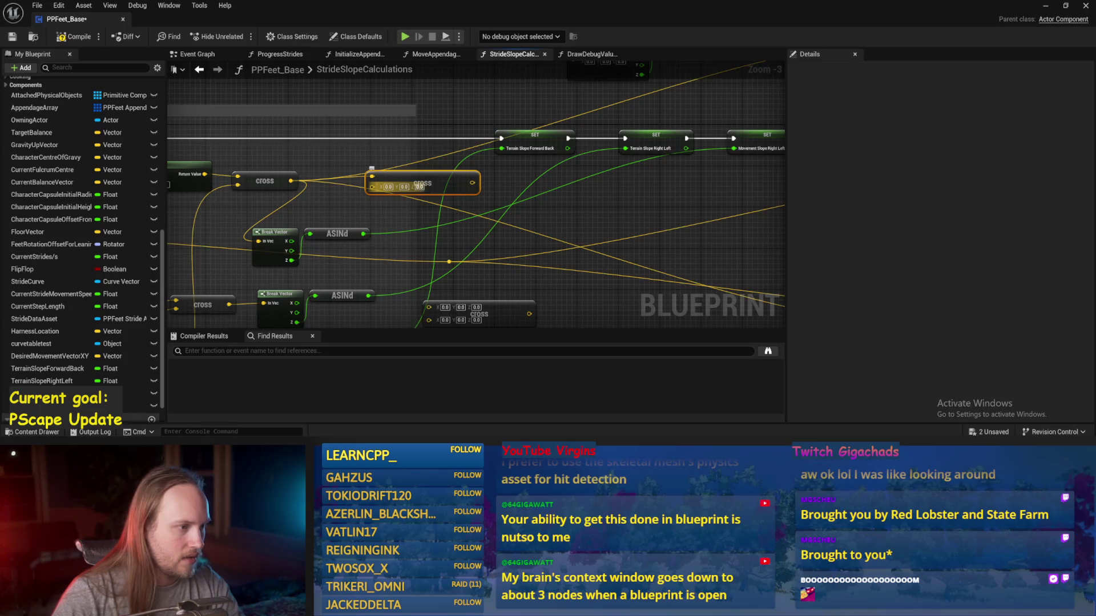
mouse_move(473, 184)
left_mouse_down()
mouse_move(748, 225)
mouse_move(867, 205)
mouse_move(579, 230)
mouse_move(569, 280)
left_mouse_up()
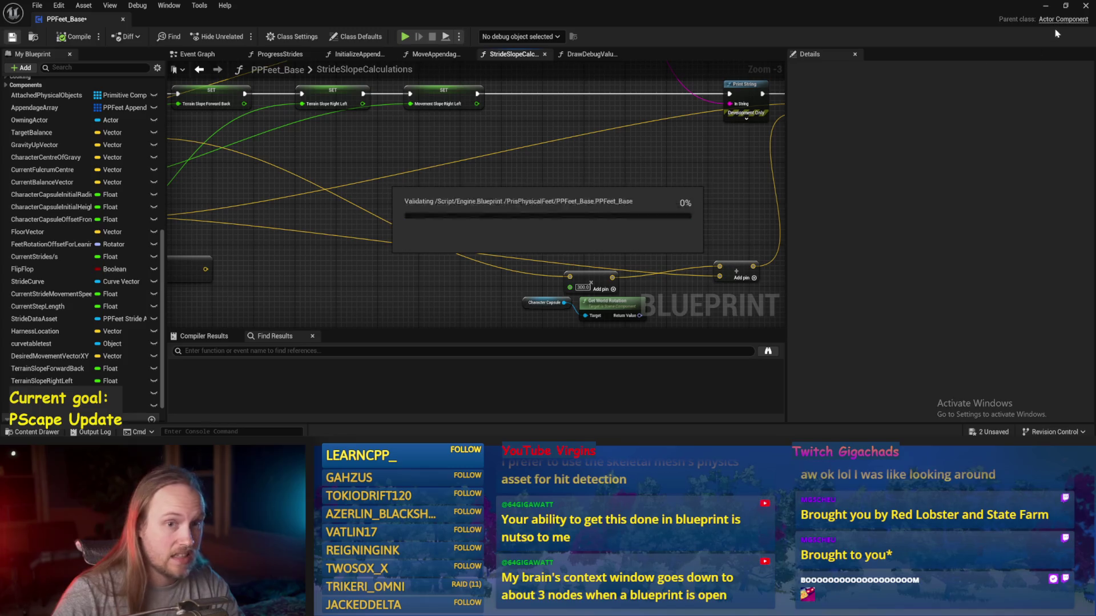
- Tilt Cube4 around its X axis in the play test, then return to the PPFeet_Base graph
left_click(1045, 5)
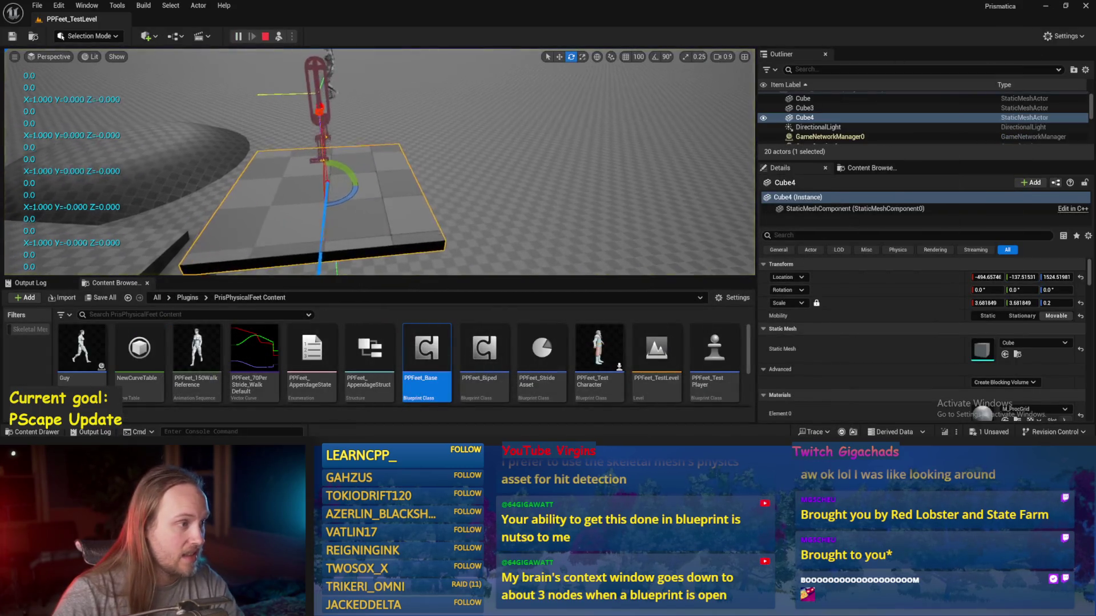
mouse_move(450, 194)
left_mouse_down()
mouse_move(390, 163)
mouse_move(352, 173)
mouse_move(371, 166)
mouse_move(357, 162)
left_mouse_up()
key("Escape")
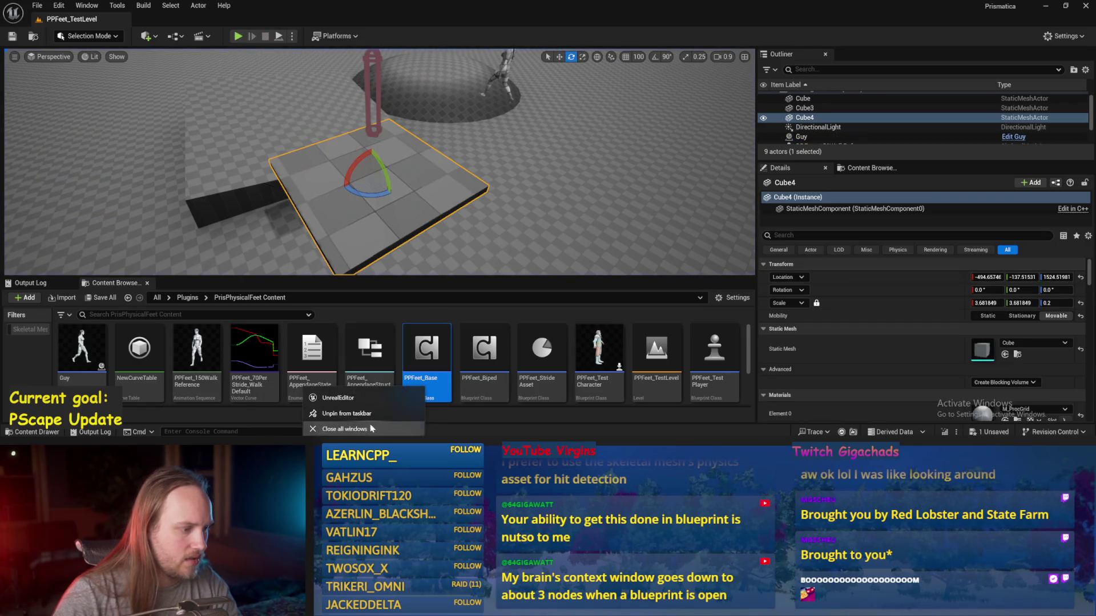
left_click(408, 415)
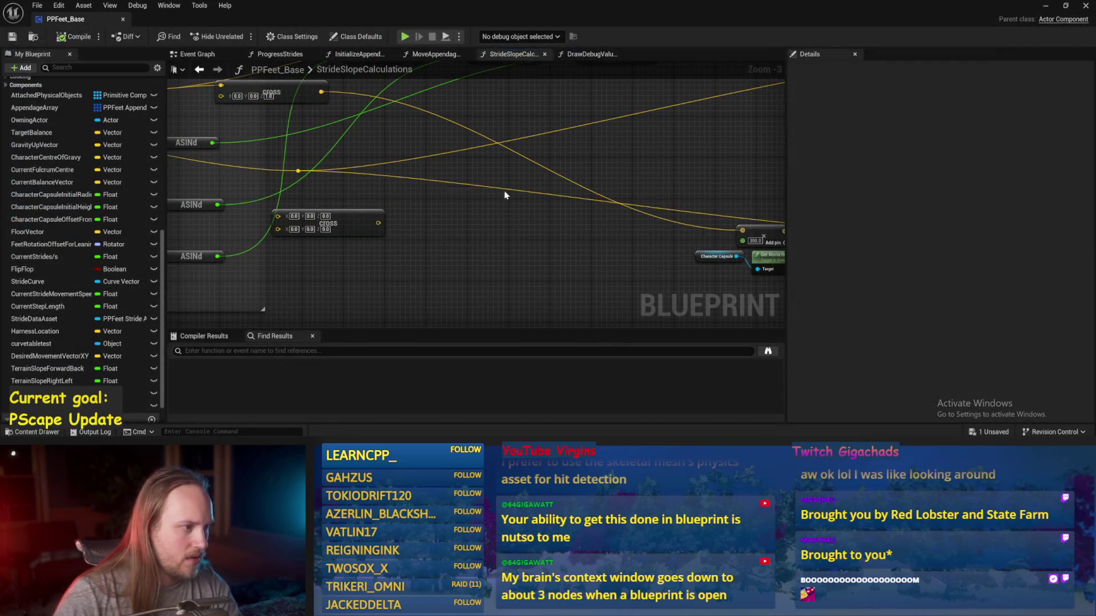
scroll(655, 183, "down", 1)
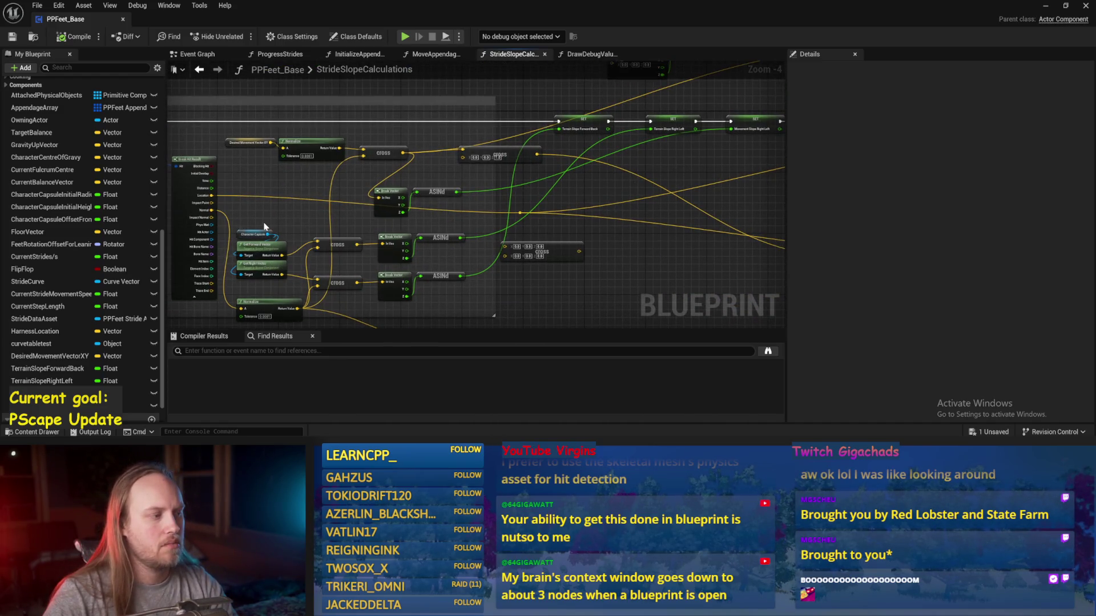
- Save the PPFeet_Base Blueprint and all modified packages
left_click(12, 36)
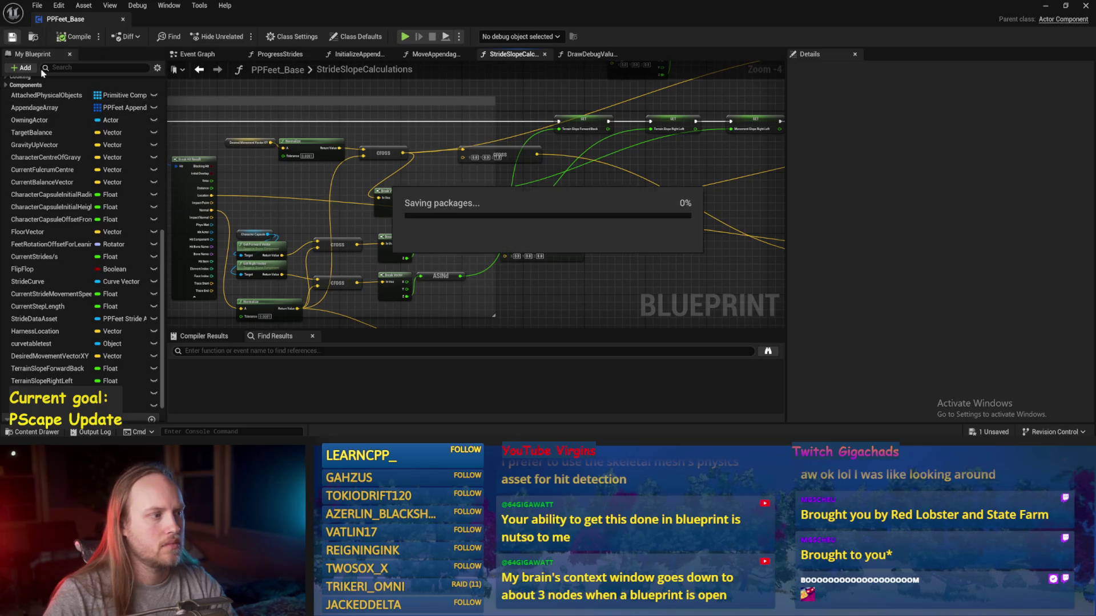
mouse_move(283, 192)
left_mouse_down()
mouse_move(373, 234)
mouse_move(317, 176)
left_mouse_up()
scroll(386, 234, "up", 1)
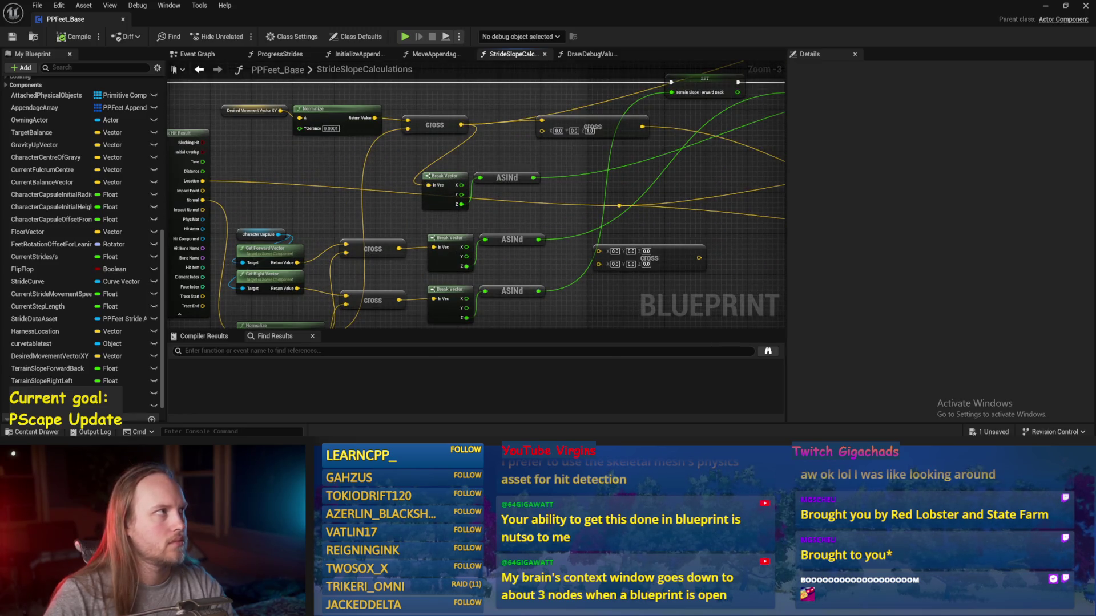
key("ctrl+s")
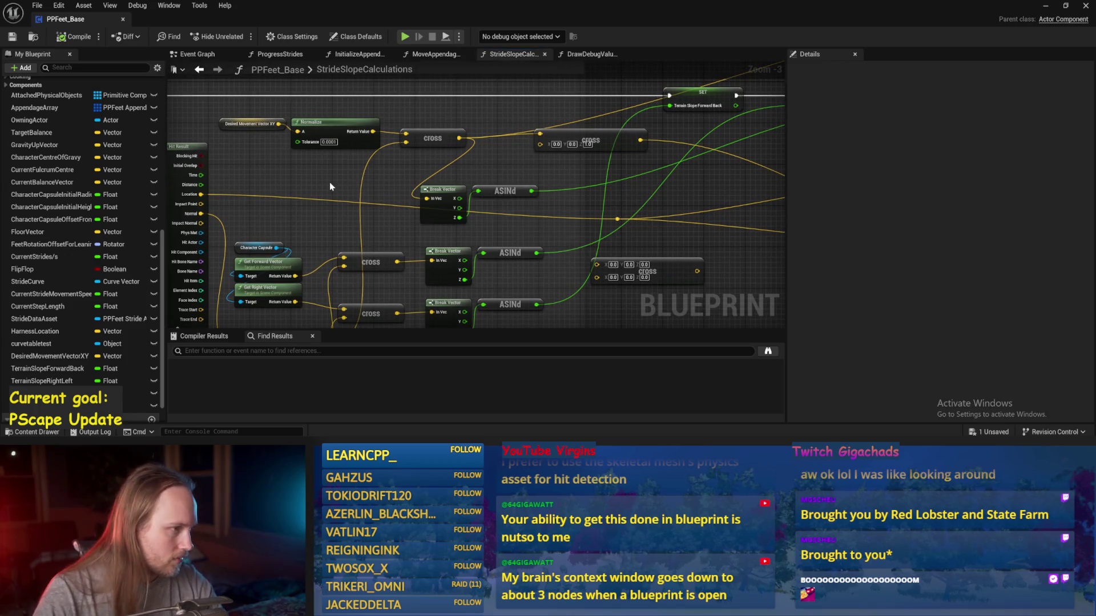
mouse_move(377, 204)
left_mouse_down()
mouse_move(407, 150)
mouse_move(382, 180)
left_mouse_up()
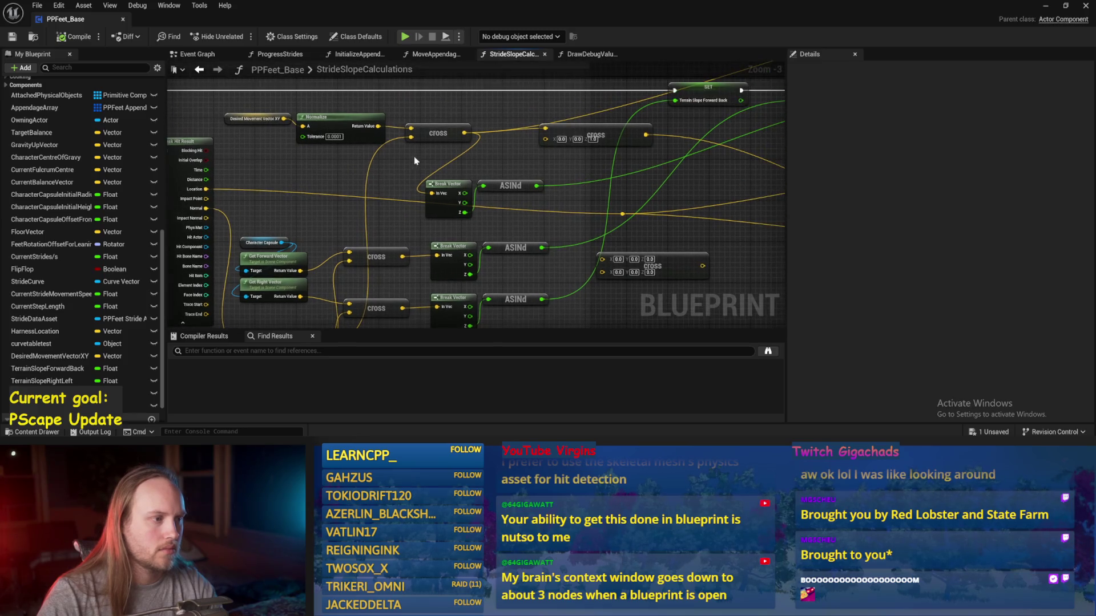
- Reposition the two cross nodes and wire the lower cross output into the wide cross's B input
left_click(429, 136)
left_click_drag(608, 130, 649, 139)
left_click_drag(326, 222, 393, 200)
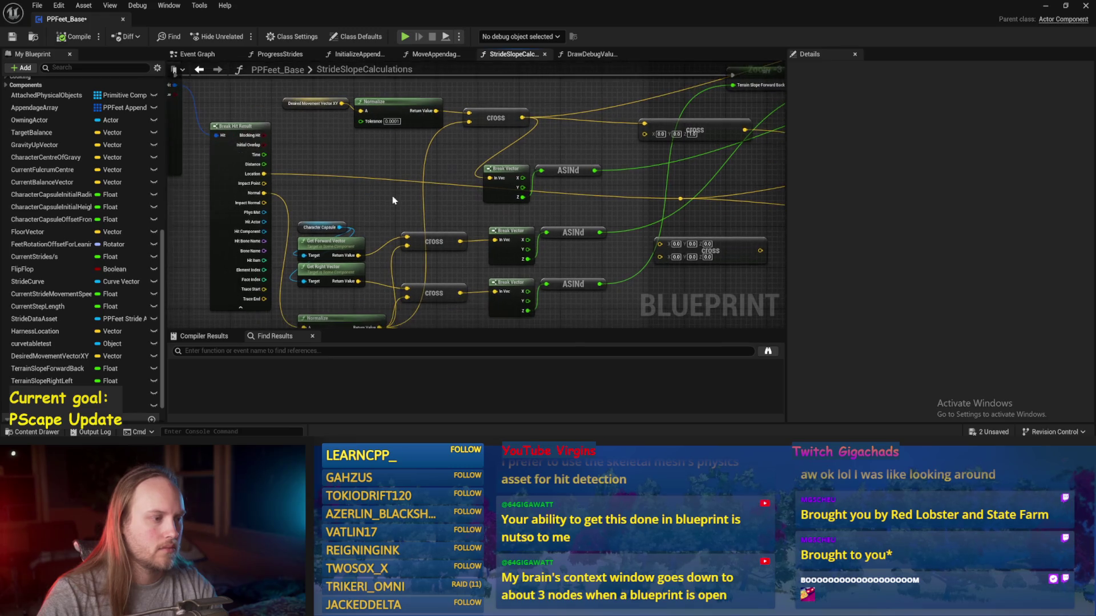
left_click_drag(335, 230, 188, 244)
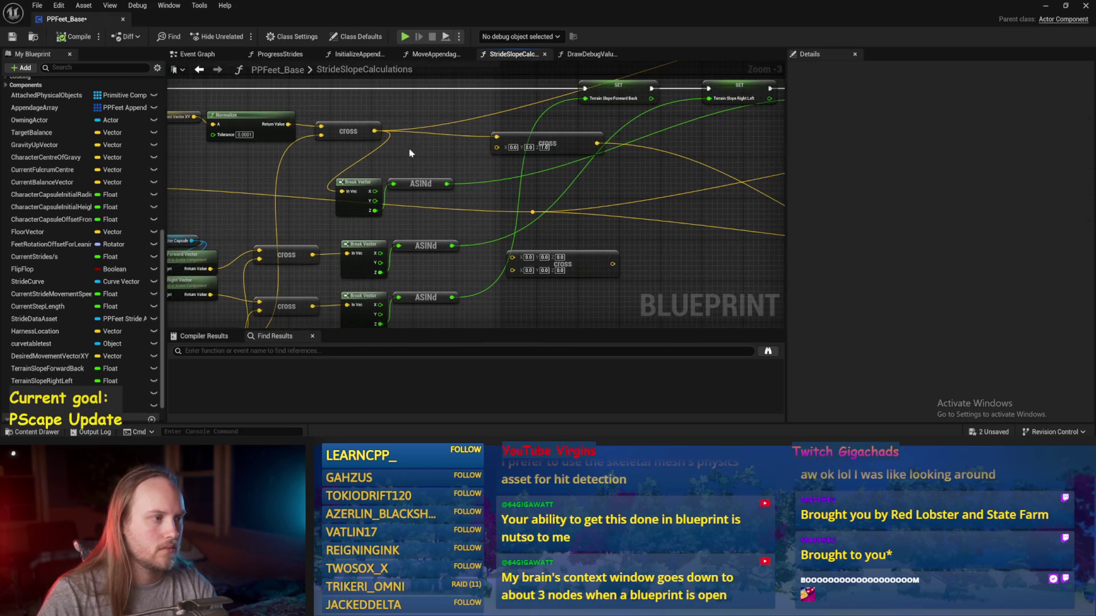
left_click_drag(339, 131, 394, 113)
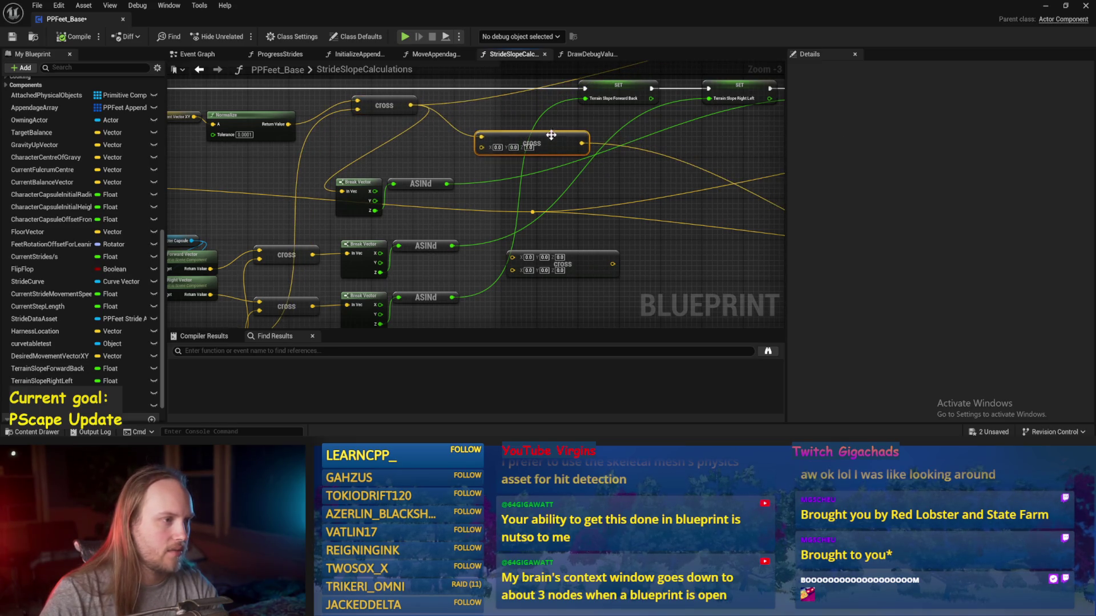
mouse_move(312, 255)
left_mouse_down()
mouse_move(400, 259)
mouse_move(481, 148)
left_mouse_up()
- Compile PPFeet_Base and switch back to the test level editor
left_click_drag(657, 173, 478, 196)
scroll(456, 180, "down", 1)
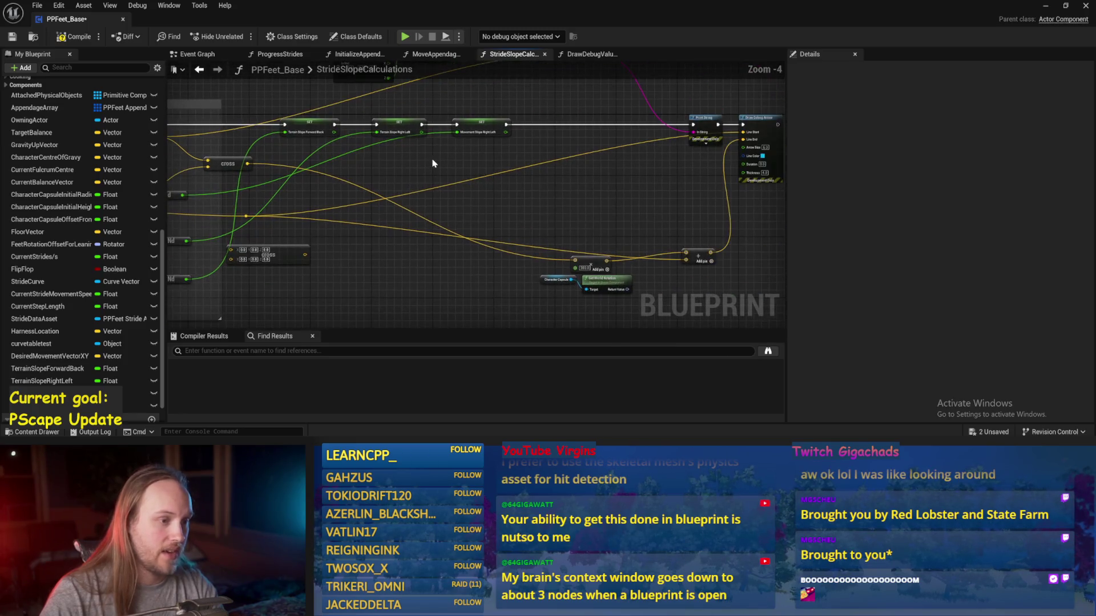
left_click(73, 40)
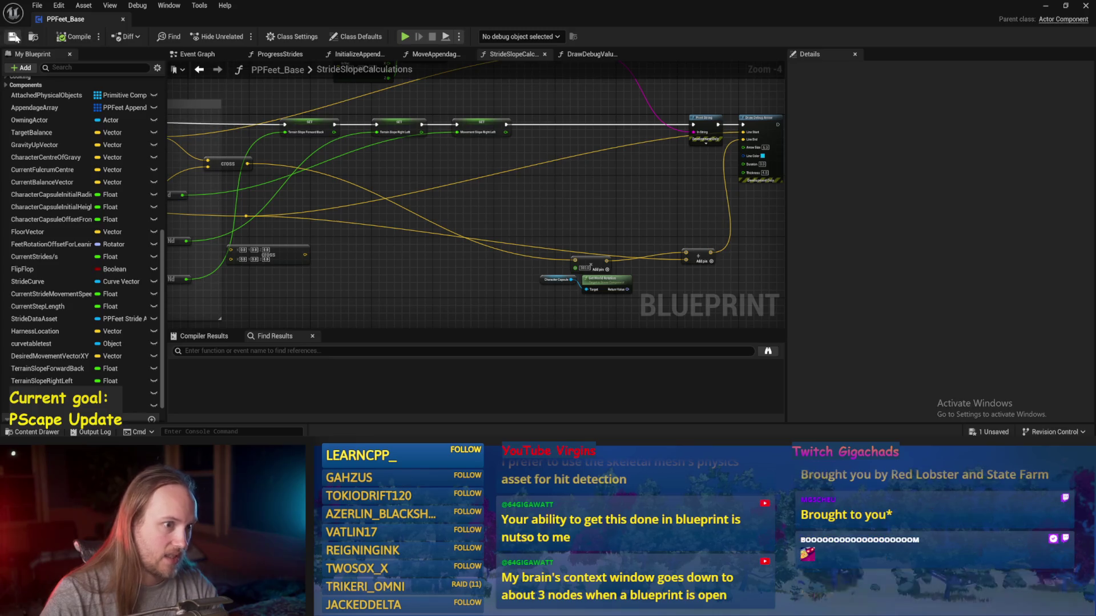
left_click(1045, 5)
- Start a play test, eject from the player with F8, and switch to rotate mode
key("alt+p")
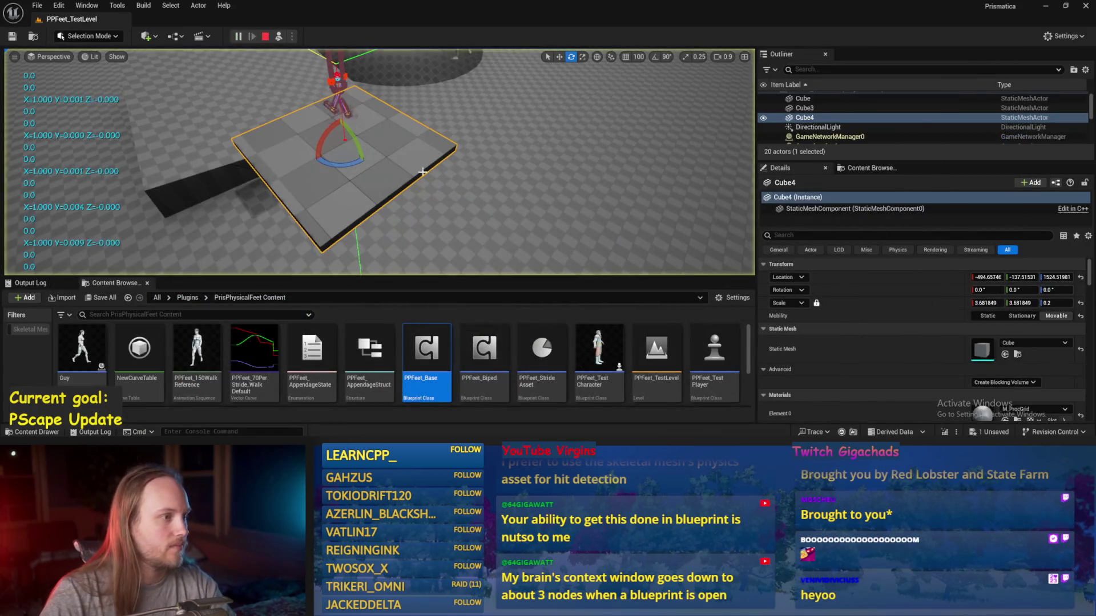
scroll(411, 165, "up", 1)
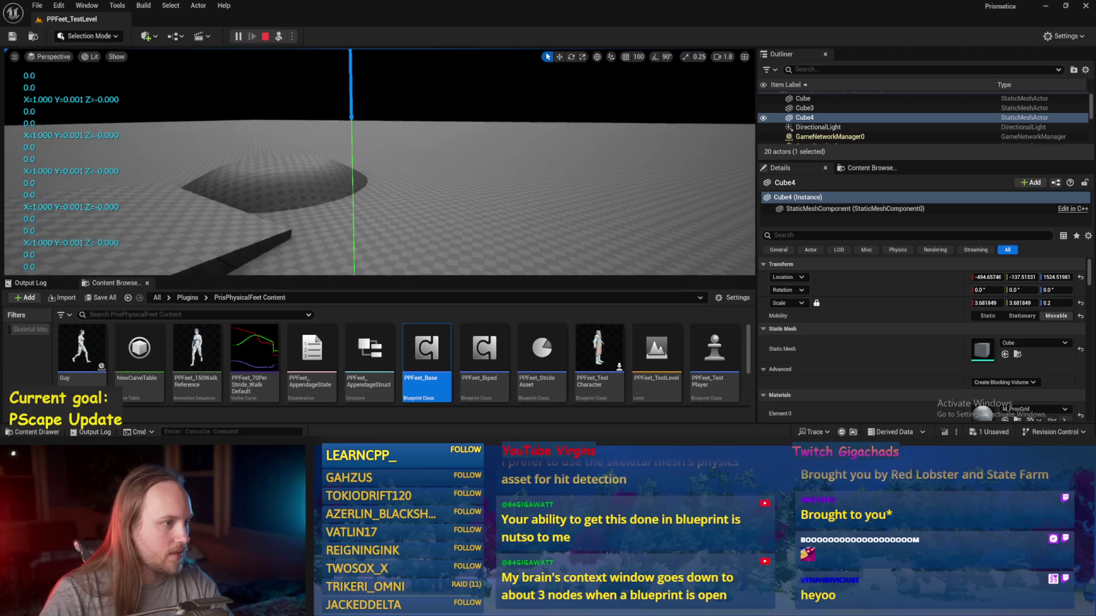
key("F8")
key("e")
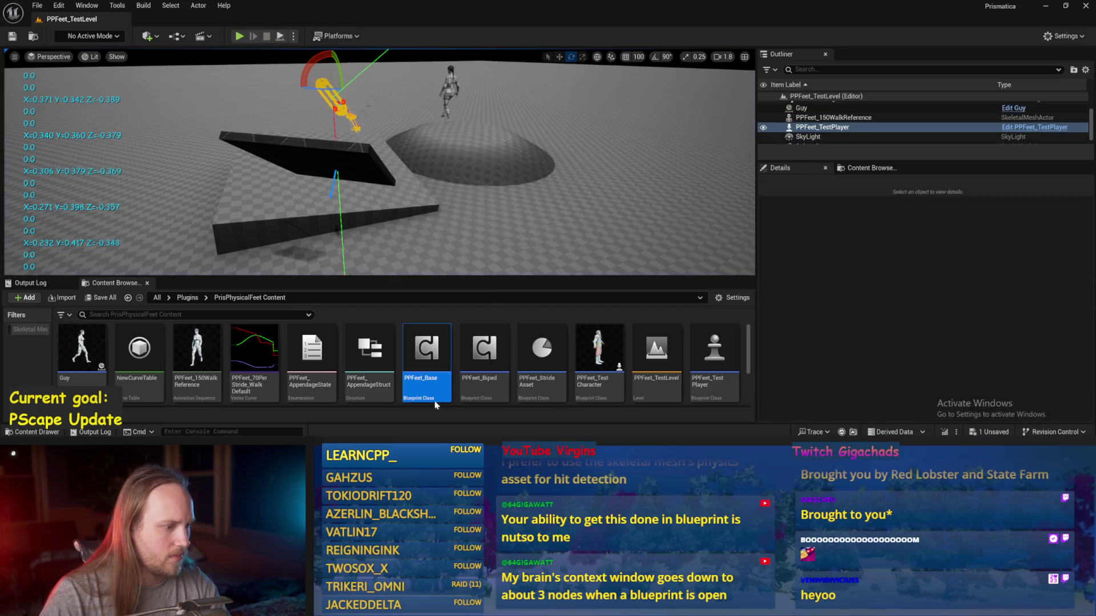
- Reopen PPFeet_Base, move the Normalize node to the right, and return to the level
double_click(426, 354)
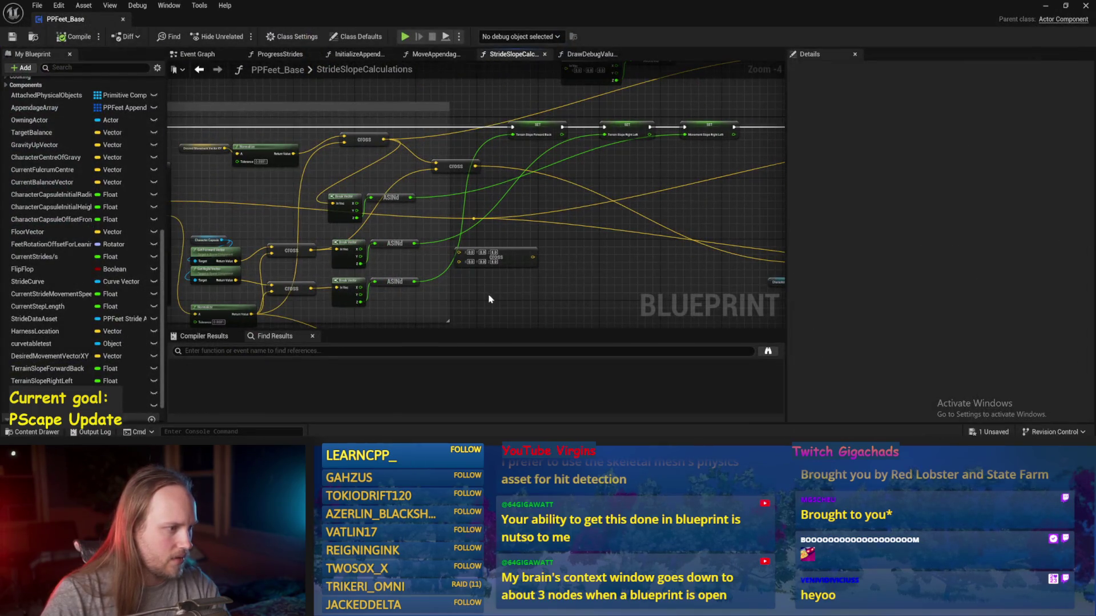
left_click_drag(581, 253, 594, 261)
left_click(370, 254)
mouse_move(369, 253)
left_mouse_down()
mouse_move(468, 188)
mouse_move(578, 147)
left_mouse_up()
scroll(391, 243, "up", 1)
left_click(408, 230)
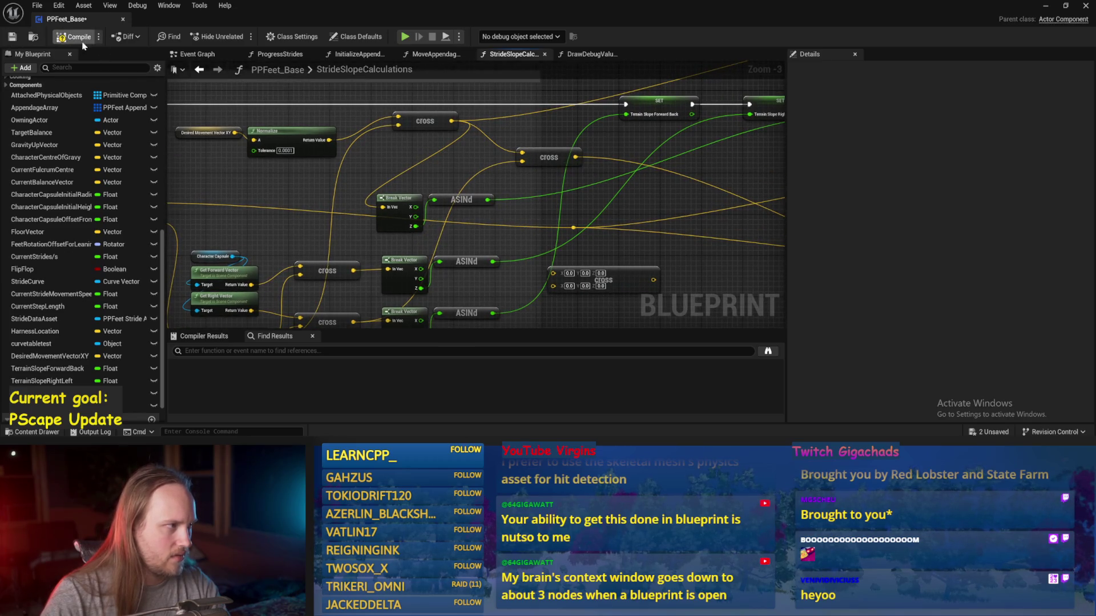
left_click(1046, 6)
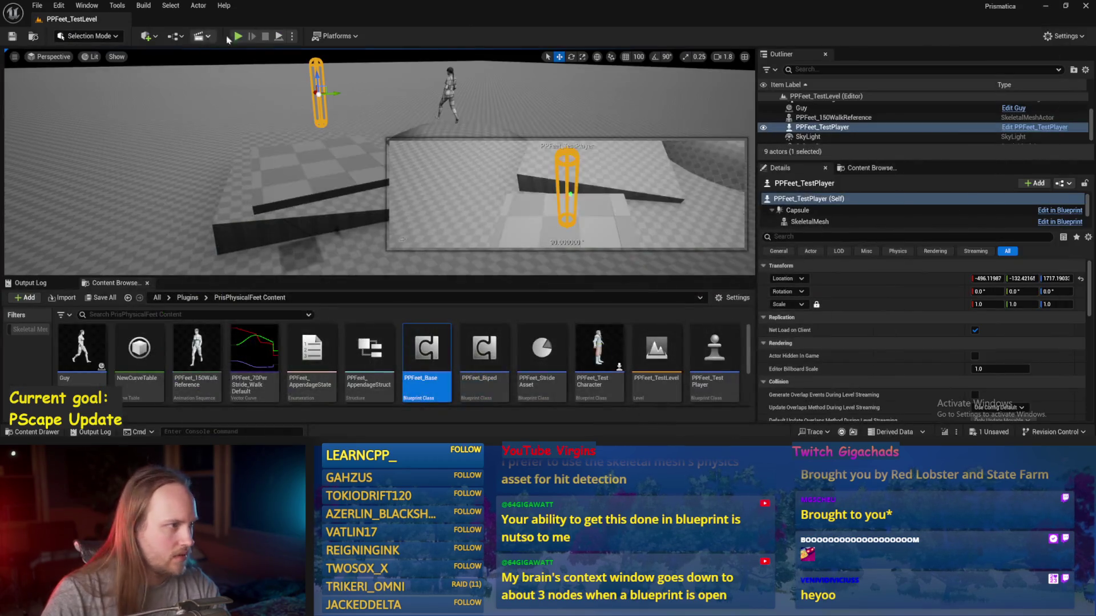
left_click(280, 36)
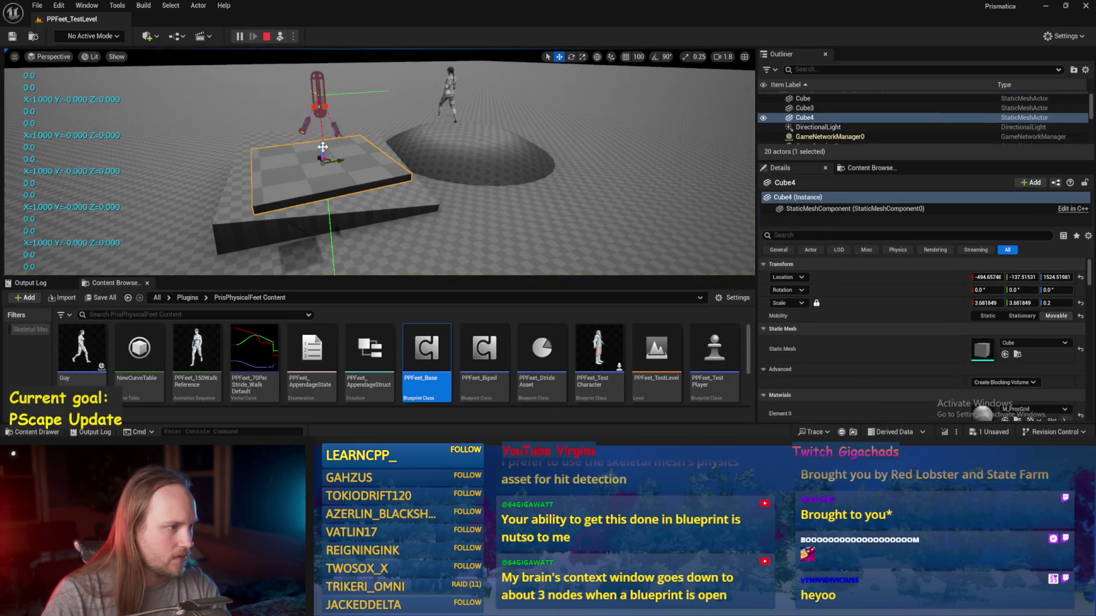
mouse_move(268, 183)
left_mouse_down()
mouse_move(302, 202)
mouse_move(331, 171)
mouse_move(439, 206)
left_mouse_up()
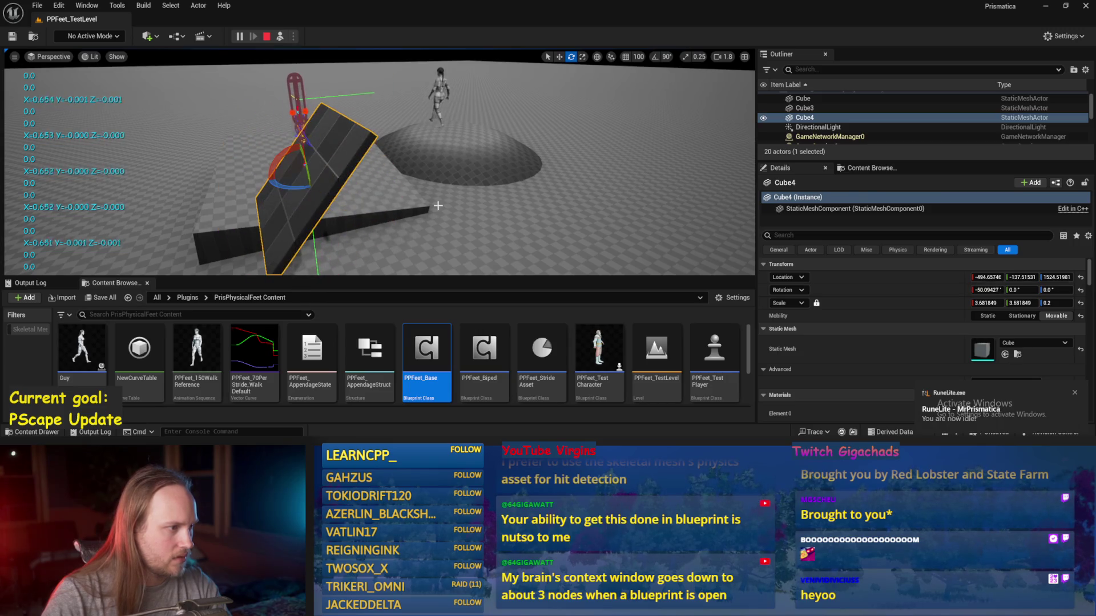
left_click_drag(305, 164, 303, 161)
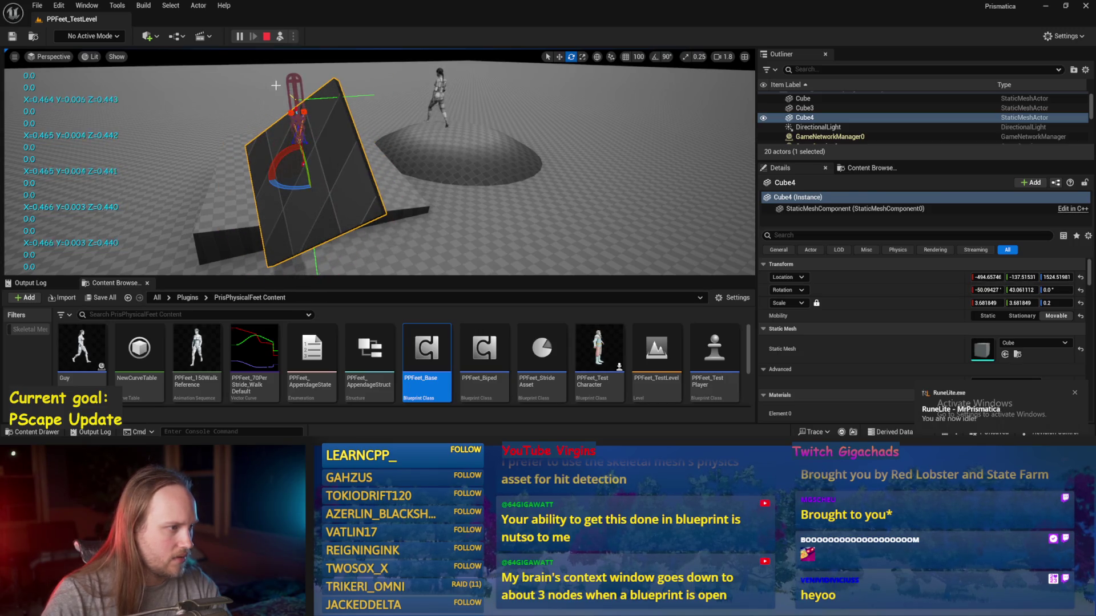
key("Escape")
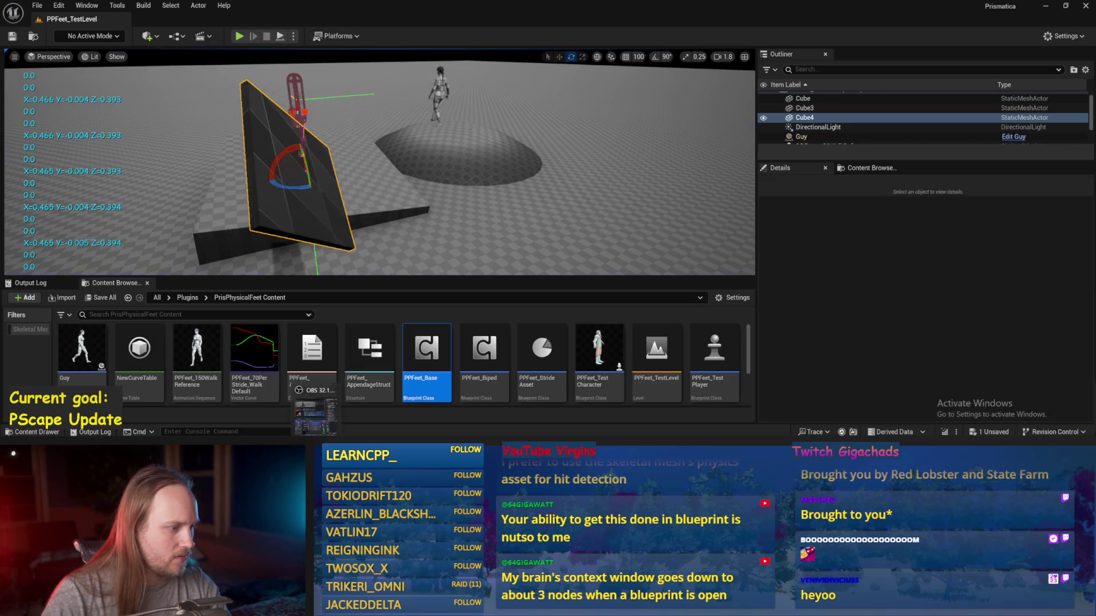
mouse_move(391, 417)
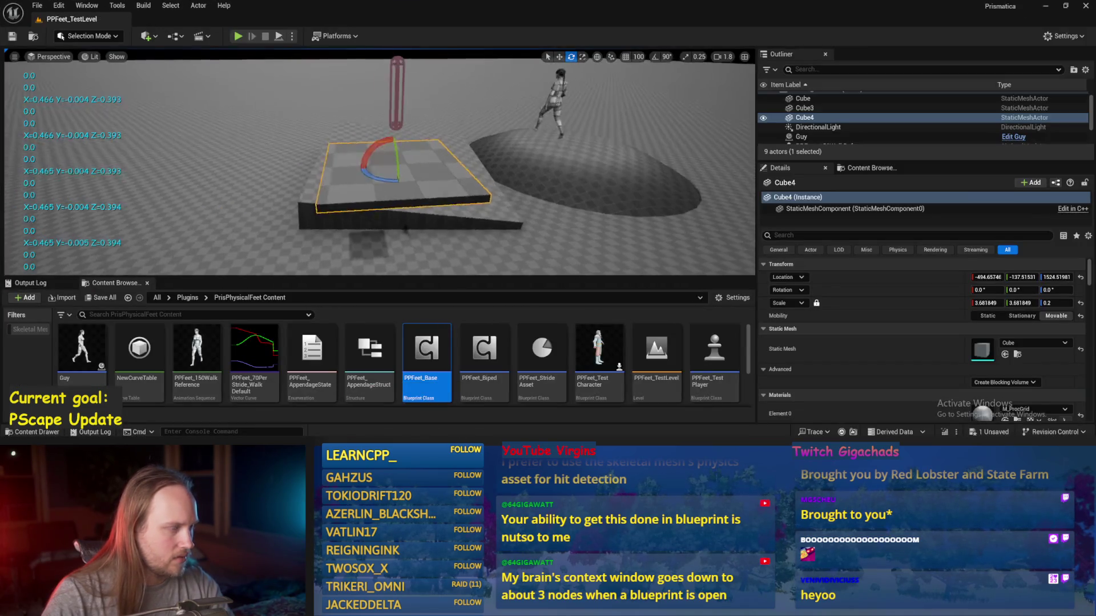
key("f")
left_click(278, 36)
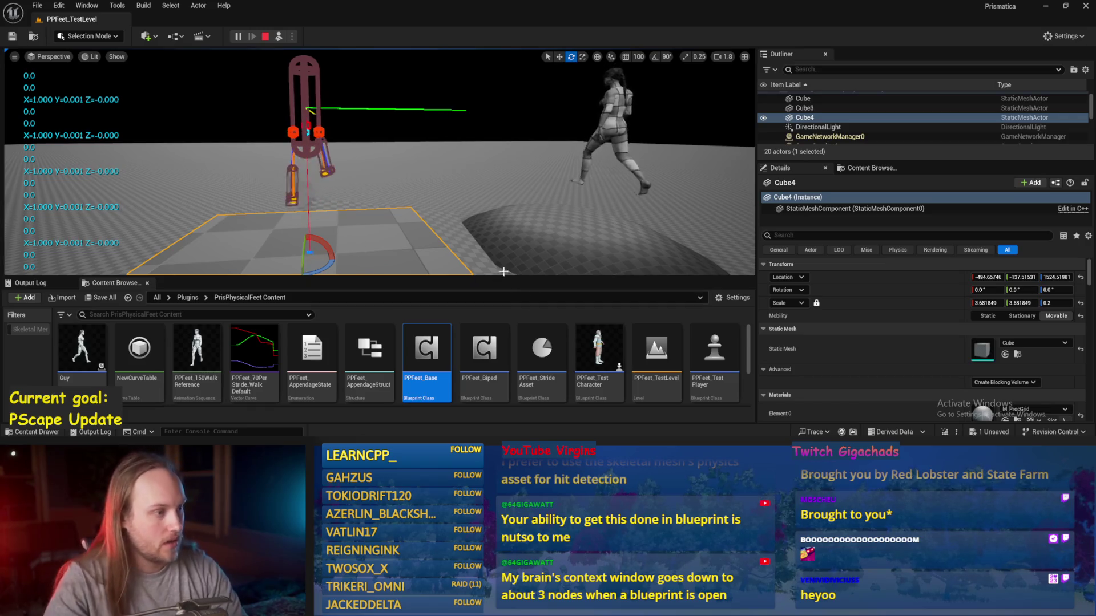
left_click_drag(368, 209, 334, 190)
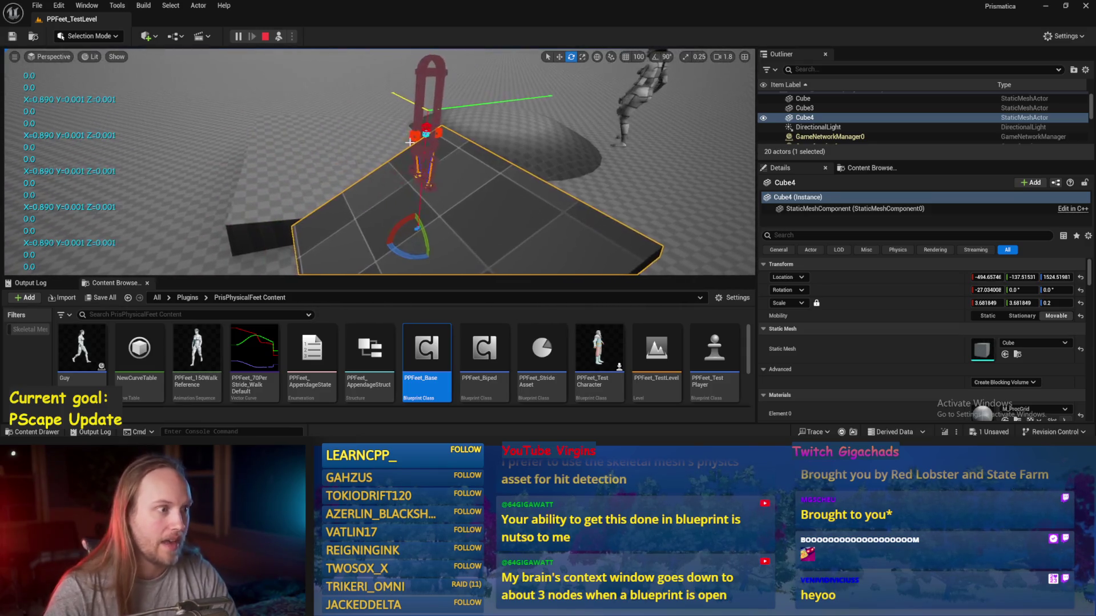
mouse_move(430, 234)
left_mouse_down()
mouse_move(399, 236)
mouse_move(405, 224)
mouse_move(343, 194)
mouse_move(377, 198)
left_mouse_up()
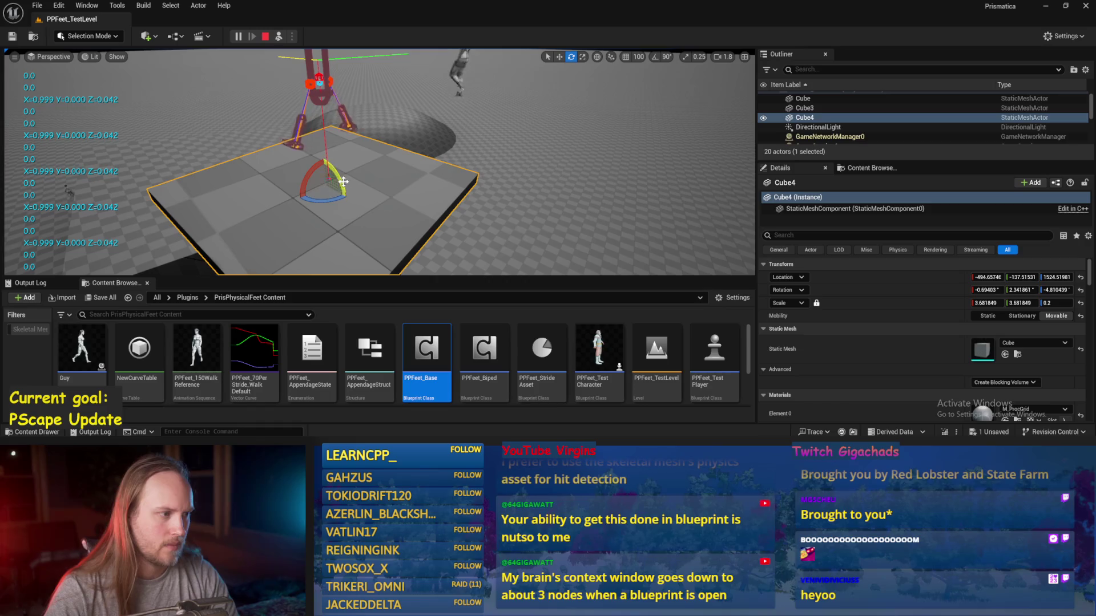
key("Escape")
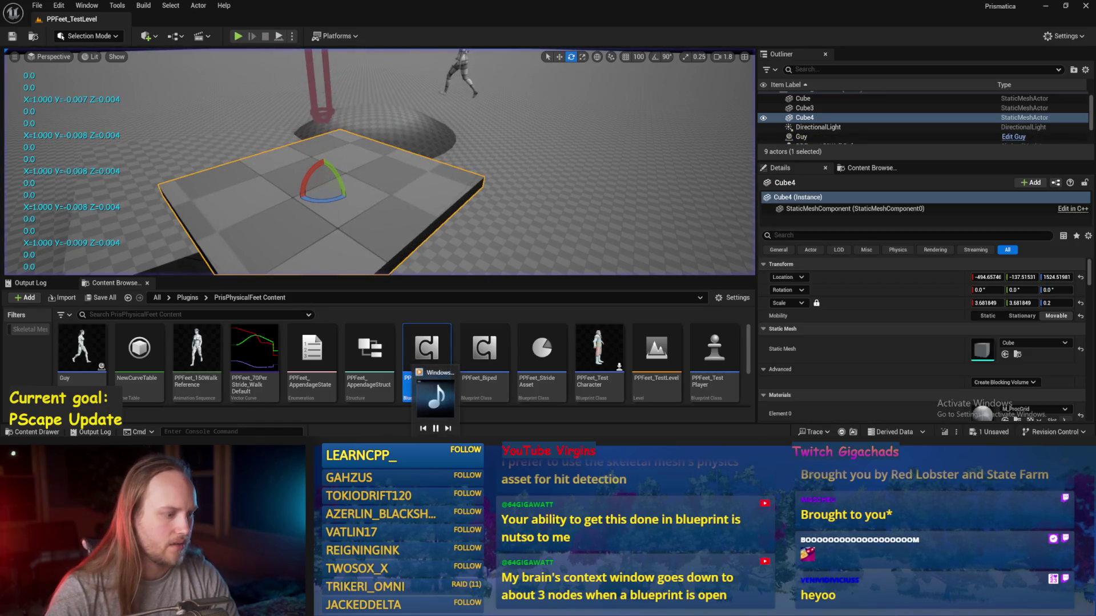
key("alt+Tab")
right_click(488, 117)
- Add a Dot Product node wired from Normalize's Return Value
type("dot")
key("Return")
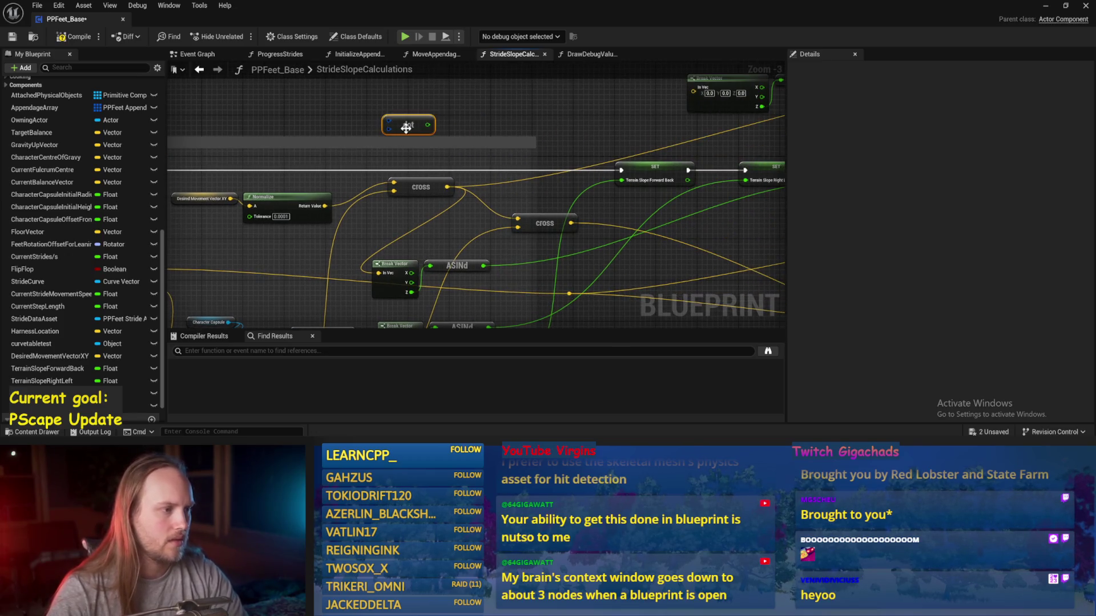
mouse_move(331, 206)
left_mouse_down()
mouse_move(452, 121)
mouse_move(450, 112)
mouse_move(422, 145)
mouse_move(434, 154)
left_mouse_up()
type("dot")
key("Return")
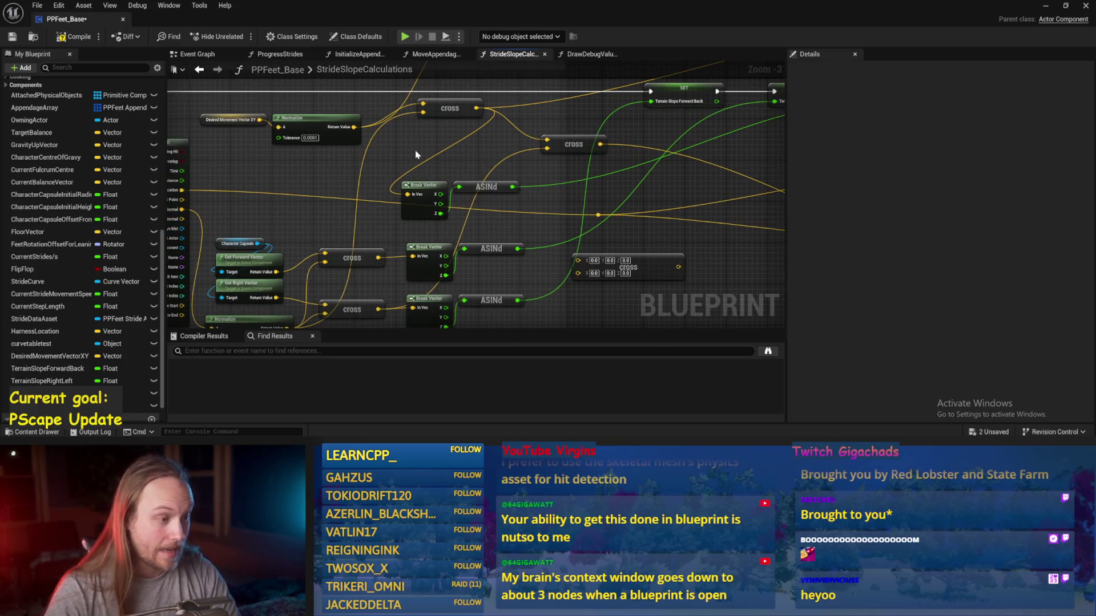
- Run another wire from Normalize's Return Value into the dot node, then return to the level
left_click_drag(354, 224, 292, 254)
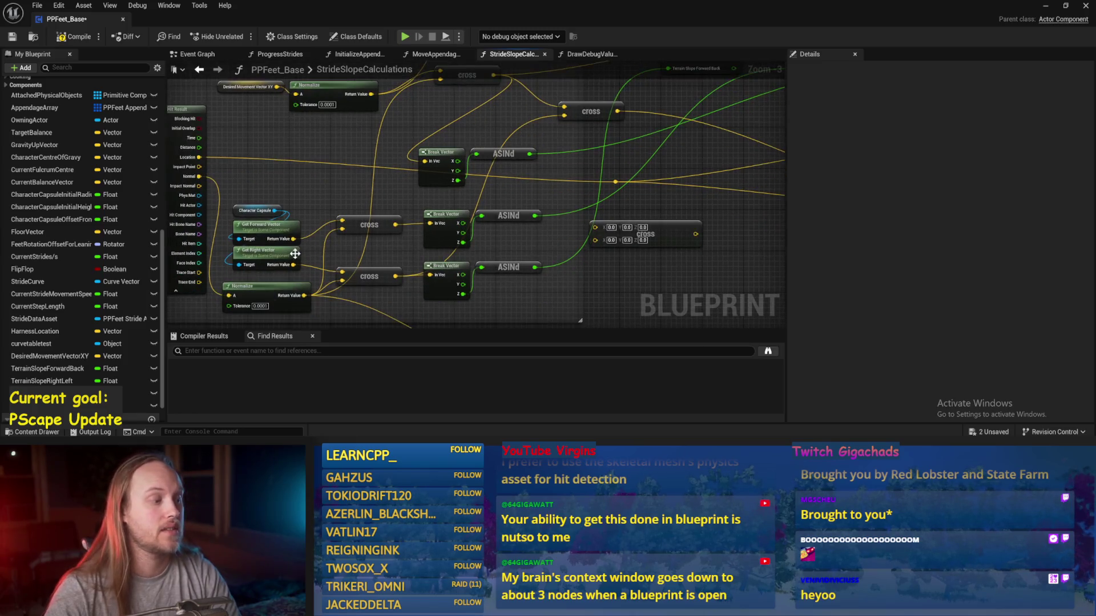
mouse_move(304, 296)
left_mouse_down()
mouse_move(399, 86)
mouse_move(490, 147)
mouse_move(494, 184)
left_mouse_up()
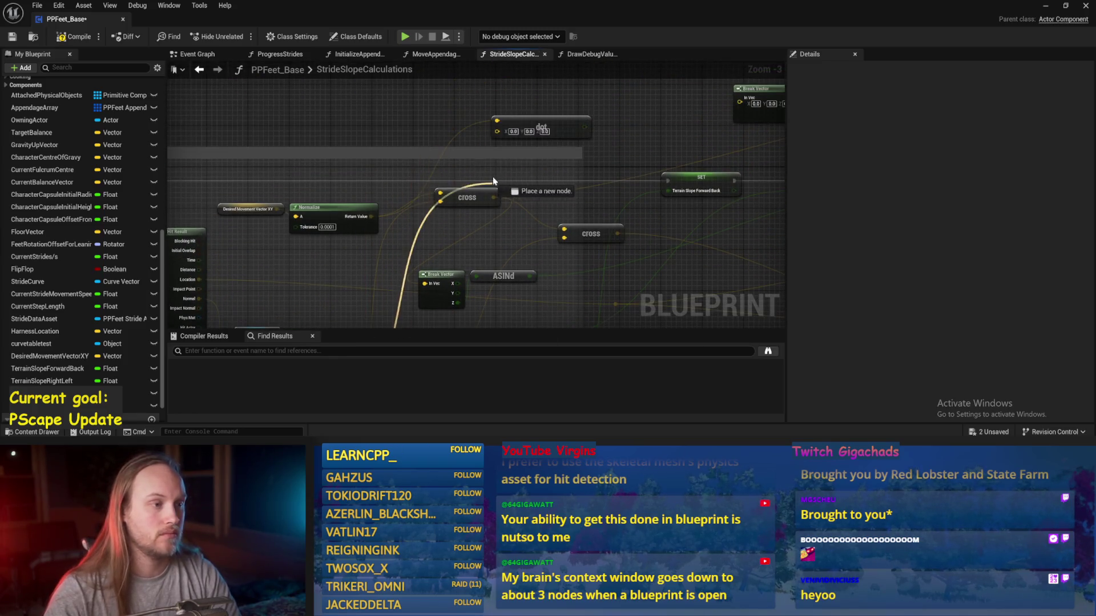
mouse_move(495, 141)
left_mouse_down()
mouse_move(741, 137)
mouse_move(345, 130)
mouse_move(492, 134)
mouse_move(557, 194)
mouse_move(602, 194)
left_mouse_up()
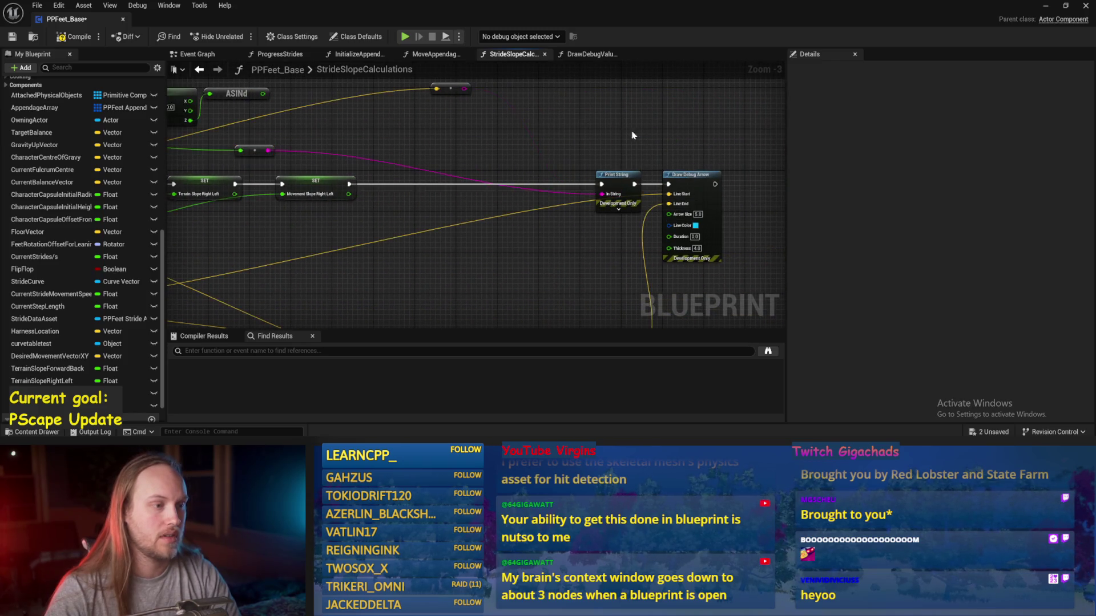
left_click(1045, 7)
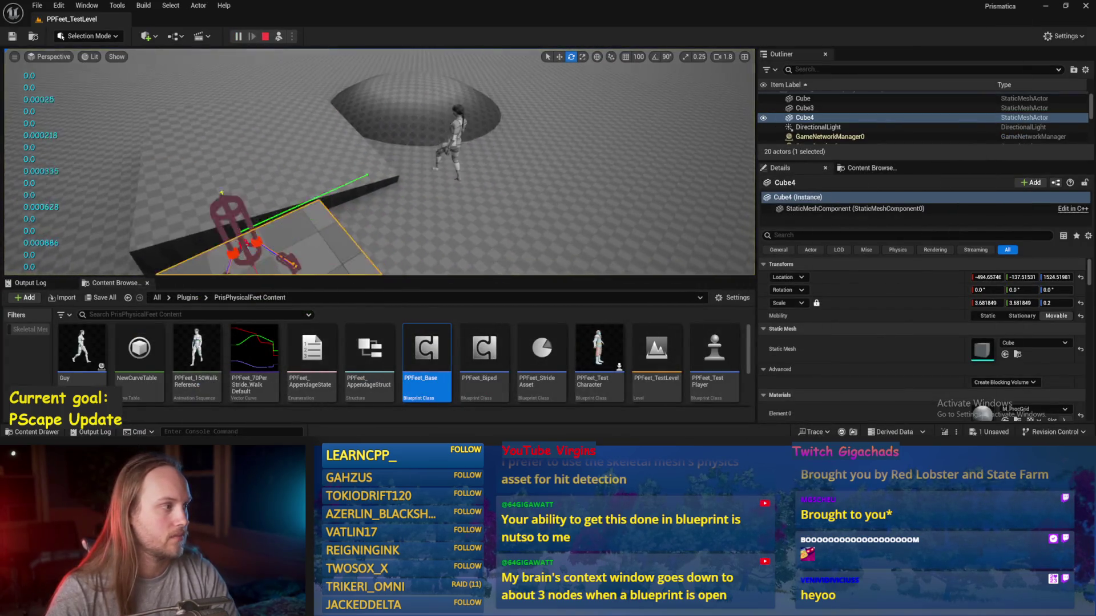
- Tilt Cube4 from about -24 to 38 degrees, lower the camera to view it, and reopen PPFeet_Base
left_click(318, 162)
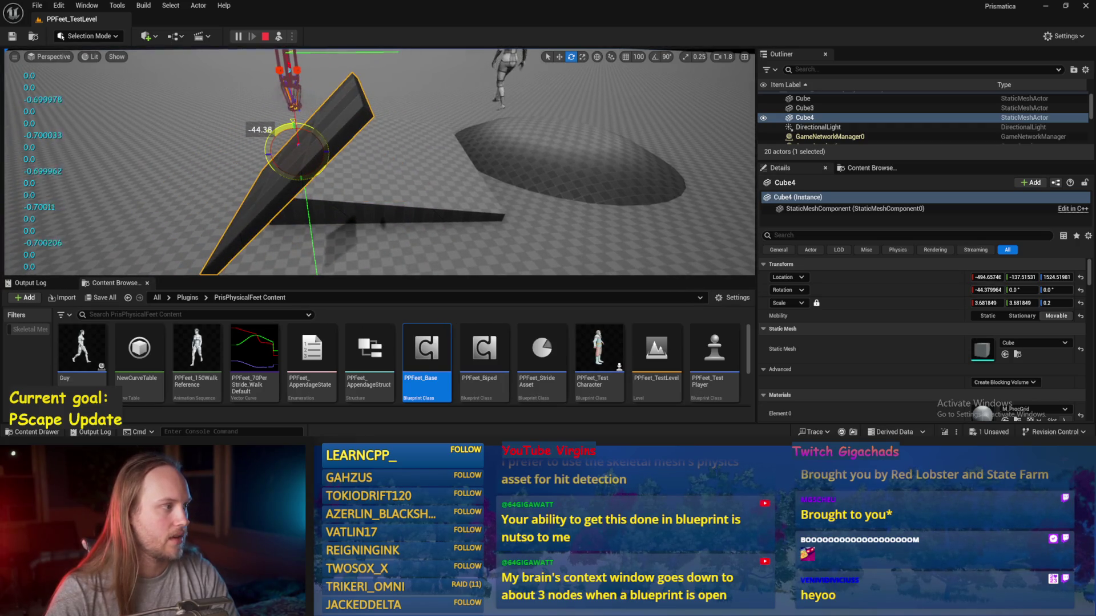
left_click_drag(252, 247, 252, 247)
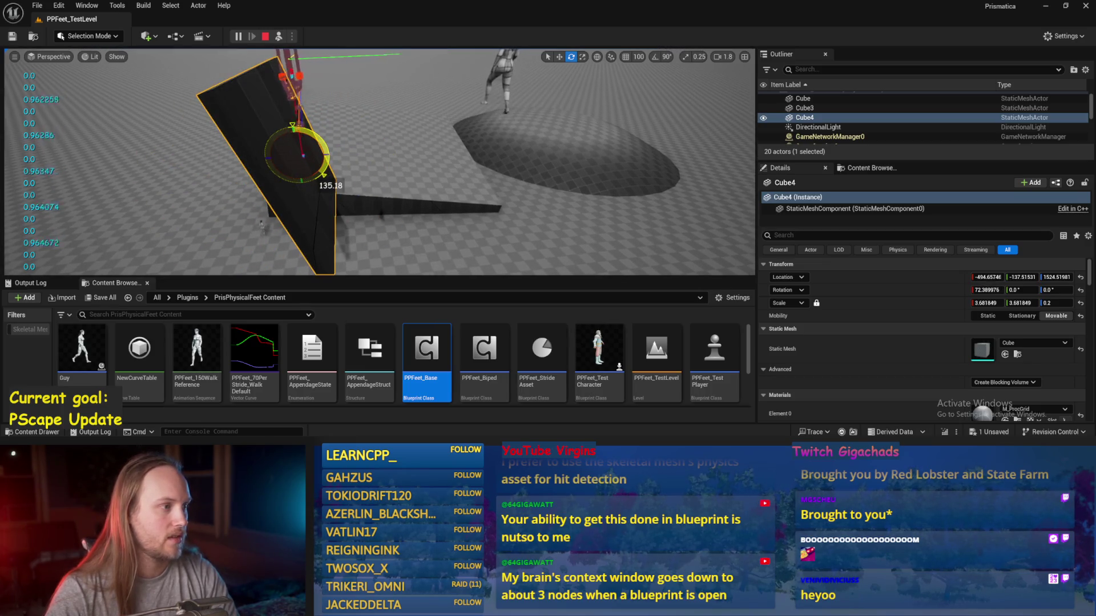
mouse_move(324, 171)
left_mouse_down()
mouse_move(277, 123)
mouse_move(299, 137)
mouse_move(294, 117)
mouse_move(304, 176)
mouse_move(298, 125)
mouse_move(366, 97)
left_mouse_up()
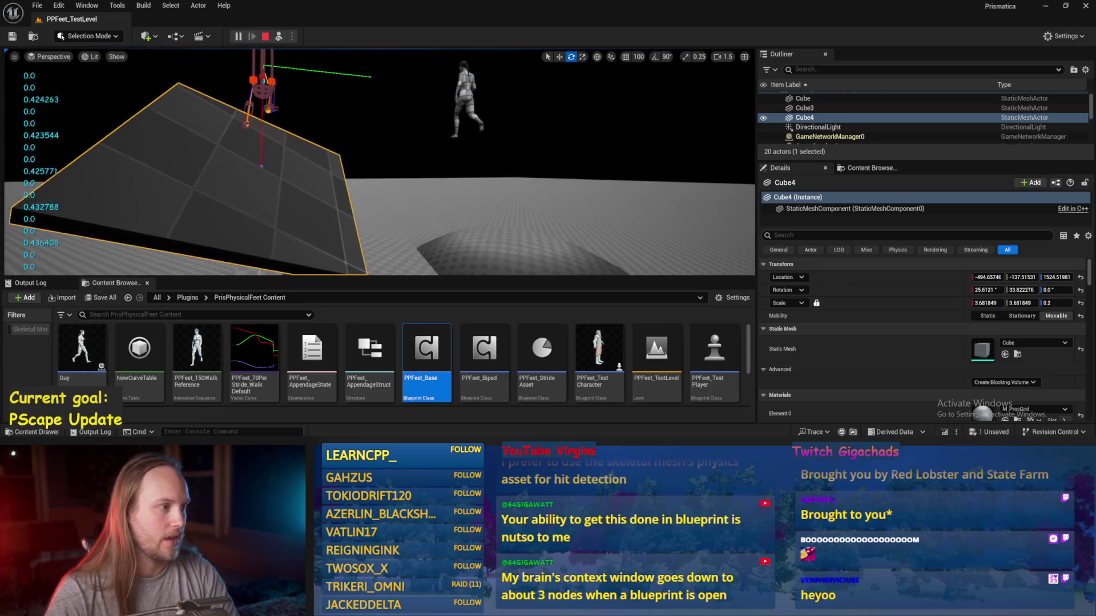
left_click_drag(289, 154, 286, 217)
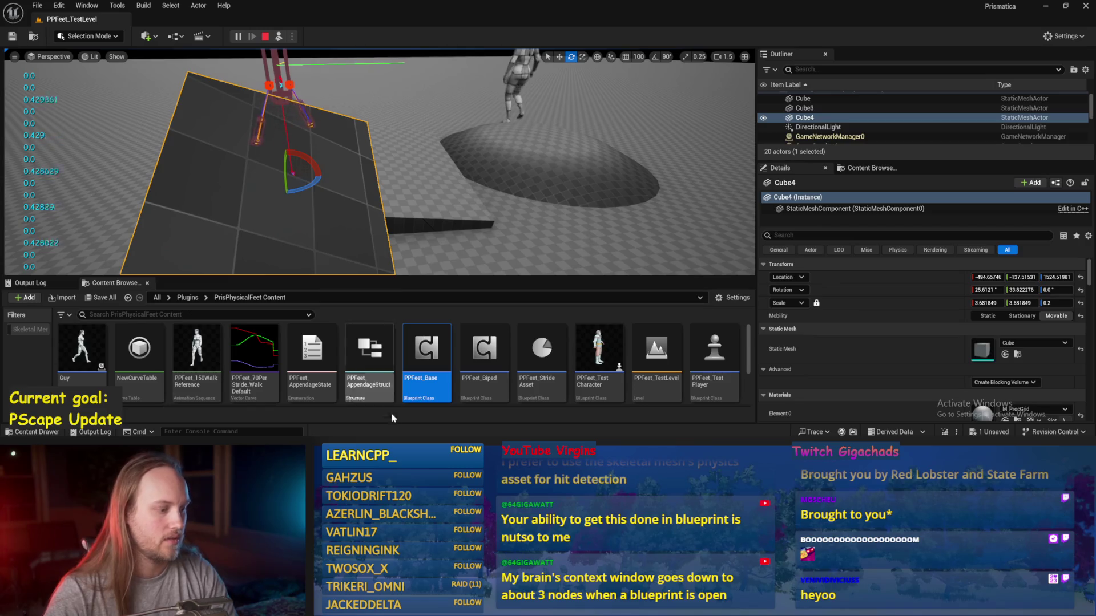
double_click(427, 351)
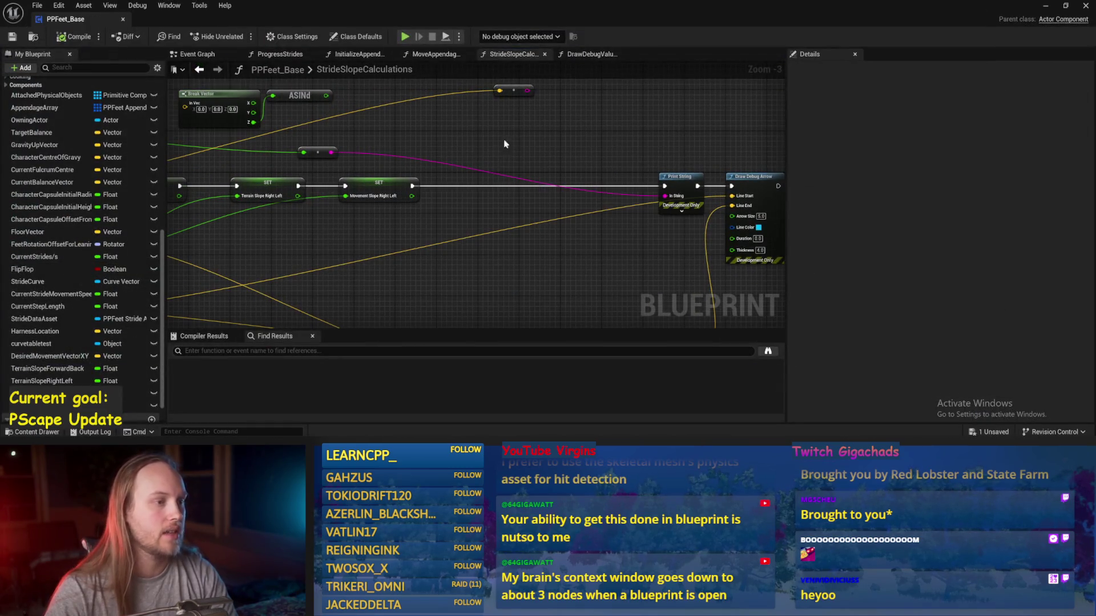
- Move the Break Vector node aside and connect the dot product result into the ASINd node
left_click_drag(500, 149, 613, 170)
left_click_drag(538, 257, 599, 179)
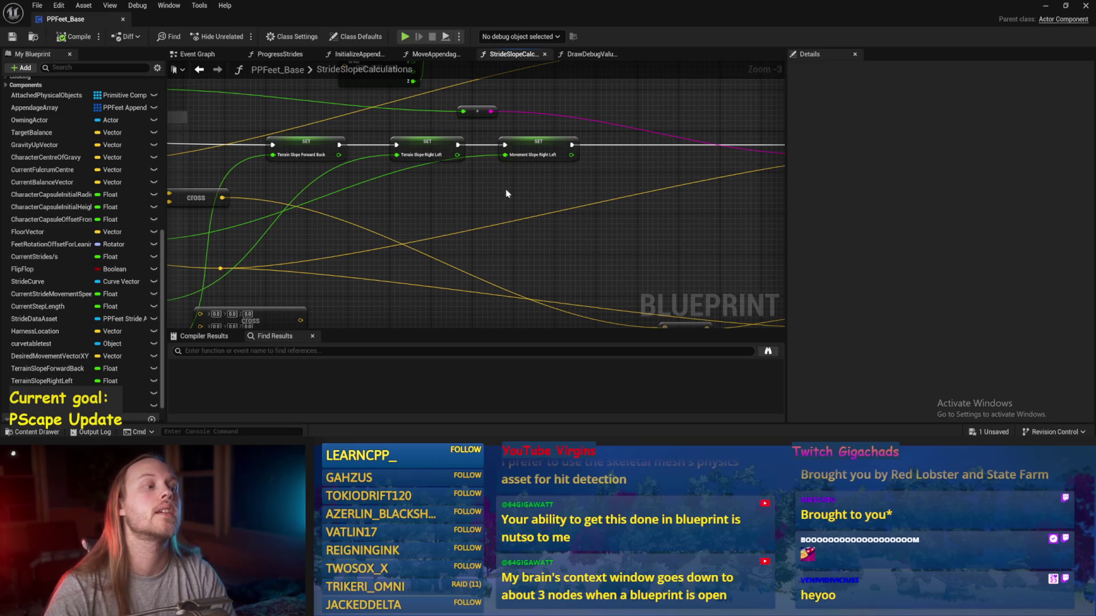
left_click_drag(435, 183, 473, 267)
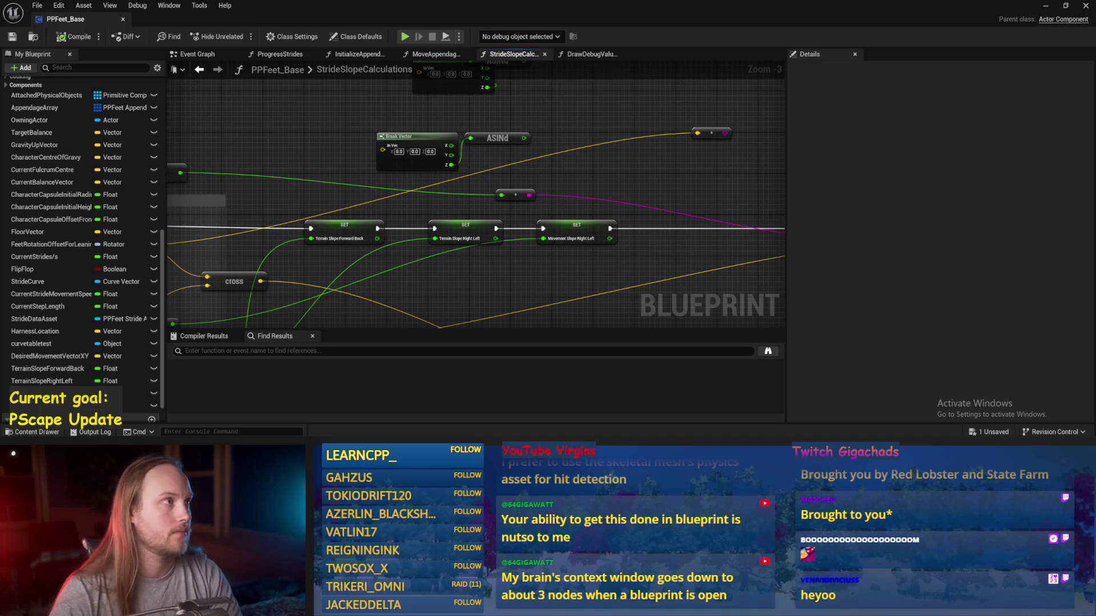
left_click_drag(421, 256, 429, 191)
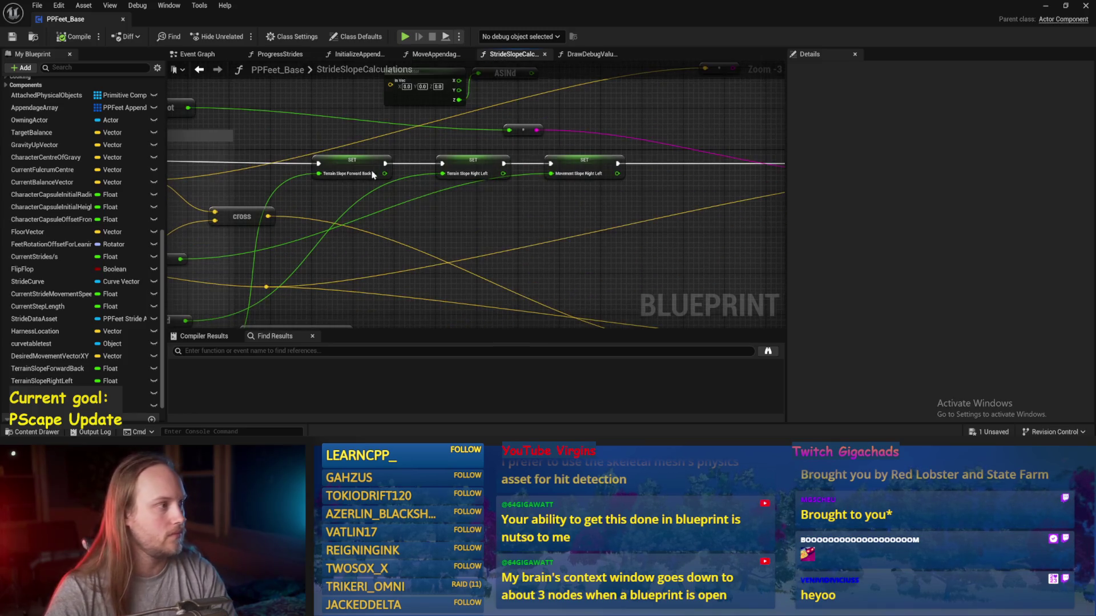
scroll(585, 191, "down", 1)
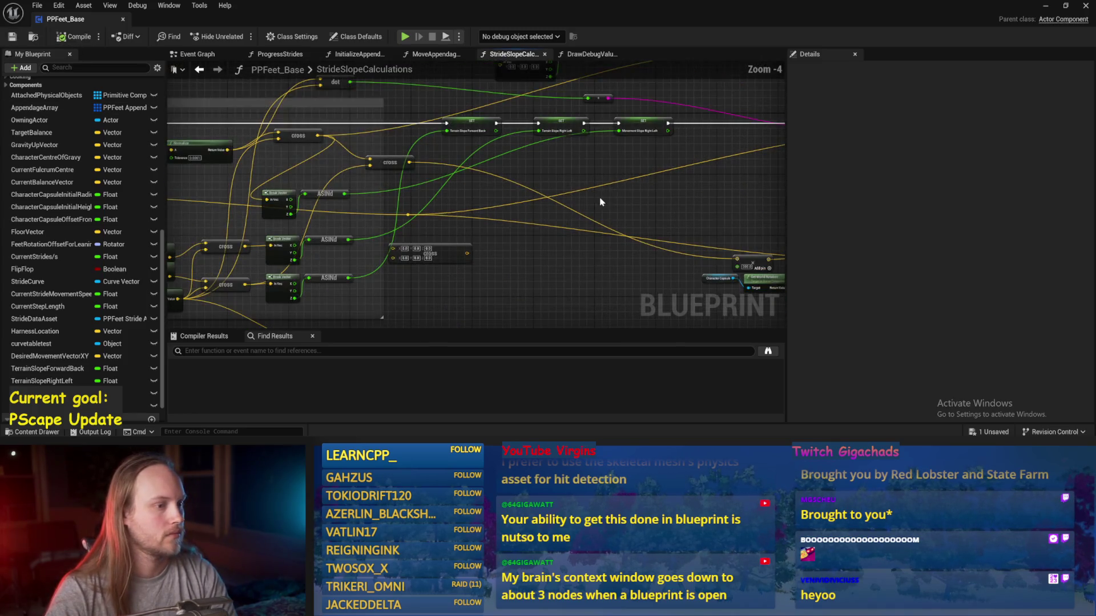
mouse_move(601, 201)
left_mouse_down()
mouse_move(538, 219)
mouse_move(514, 207)
mouse_move(599, 207)
mouse_move(547, 216)
left_mouse_up()
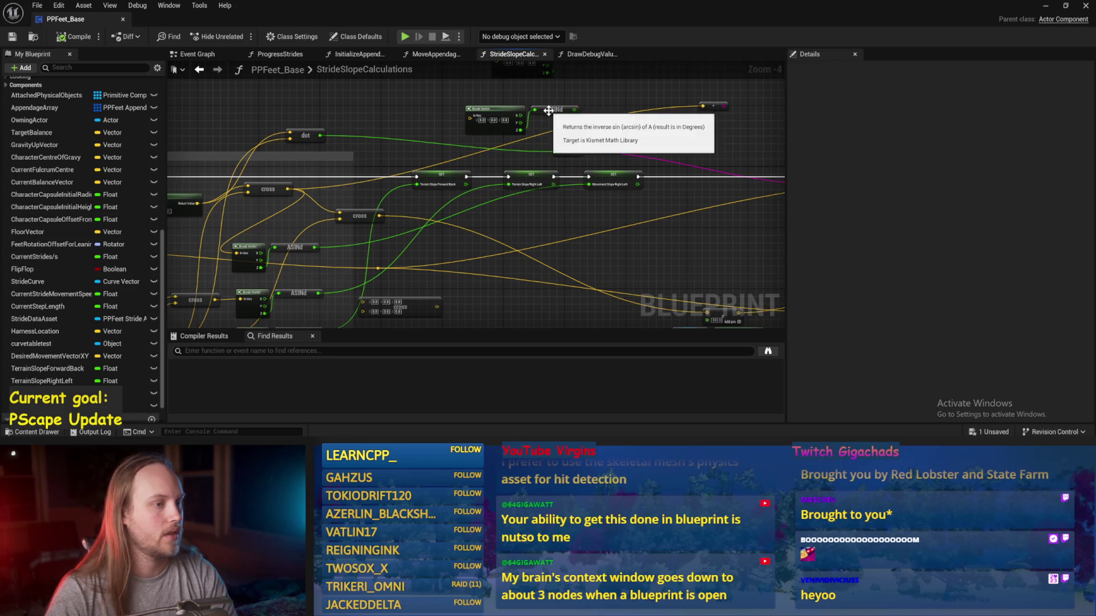
left_click_drag(488, 112, 421, 77)
mouse_move(320, 135)
left_mouse_down()
mouse_move(534, 109)
mouse_move(537, 131)
left_mouse_up()
mouse_move(536, 131)
left_mouse_down()
mouse_move(443, 131)
mouse_move(731, 186)
left_mouse_up()
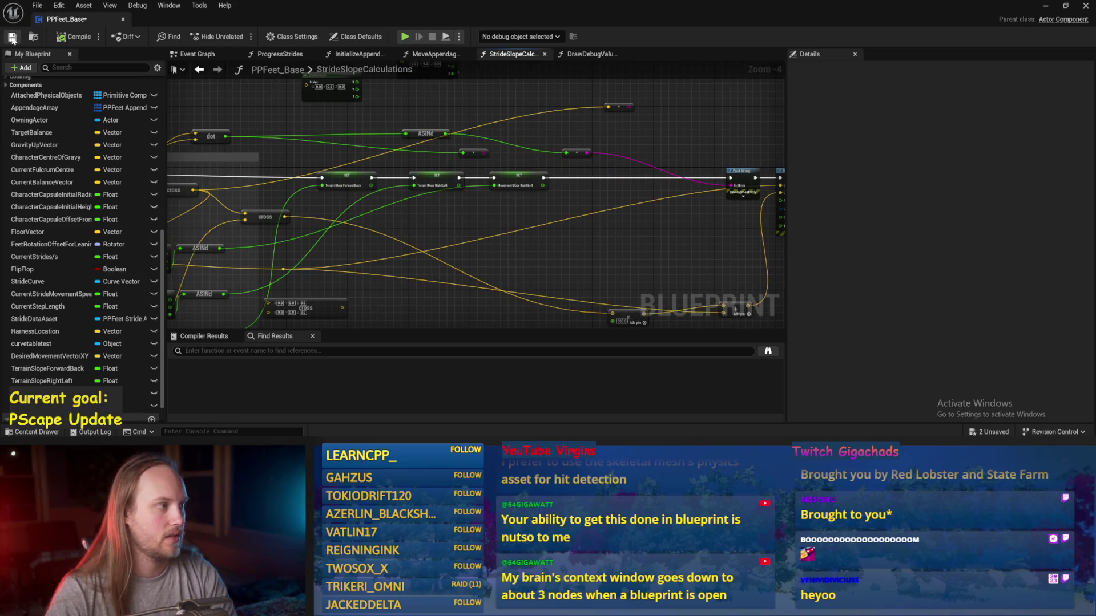
- Save PPFeet_Base and tilt Cube4 to about 34 degrees in the running level
left_click(11, 38)
key("alt+Tab")
mouse_move(297, 154)
left_mouse_down()
mouse_move(299, 194)
mouse_move(299, 184)
mouse_move(219, 269)
mouse_move(262, 188)
mouse_move(277, 119)
left_mouse_up()
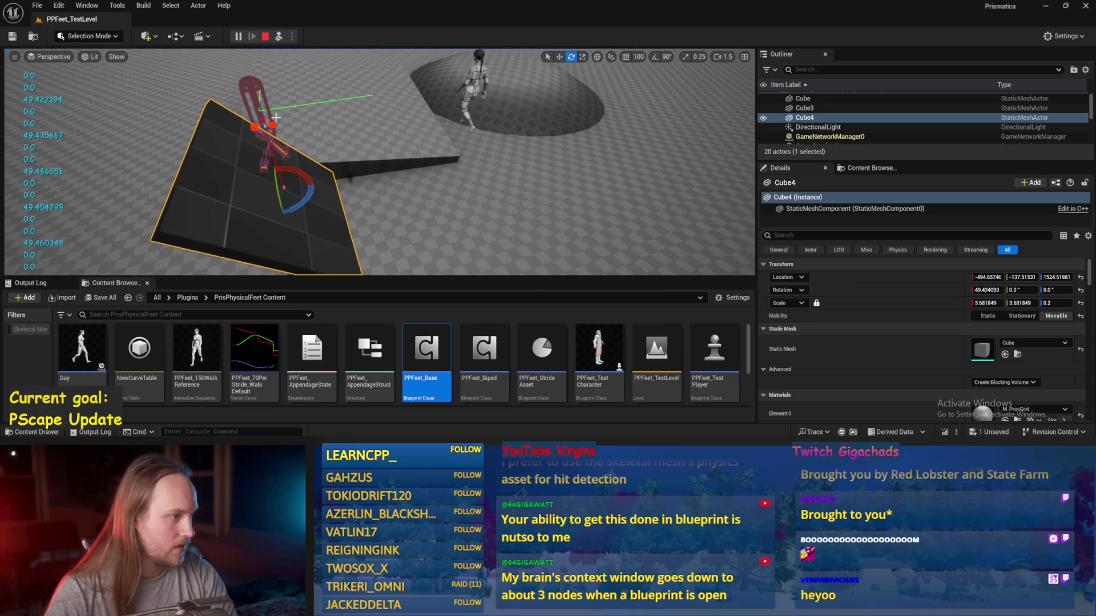
- Rotate the test player around its vertical axis on the tilted Cube4, then stop play
left_click(275, 123)
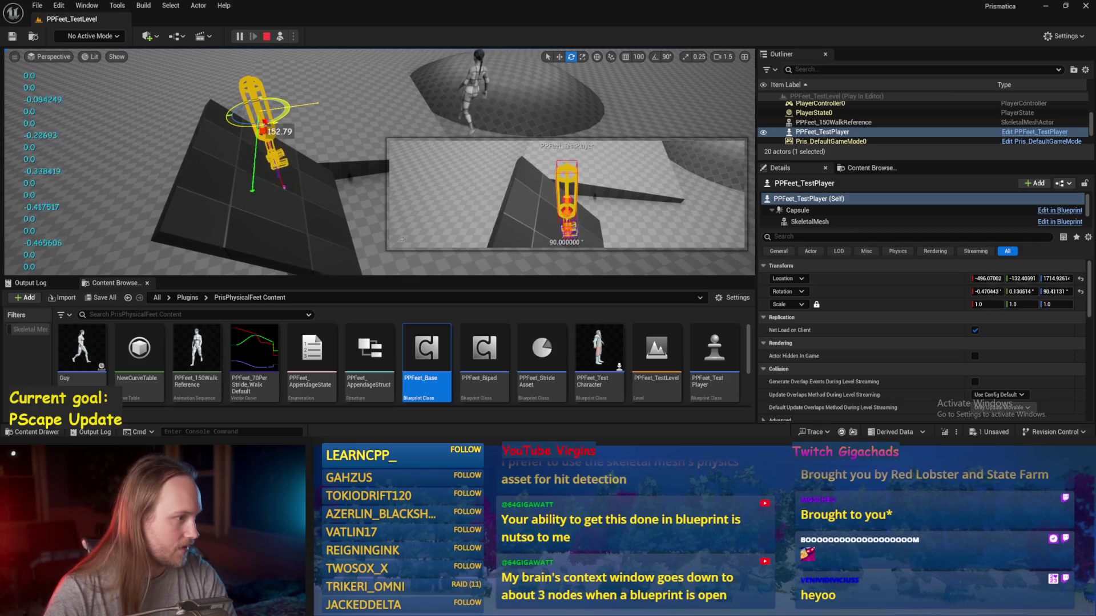
scroll(264, 139, "down", 3)
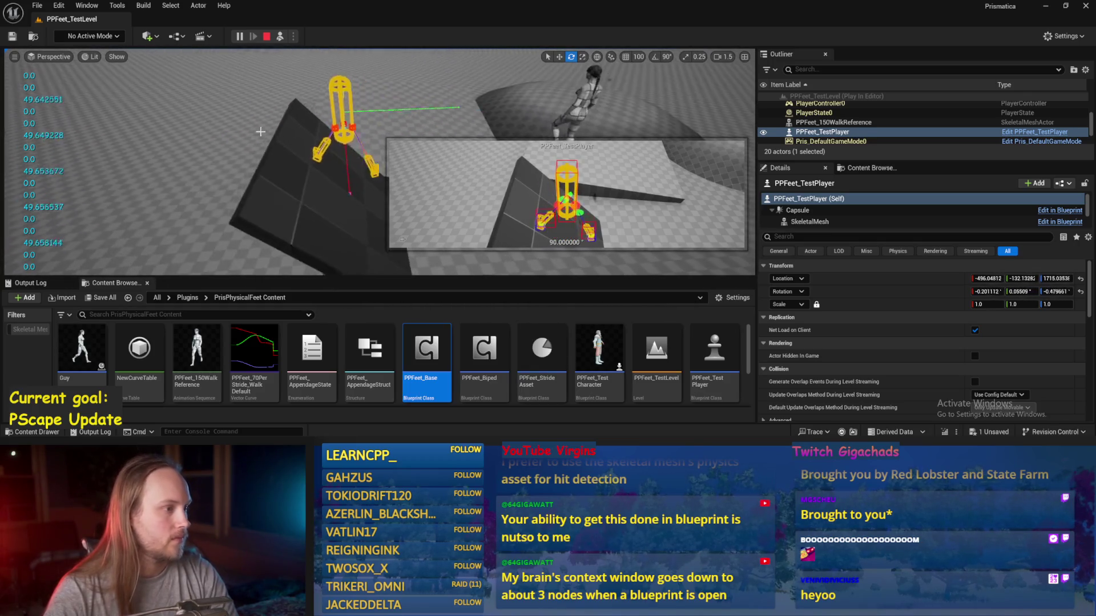
left_click(269, 176)
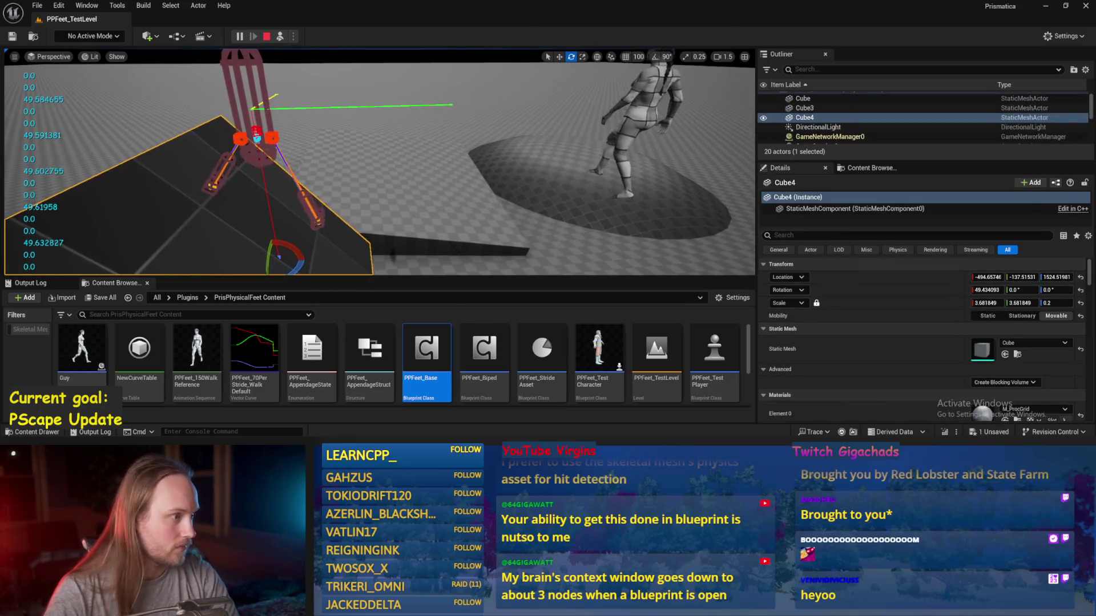
left_click(285, 132)
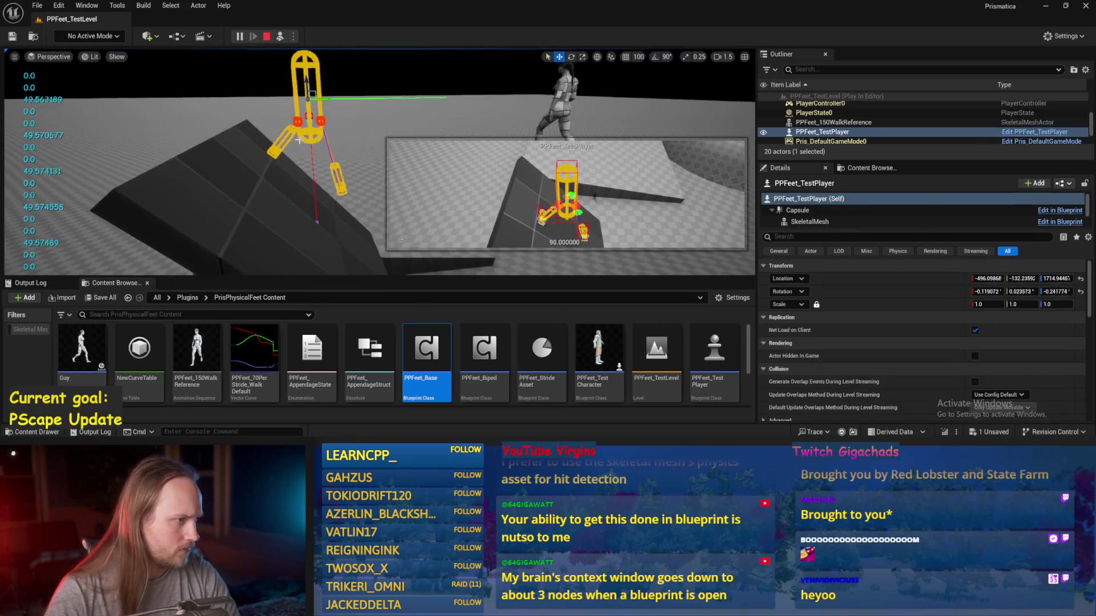
key("e")
mouse_move(326, 111)
left_mouse_down()
mouse_move(344, 153)
mouse_move(320, 140)
left_mouse_up()
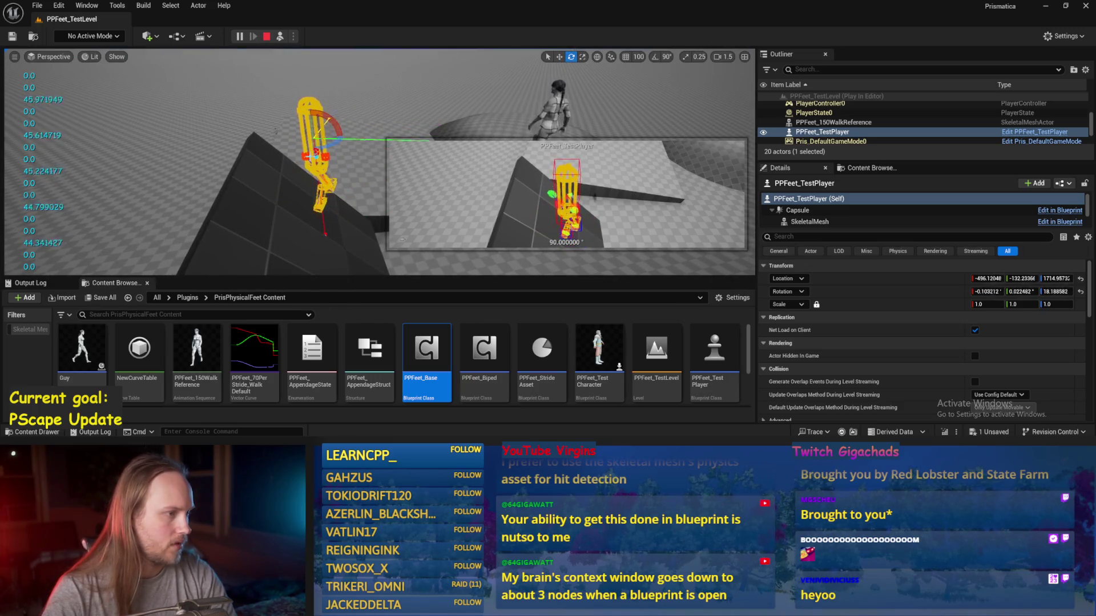
key("Escape")
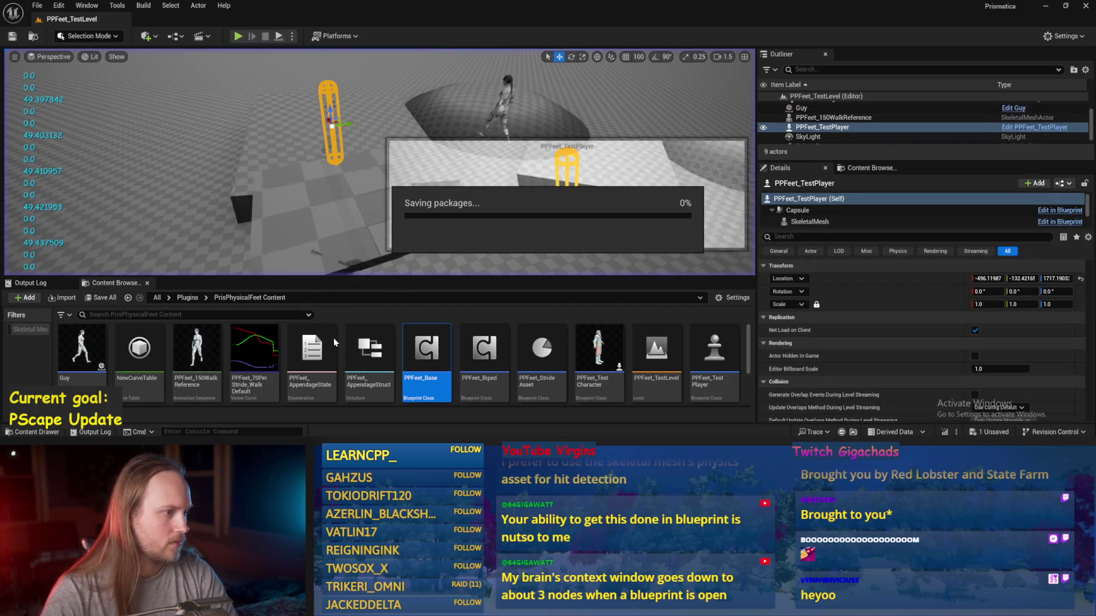
- Promote the ASINd result to a new variable named MovementSlopeForwardBack
double_click(427, 351)
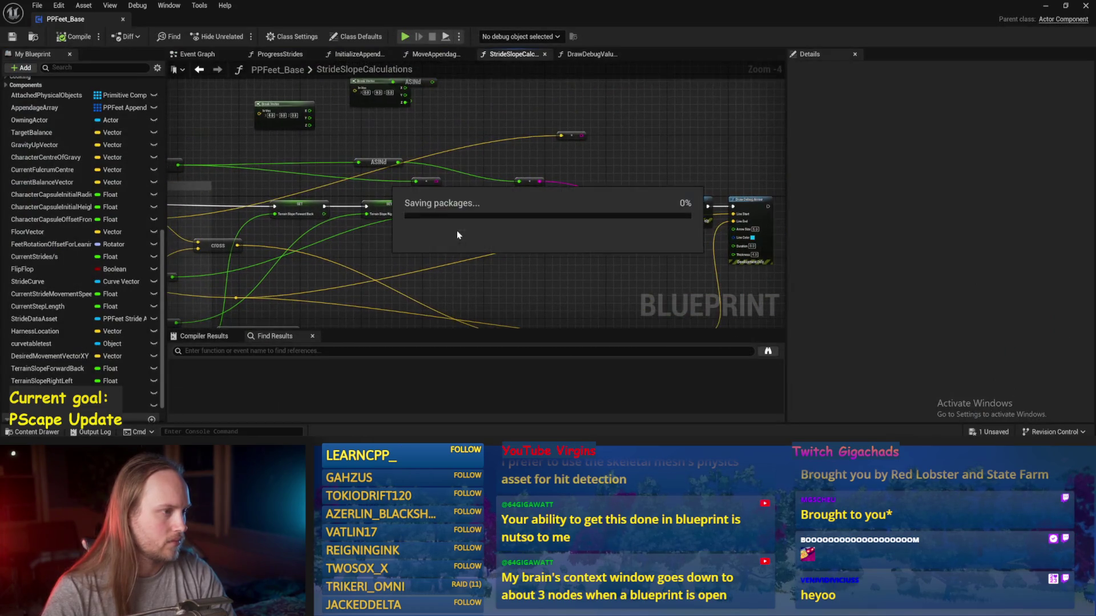
right_click(398, 162)
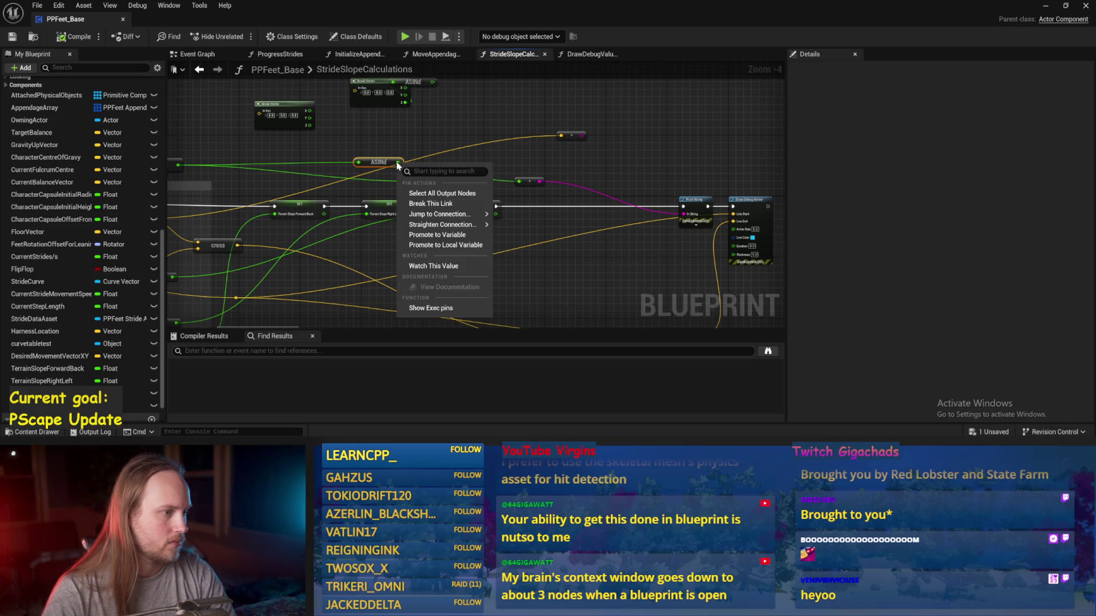
left_click(451, 245)
type("MovementSlopeForw")
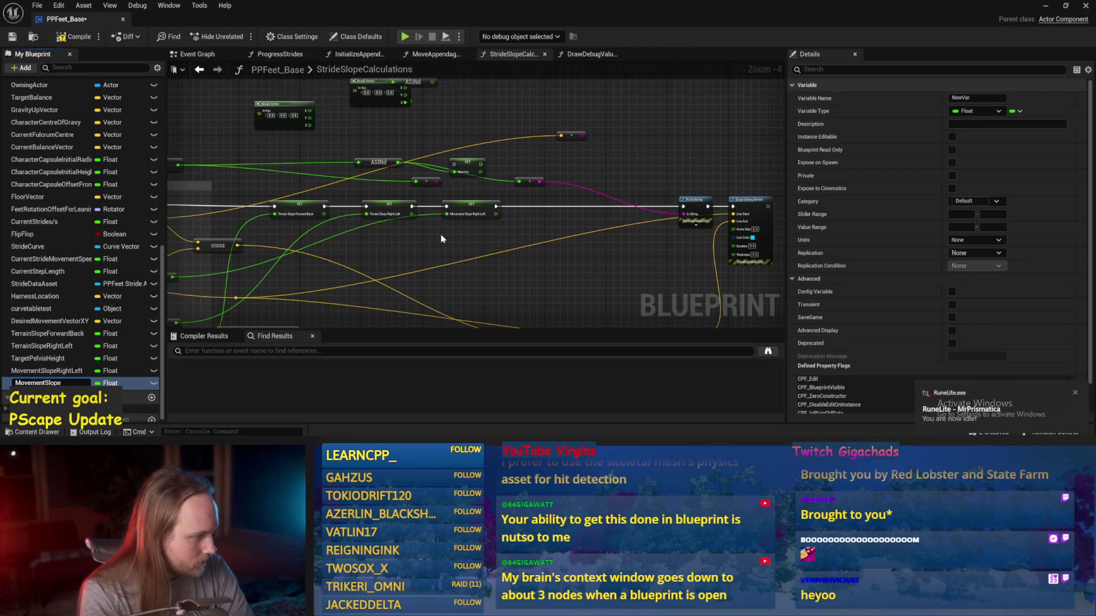
type("ardBack")
key("Return")
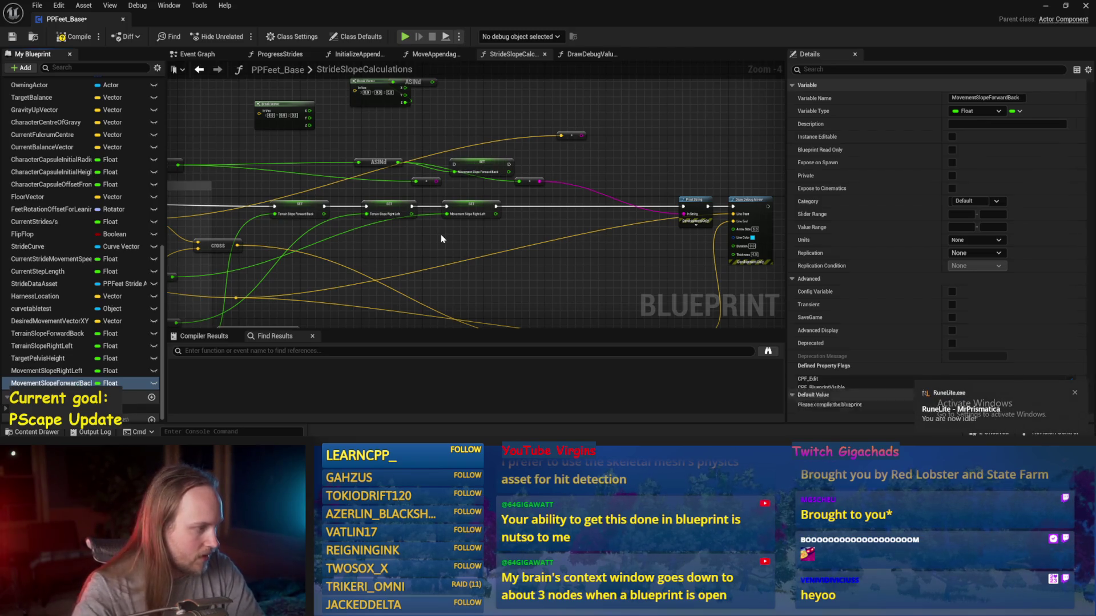
- Chain the MovementSlopeForwardBack SET between the Right Left SET and Print String, then save and compile
scroll(497, 243, "up", 1)
mouse_move(467, 137)
left_mouse_down()
mouse_move(581, 213)
mouse_move(585, 192)
left_mouse_up()
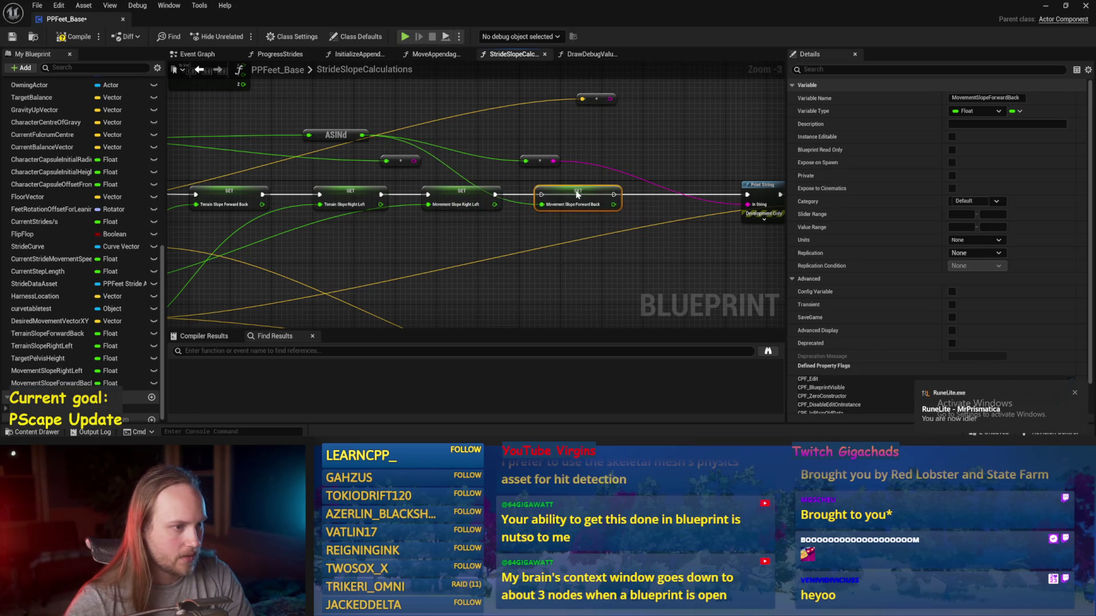
left_click_drag(499, 197, 541, 194)
left_click_drag(613, 195, 749, 200)
key("ctrl+s")
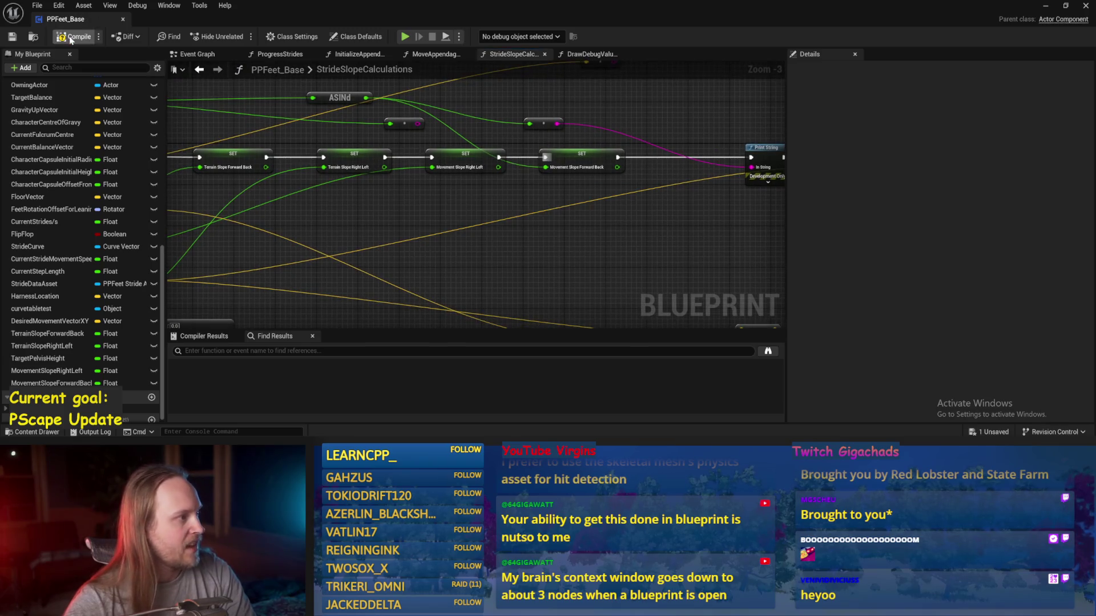
left_click(14, 40)
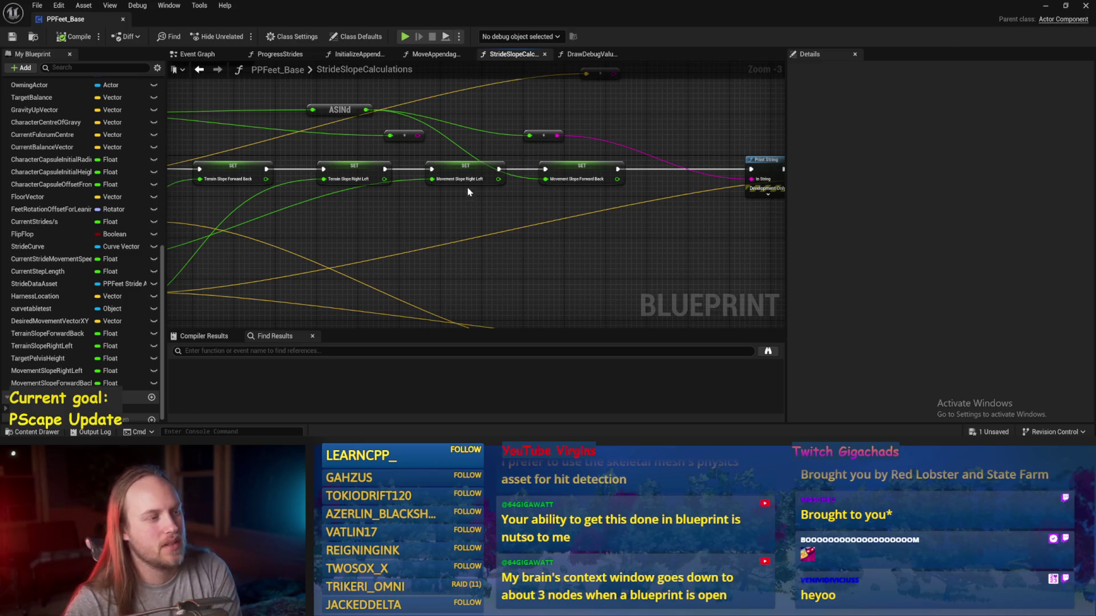
- Look over the DrawDebugValues and Event Graph tabs, watch the play test, stop it, and reopen PPFeet_Base
left_click(437, 145)
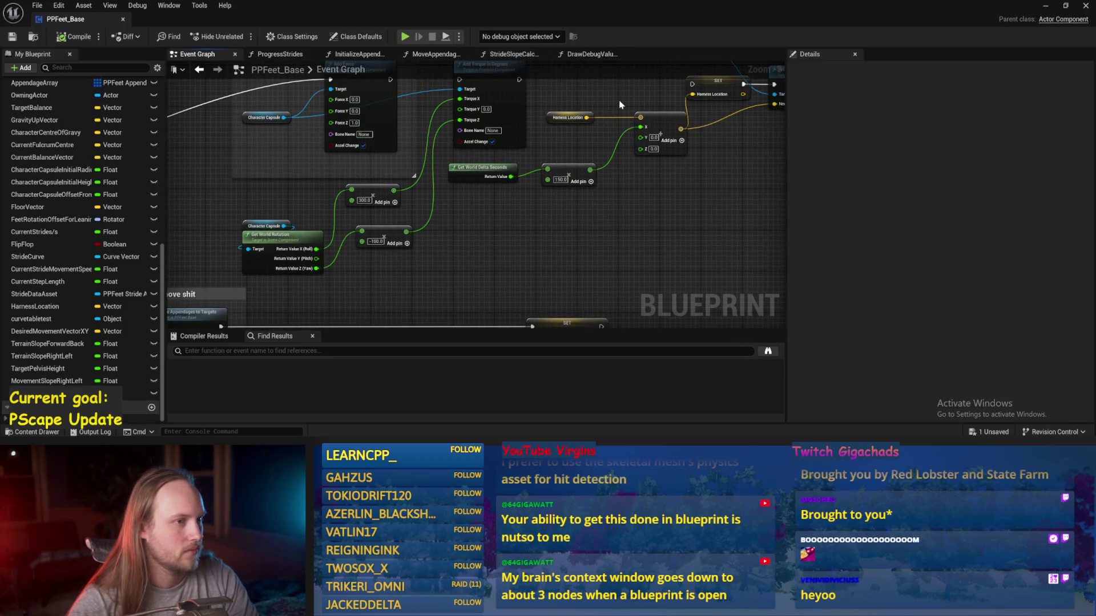
left_click(591, 54)
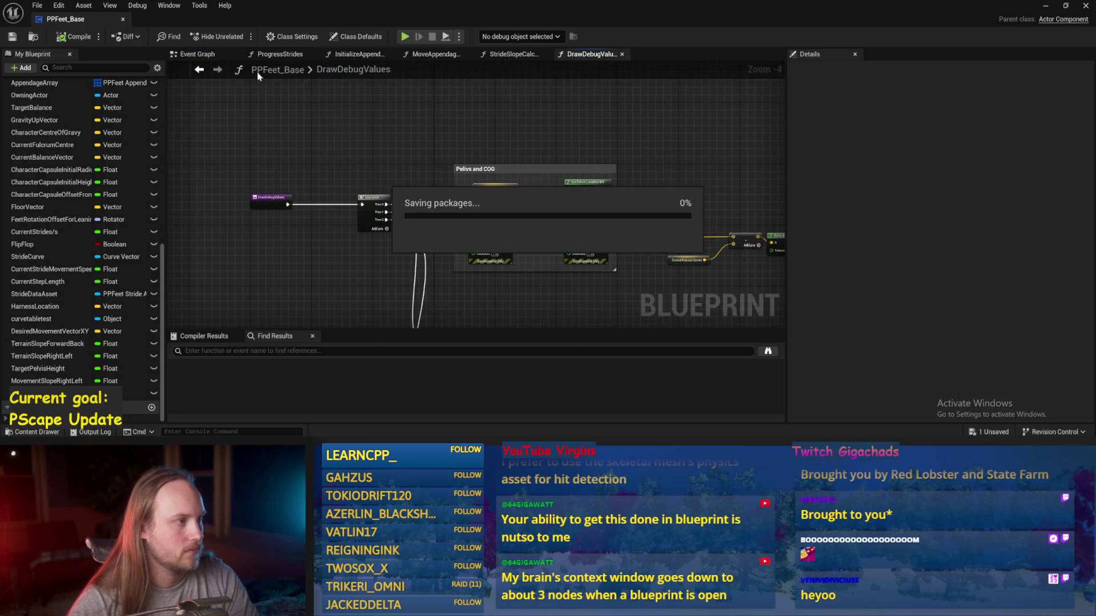
left_click(198, 55)
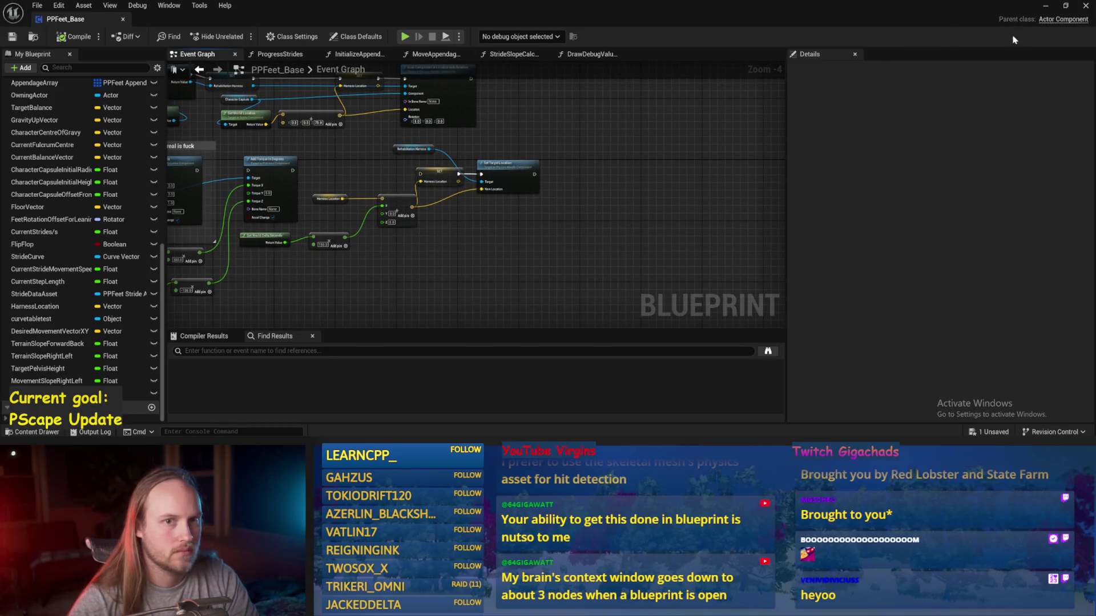
left_click(1045, 5)
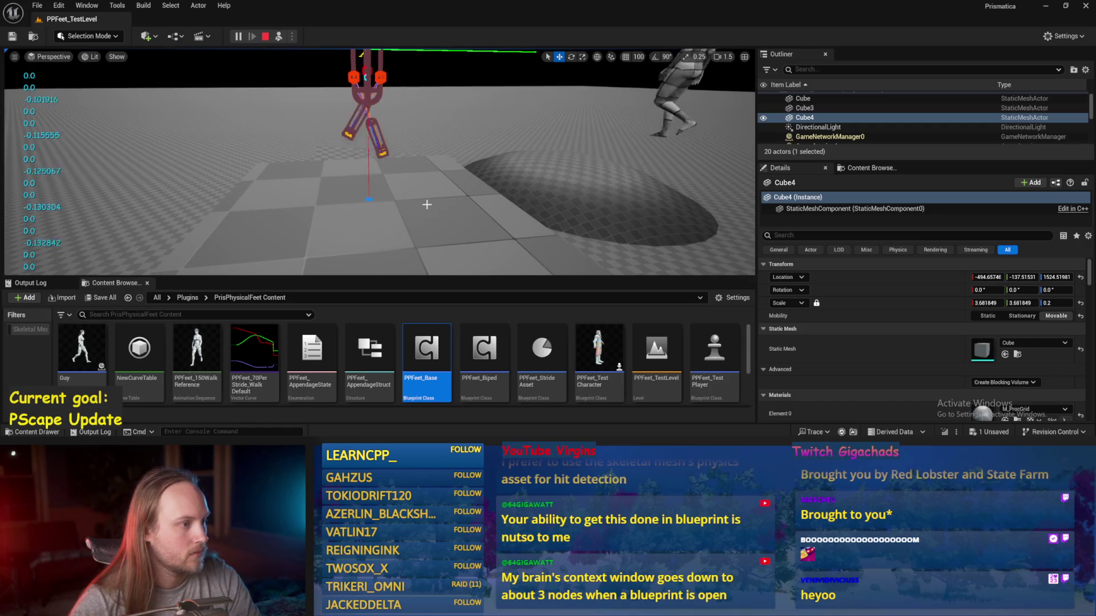
key("Escape")
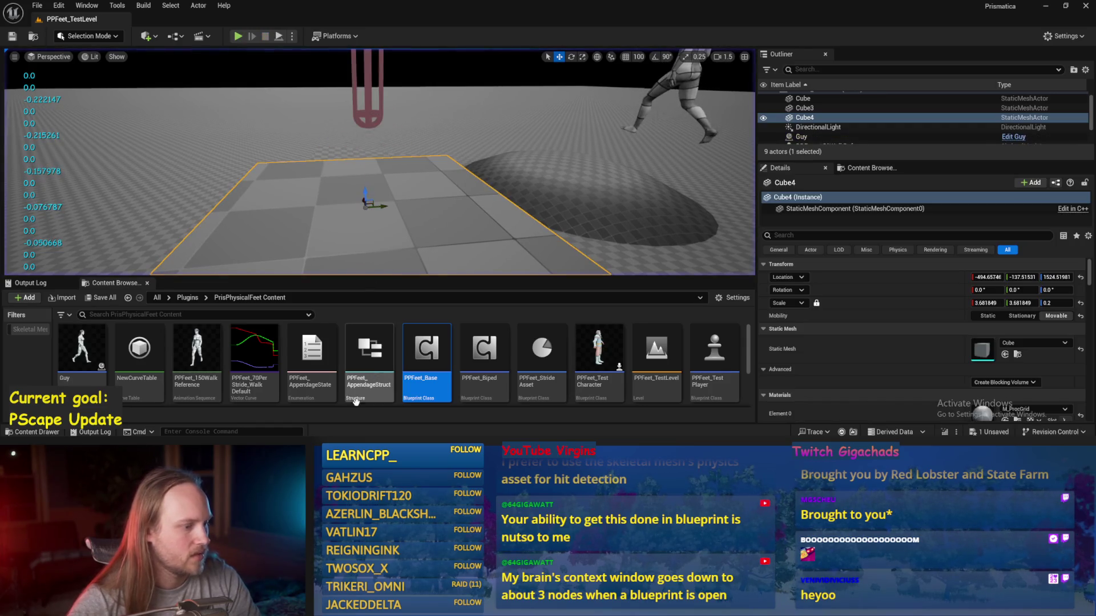
double_click(404, 398)
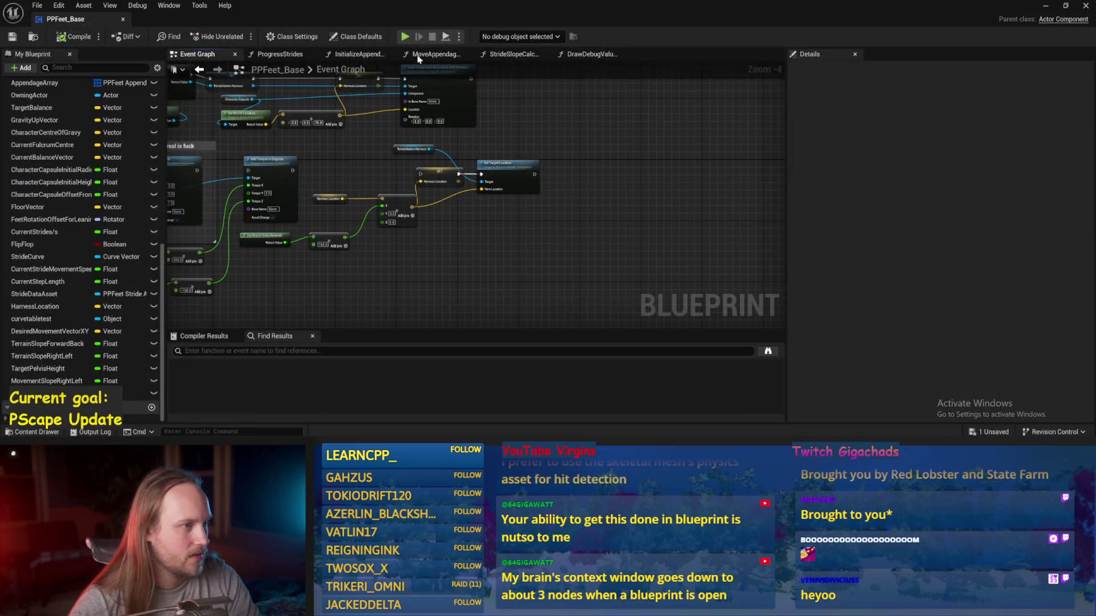
- From the Event Graph's BeginPlay chain, drill into InitializeComponent, InitializeAllAppendages, then InitializeAppendage
left_click(280, 55)
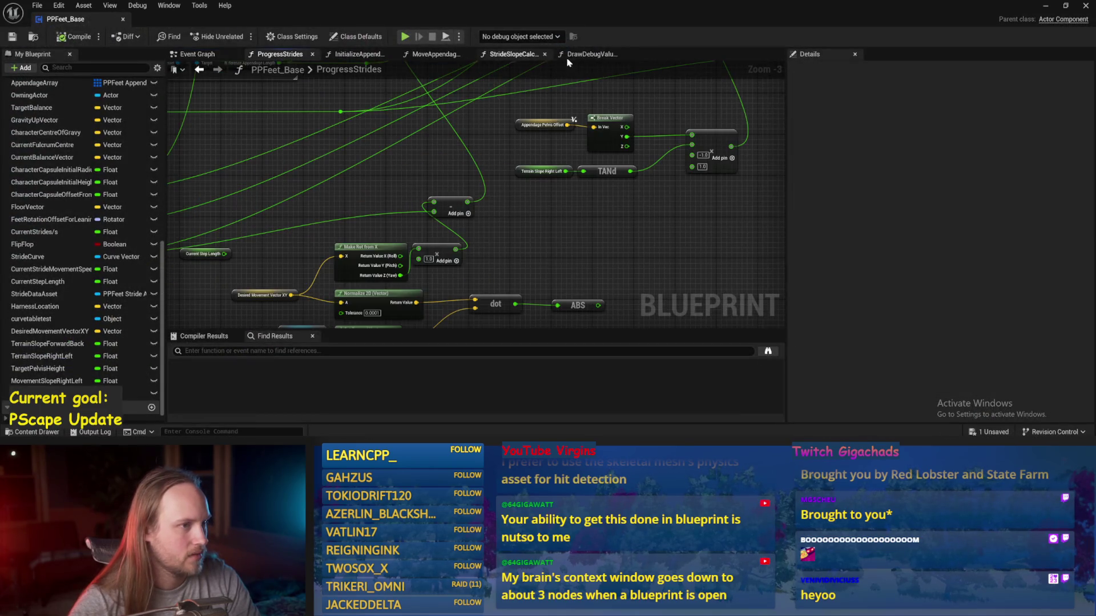
left_click(197, 55)
mouse_move(424, 169)
left_mouse_down()
mouse_move(582, 166)
mouse_move(555, 142)
mouse_move(439, 174)
mouse_move(416, 365)
mouse_move(433, 320)
mouse_move(400, 187)
mouse_move(412, 187)
left_mouse_up()
double_click(240, 139)
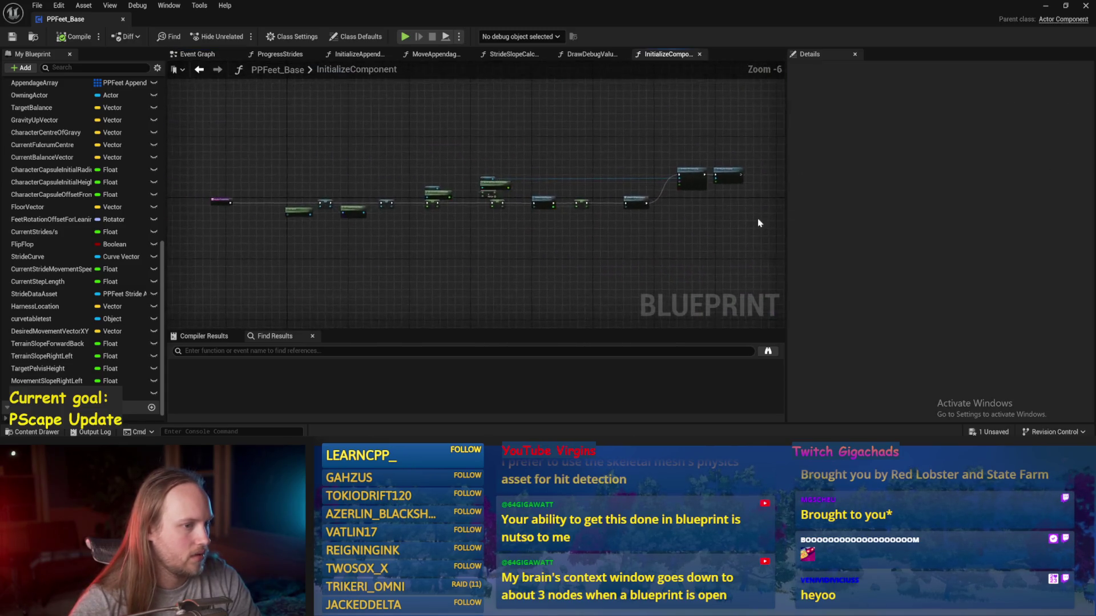
double_click(531, 192)
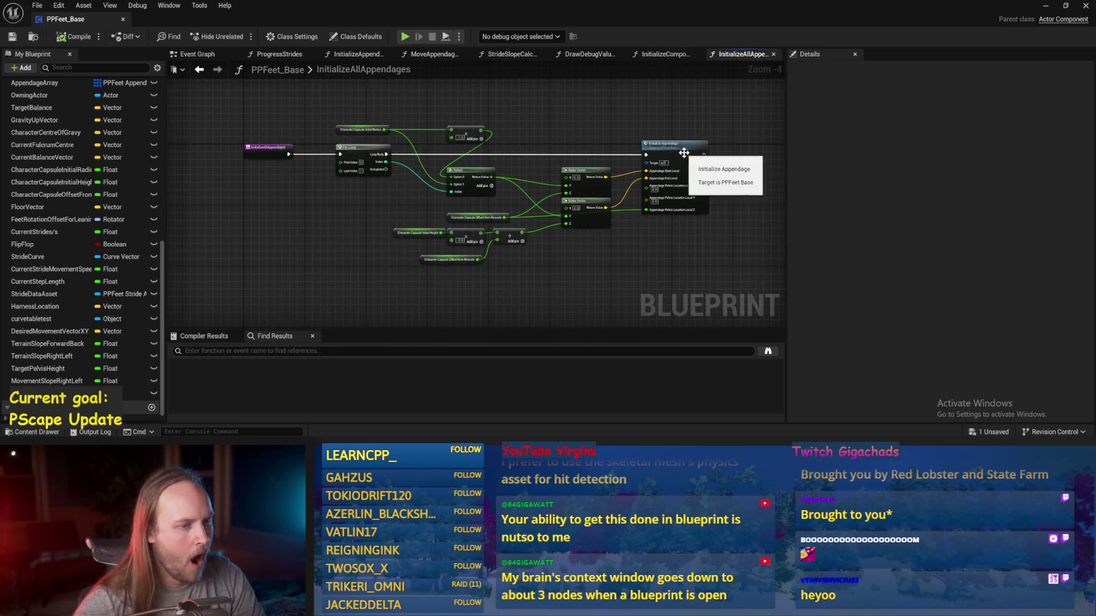
double_click(682, 160)
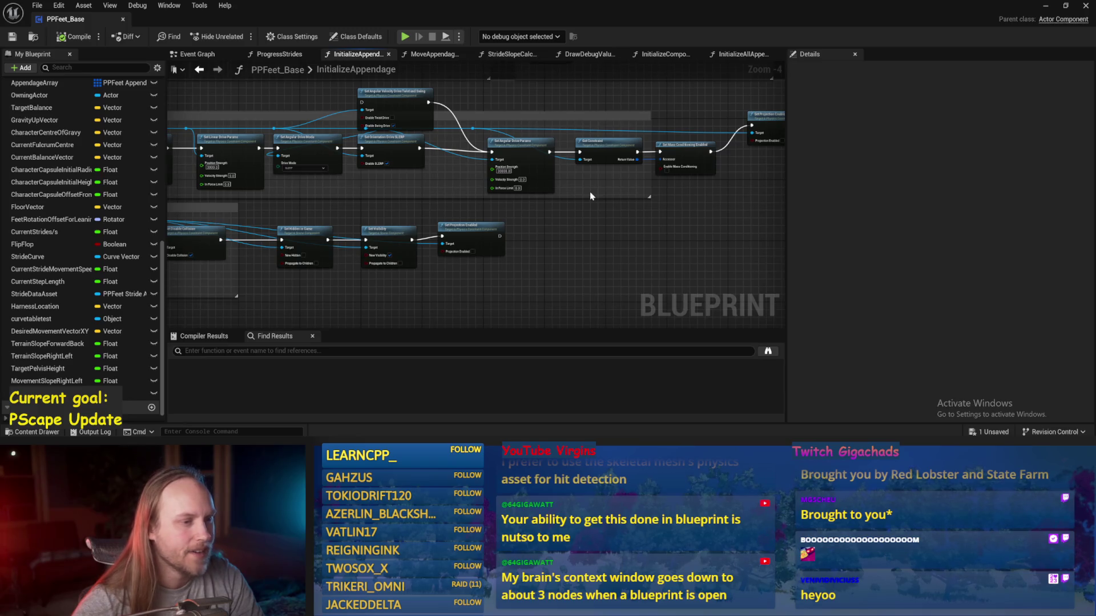
- Review InitializeAppendage's leg mesh, foot mesh, collision, physics and visibility nodes, then save and start a play test
mouse_move(584, 189)
left_mouse_down()
mouse_move(740, 192)
mouse_move(784, 178)
left_mouse_up()
mouse_move(599, 189)
left_mouse_down()
mouse_move(713, 274)
mouse_move(679, 251)
mouse_move(342, 251)
left_mouse_up()
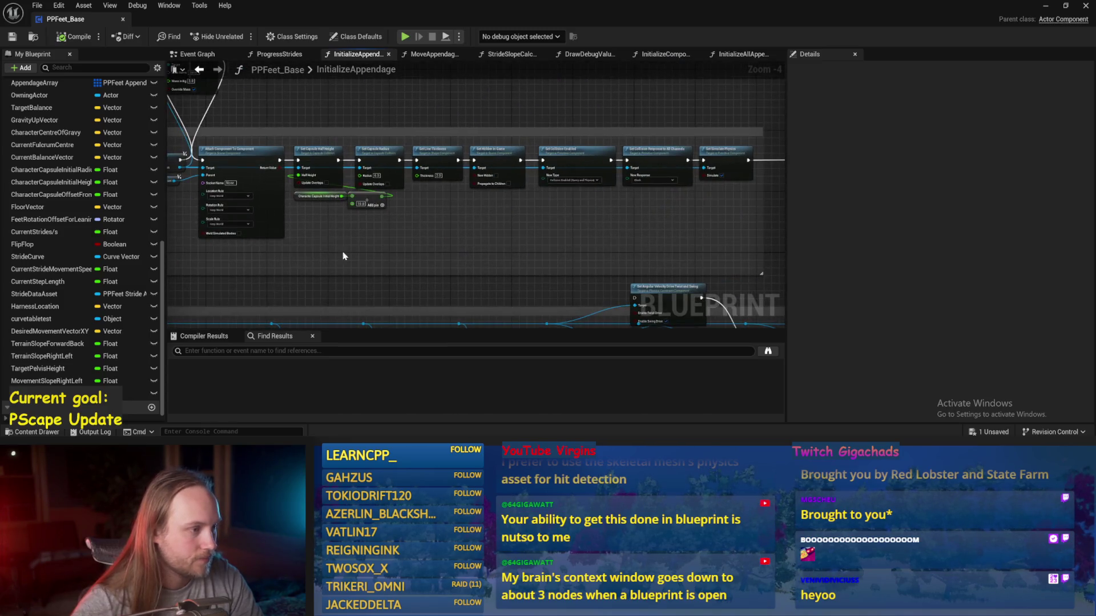
scroll(492, 133, "up", 2)
mouse_move(583, 221)
left_mouse_down()
mouse_move(289, 247)
mouse_move(457, 255)
mouse_move(377, 213)
left_mouse_up()
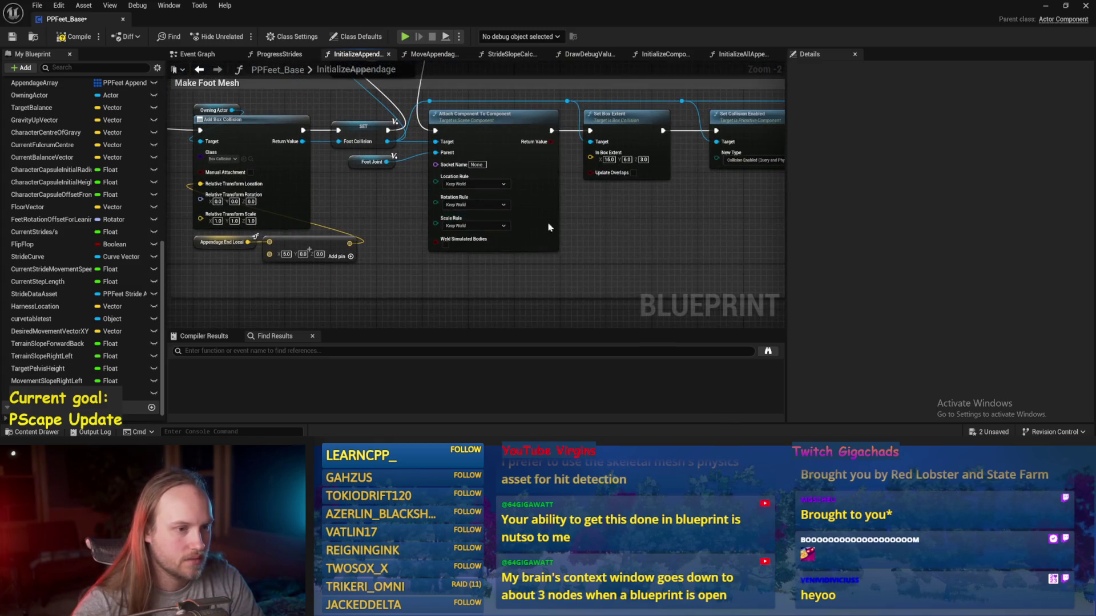
left_click_drag(549, 223, 274, 234)
left_click_drag(606, 196, 336, 195)
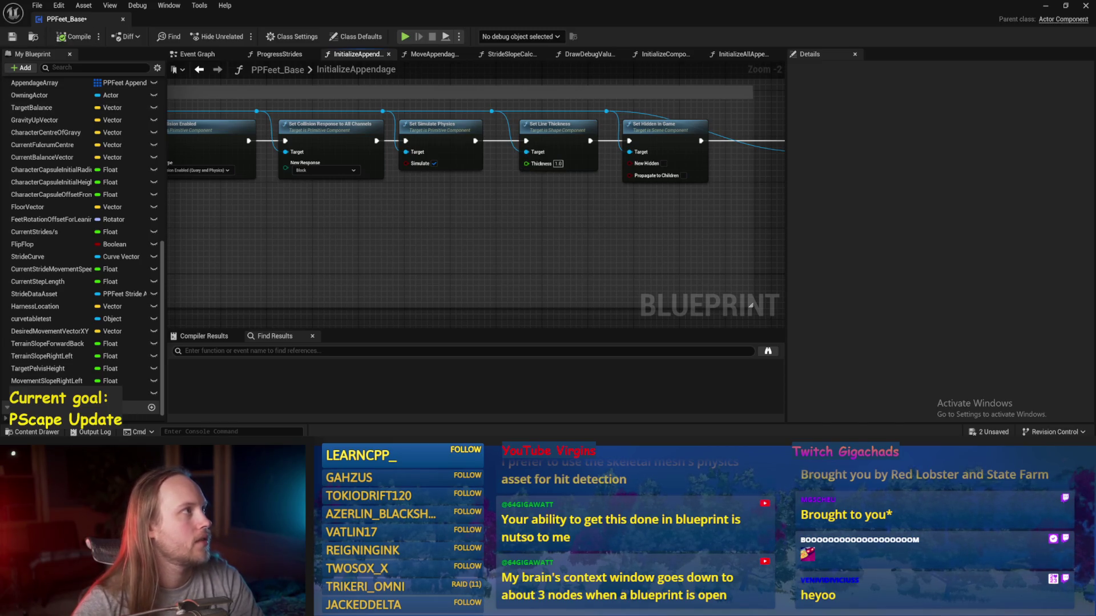
key("ctrl+s")
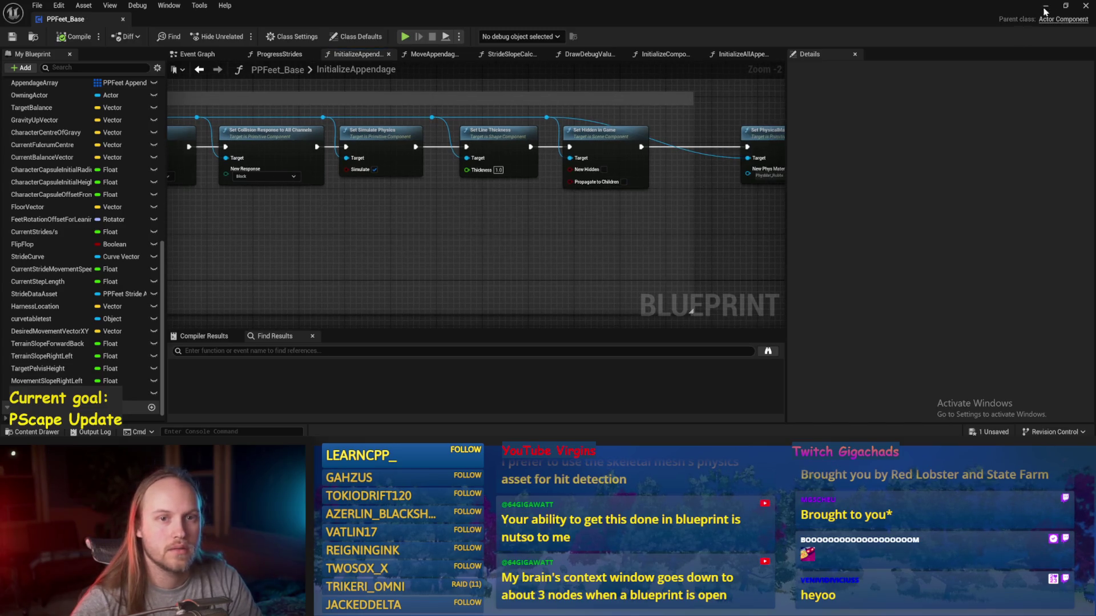
key("alt+p")
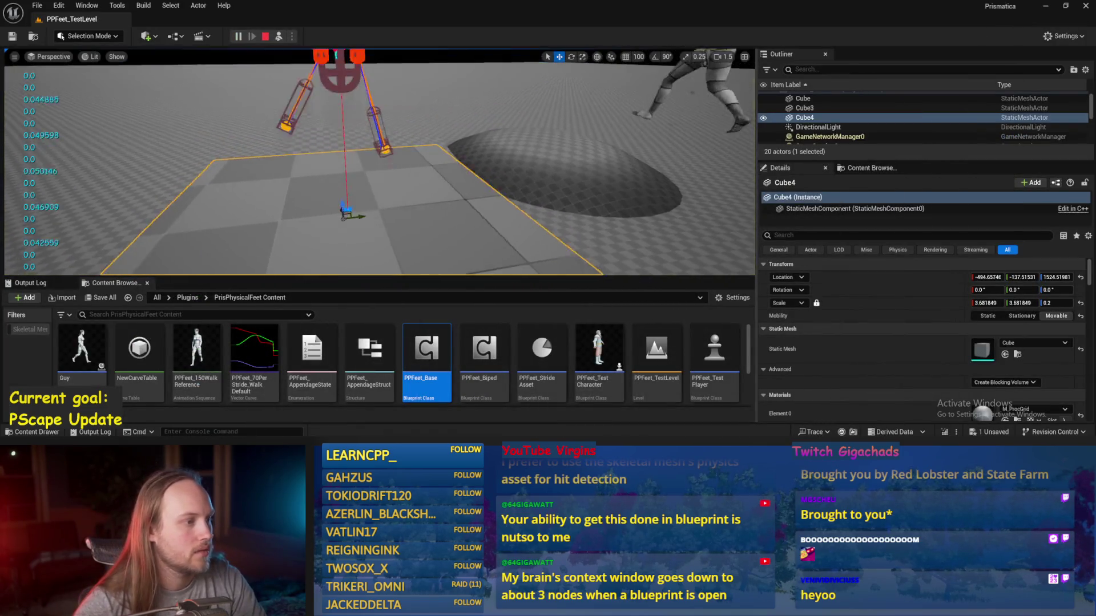
- Tilt Cube4 to about -50 degrees, orbit around it to watch the capsule, then end play
key("e")
mouse_move(377, 225)
left_mouse_down()
mouse_move(396, 185)
mouse_move(391, 197)
left_mouse_up()
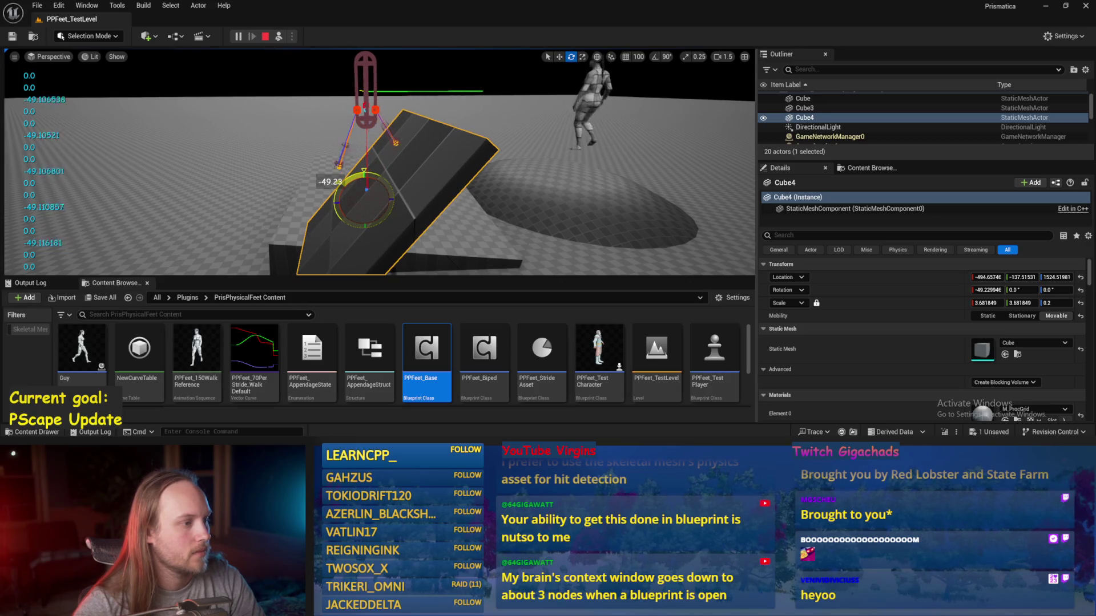
mouse_move(374, 160)
left_mouse_down()
mouse_move(389, 143)
mouse_move(333, 193)
left_mouse_up()
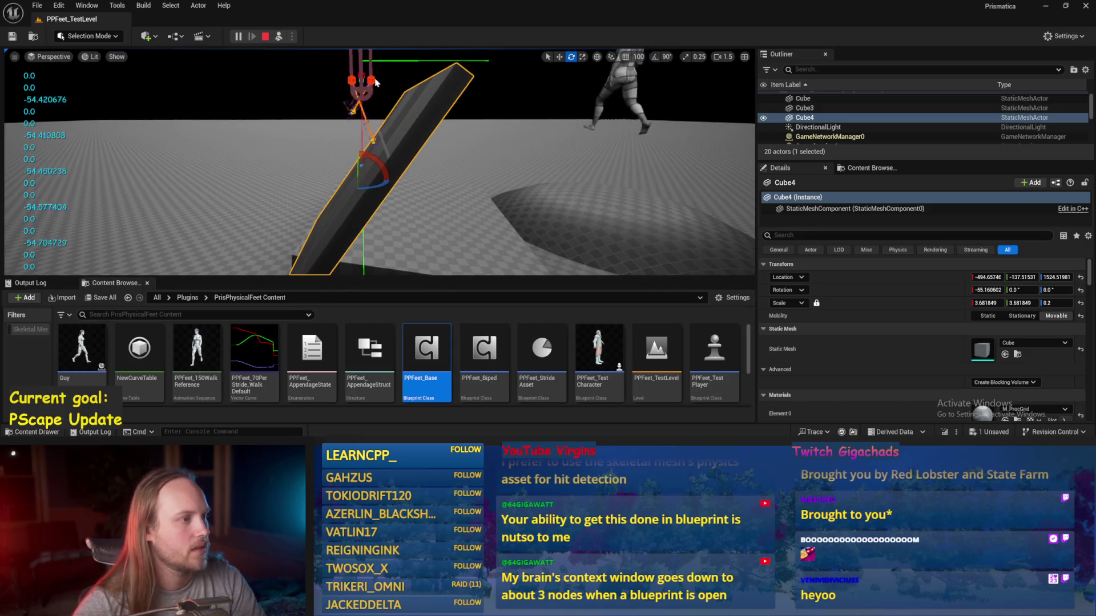
key("Escape")
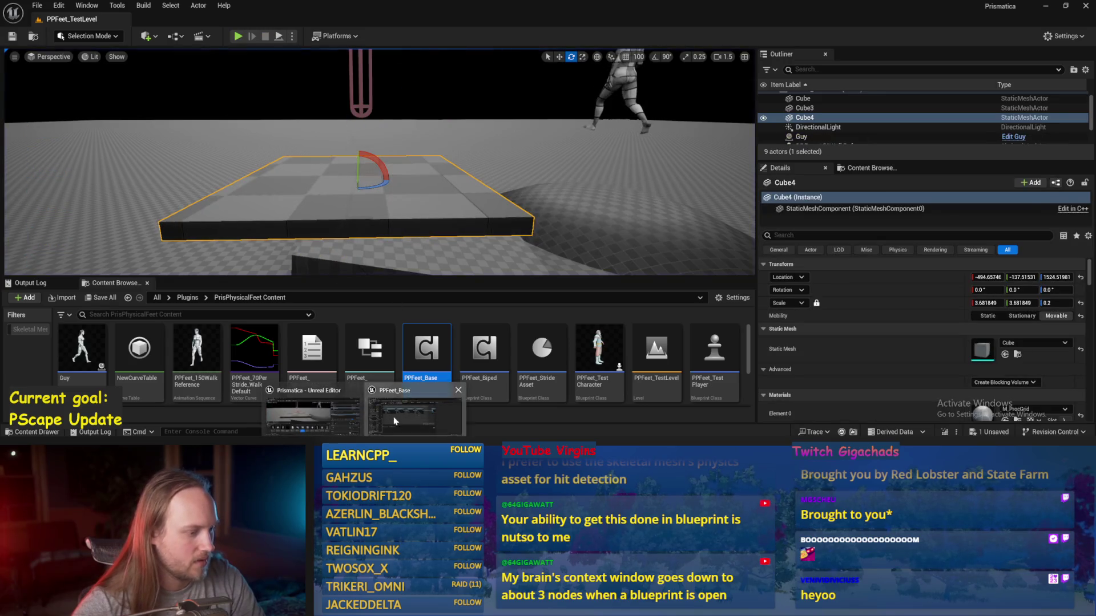
- Reopen PPFeet_Base's StrideSlopeCalculations graph and delete its Print String node
double_click(425, 365)
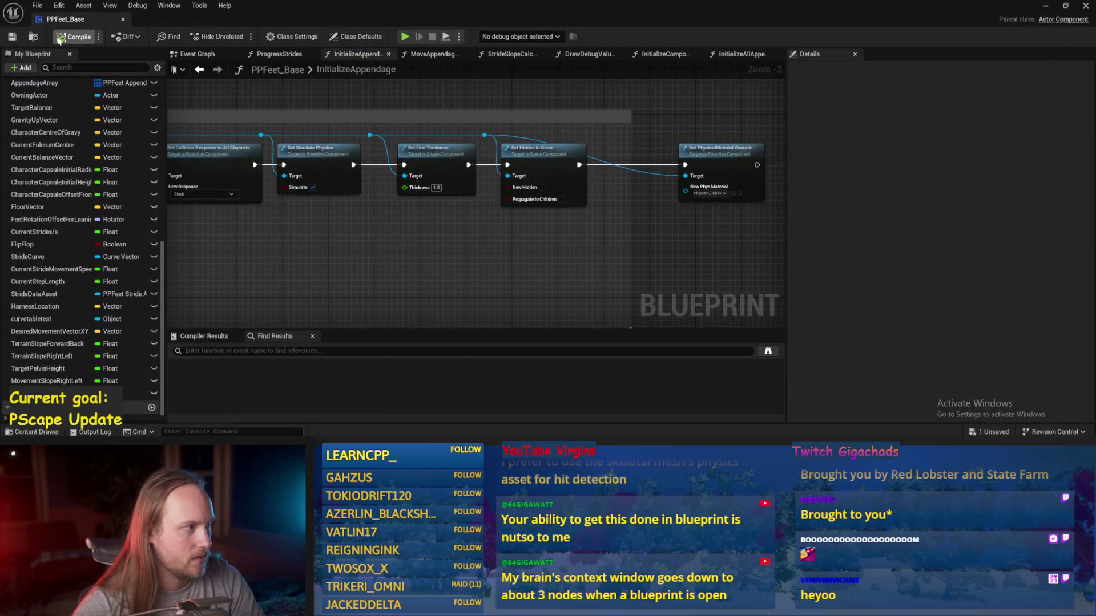
left_click(216, 56)
left_click_drag(495, 252, 438, 138)
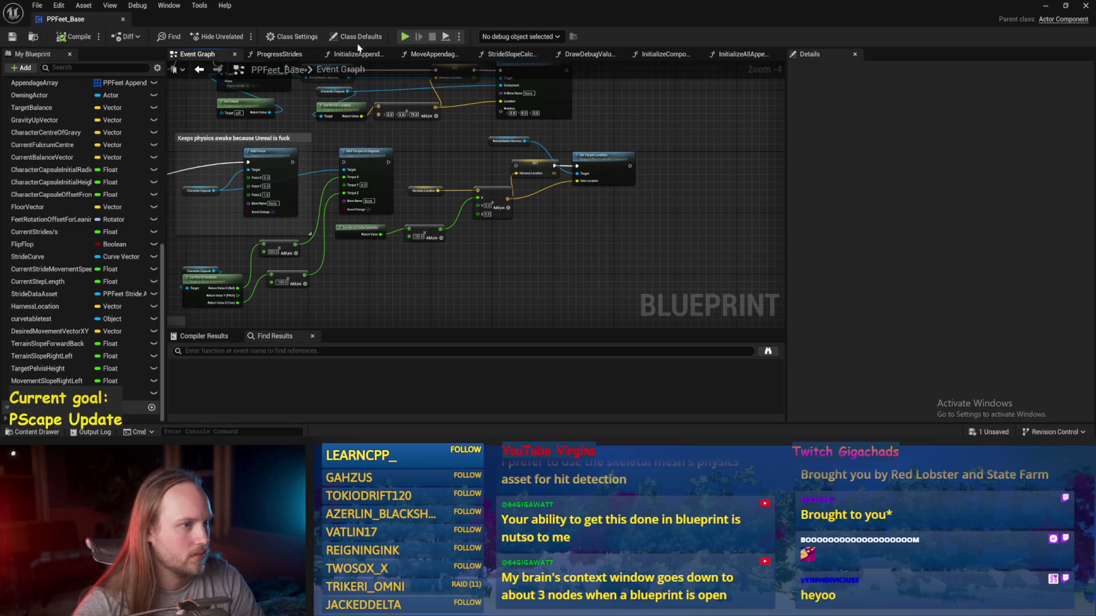
left_click(525, 64)
scroll(511, 243, "up", 2)
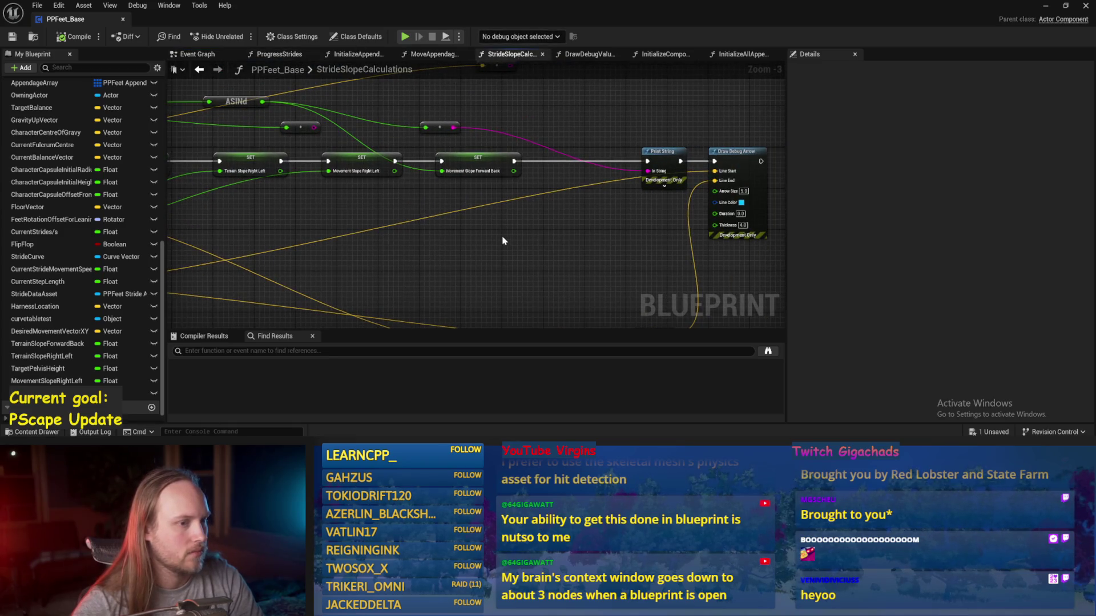
left_click(651, 151)
key("Delete")
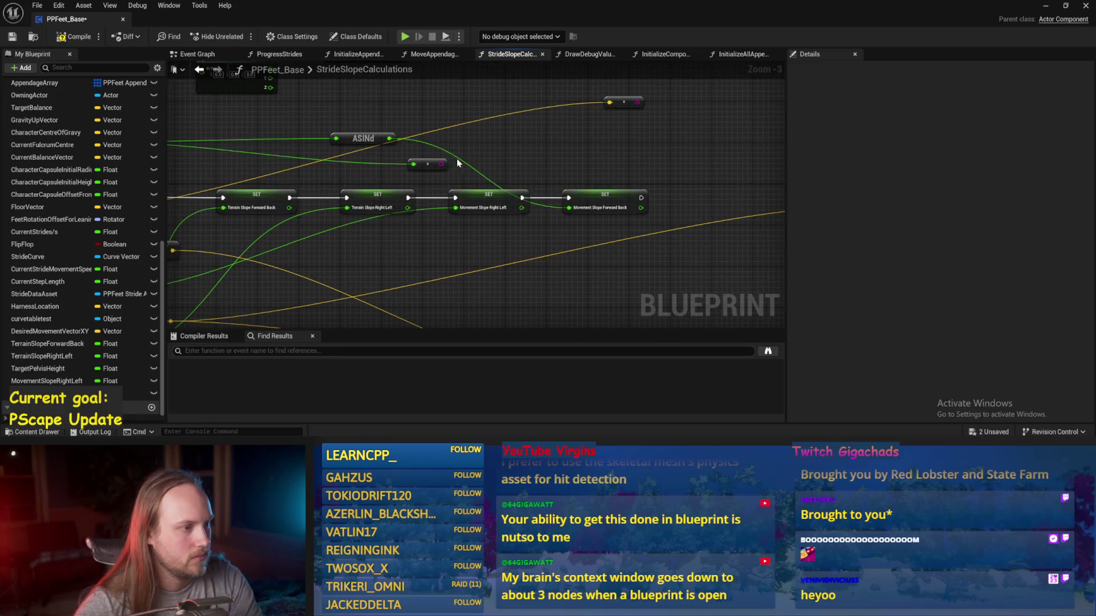
- Move Draw Debug Arrow beside the SET nodes, then save and compile the blueprint
scroll(589, 210, "down", 1)
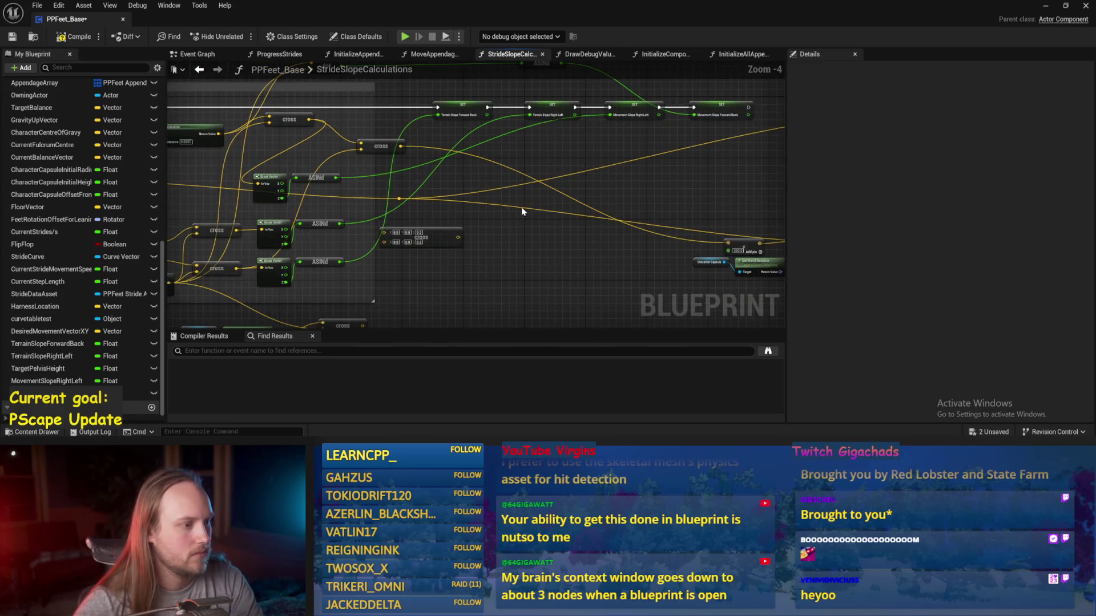
left_click_drag(531, 262, 311, 245)
mouse_move(392, 220)
left_mouse_down()
mouse_move(663, 255)
mouse_move(639, 269)
left_mouse_up()
mouse_move(691, 166)
left_mouse_down()
mouse_move(562, 163)
mouse_move(628, 161)
mouse_move(613, 161)
left_mouse_up()
scroll(562, 163, "up", 1)
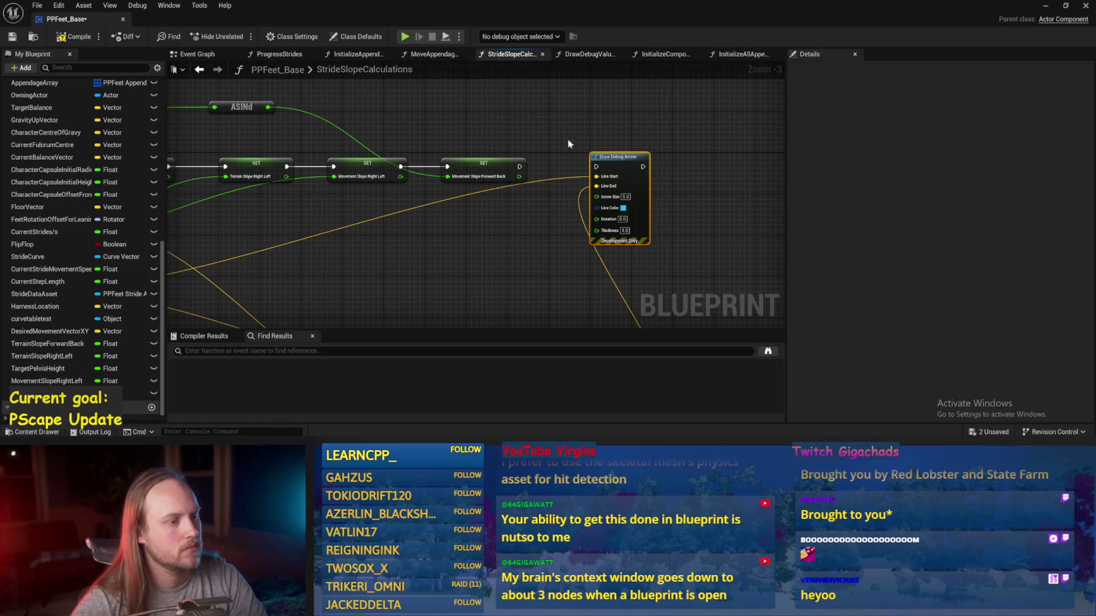
key("ctrl+s")
left_click(7, 39)
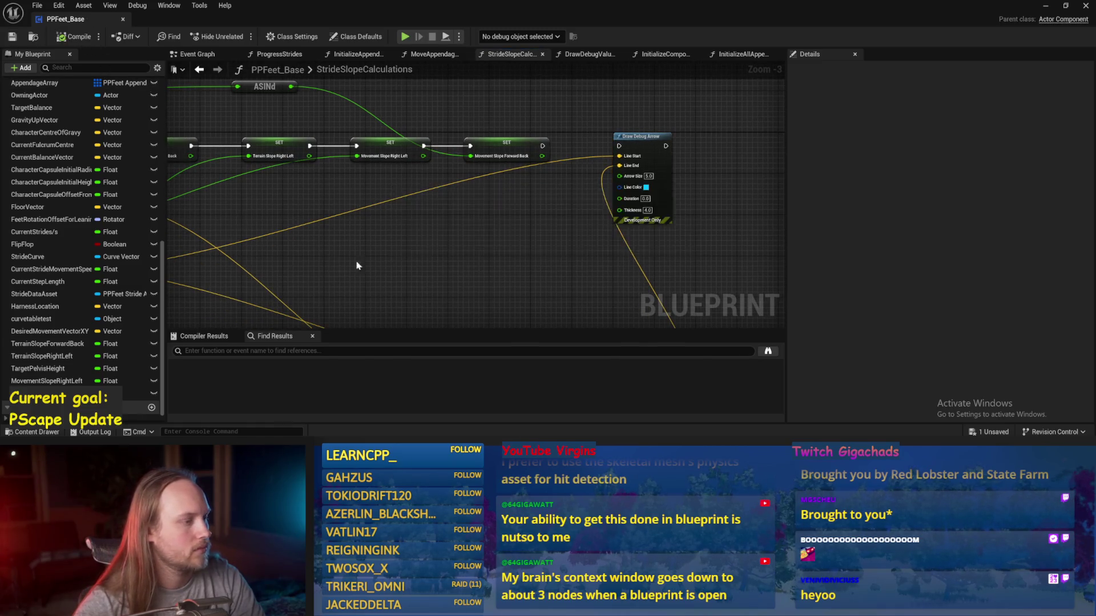
scroll(414, 233, "down", 2)
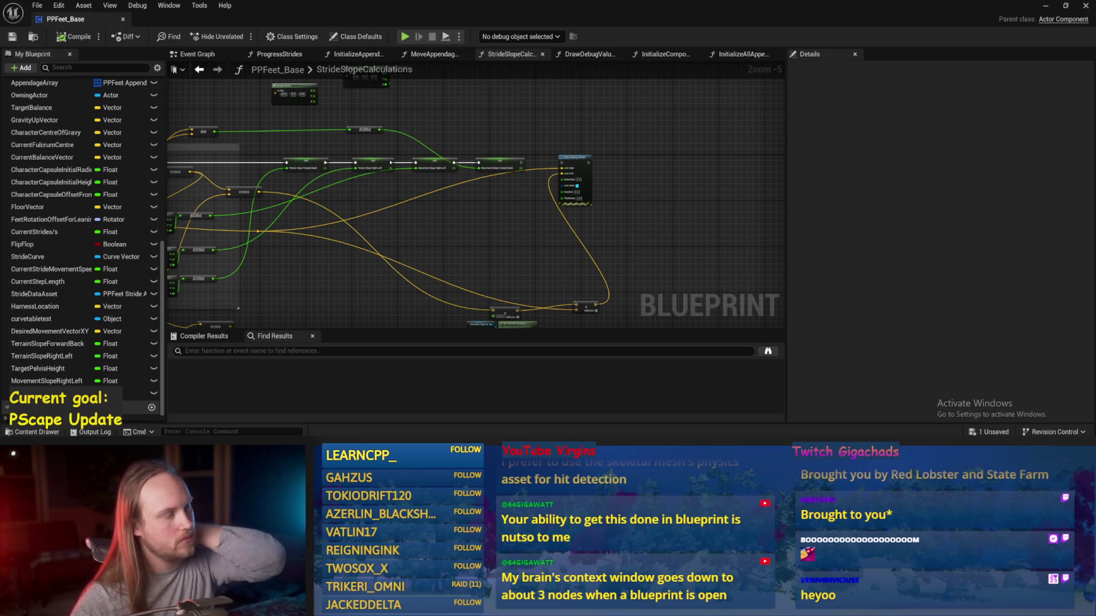
left_click_drag(445, 245, 650, 178)
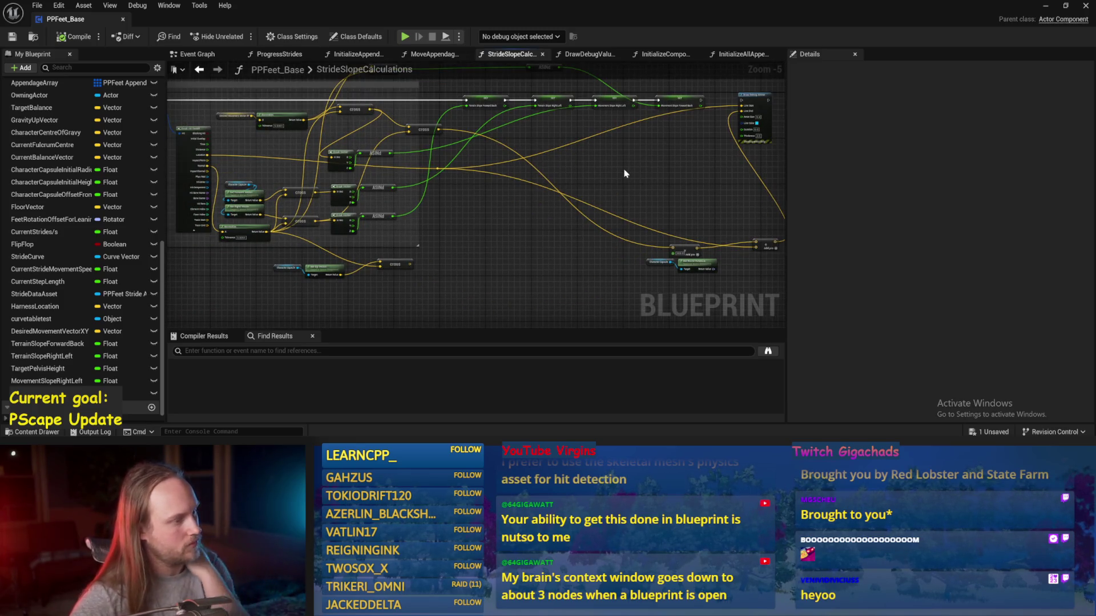
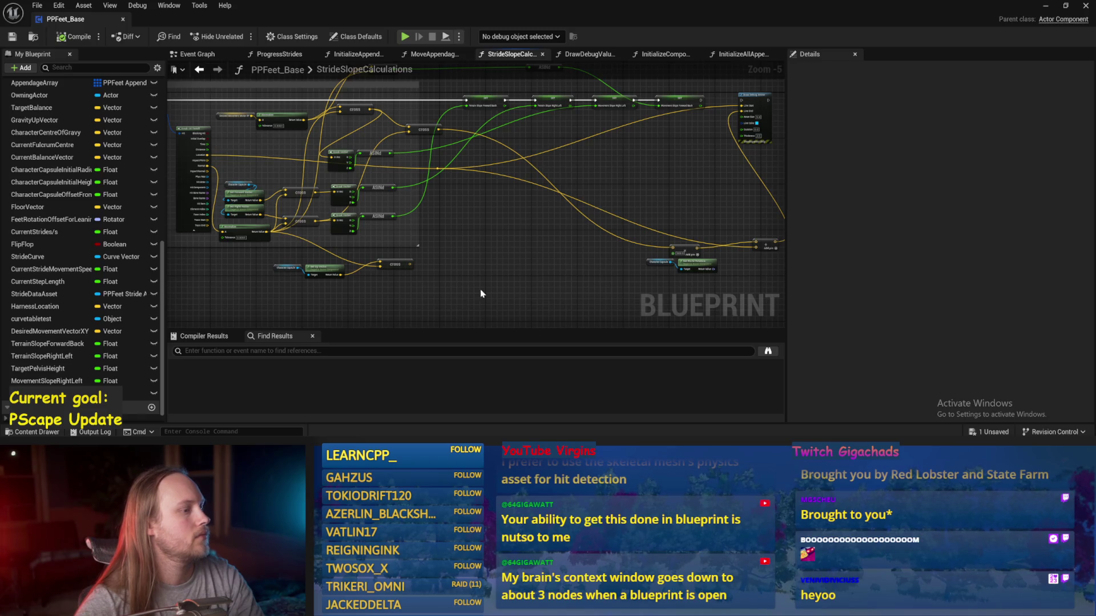
- Shift the Normalize and Desired Movement Vector XY nodes slightly up-left in StrideSlopeCalculations
scroll(546, 203, "up", 2)
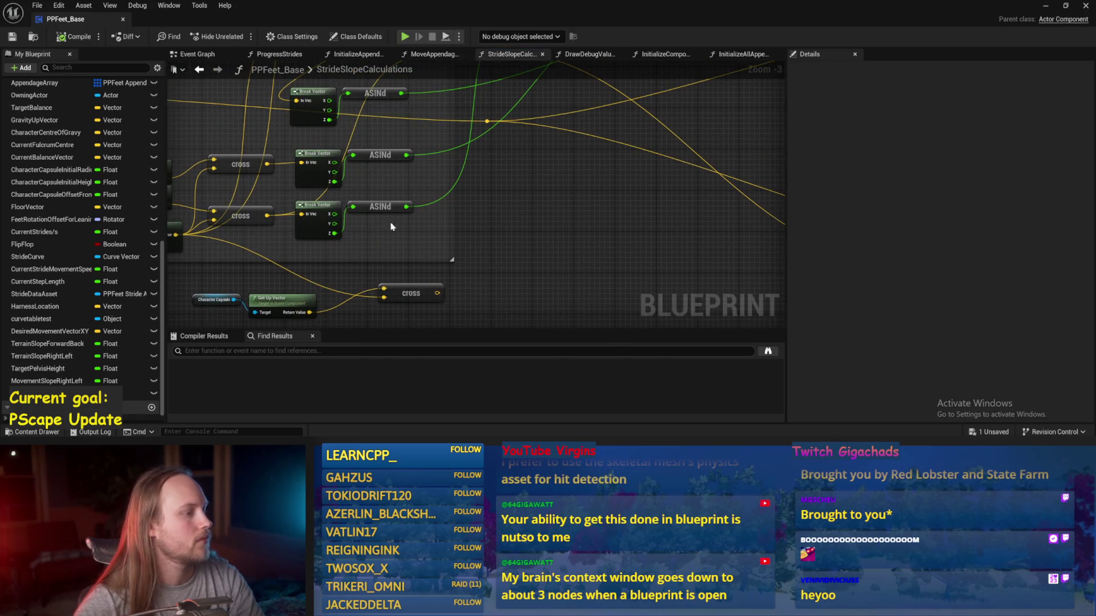
left_click_drag(388, 235, 515, 243)
scroll(542, 250, "down", 1)
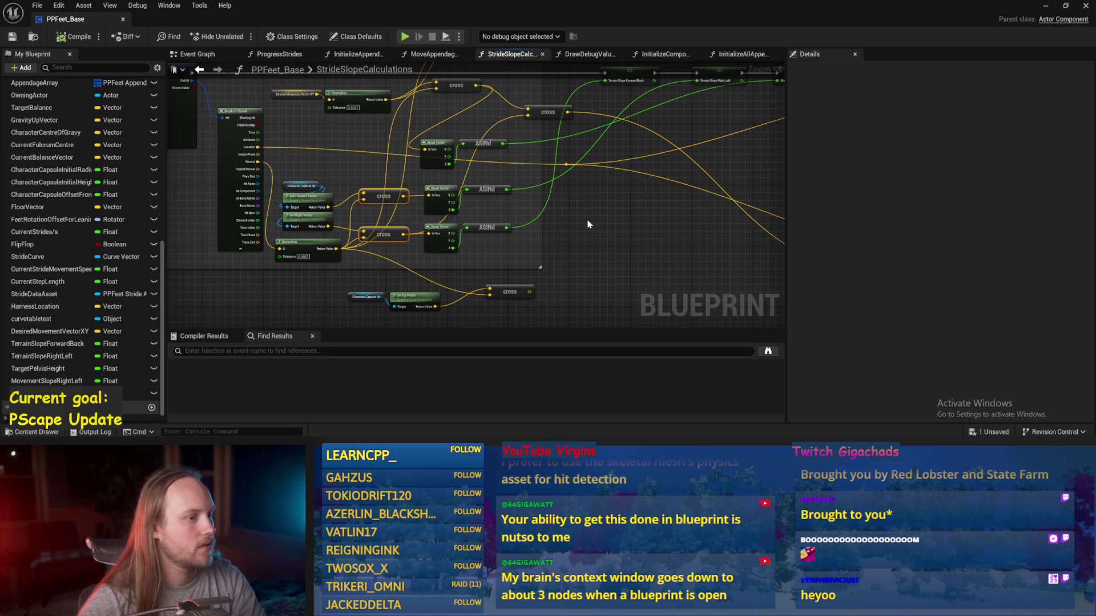
left_click_drag(451, 121, 450, 235)
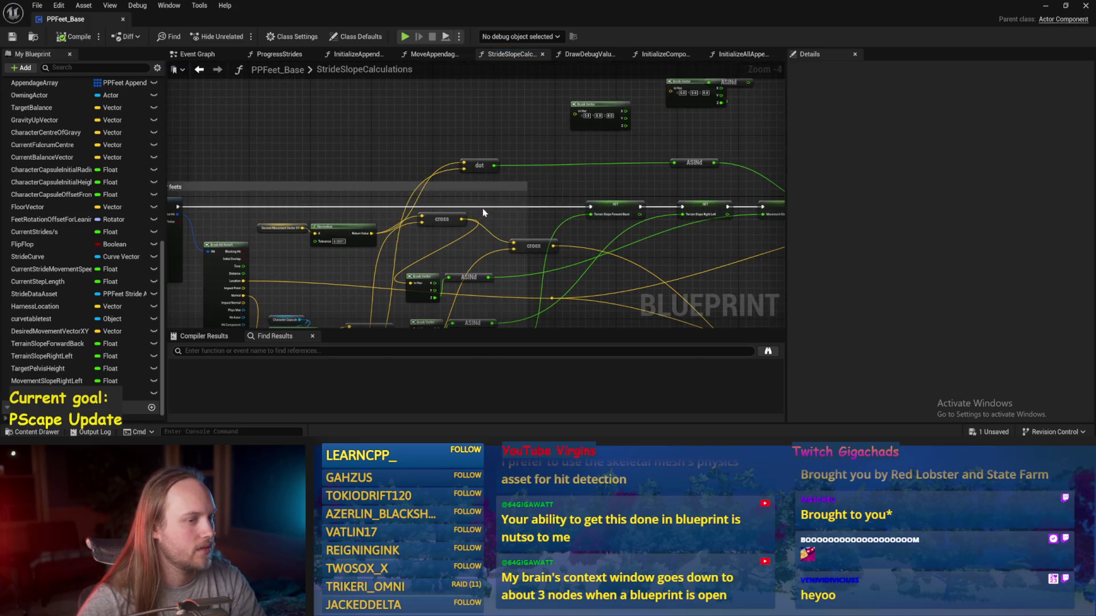
left_click_drag(485, 177, 485, 118)
scroll(352, 172, "up", 1)
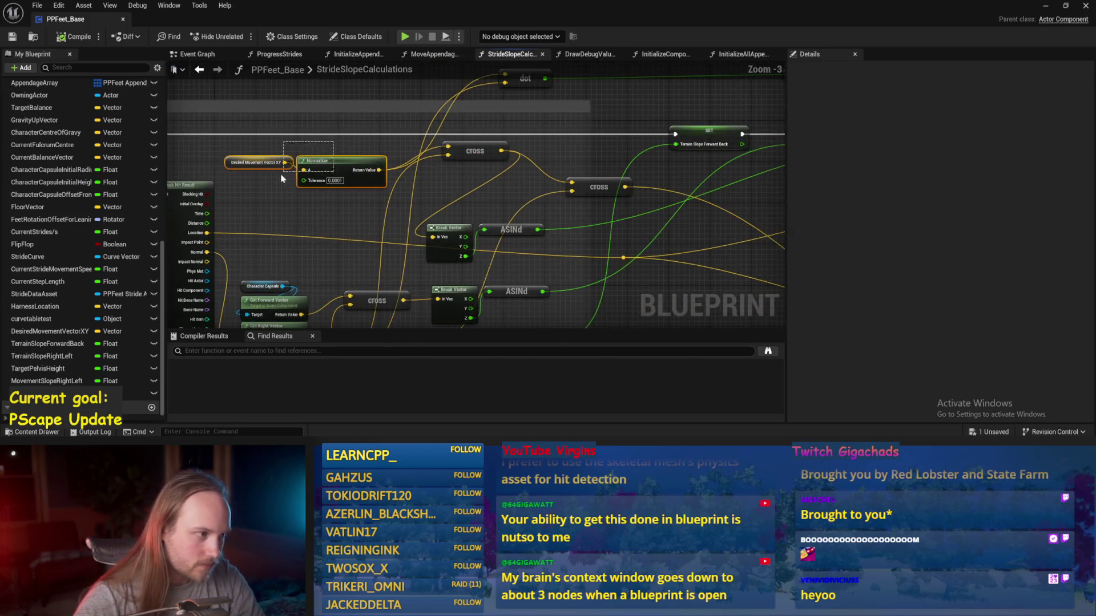
left_click(352, 171)
mouse_move(352, 171)
left_mouse_down()
mouse_move(328, 151)
mouse_move(322, 158)
left_mouse_up()
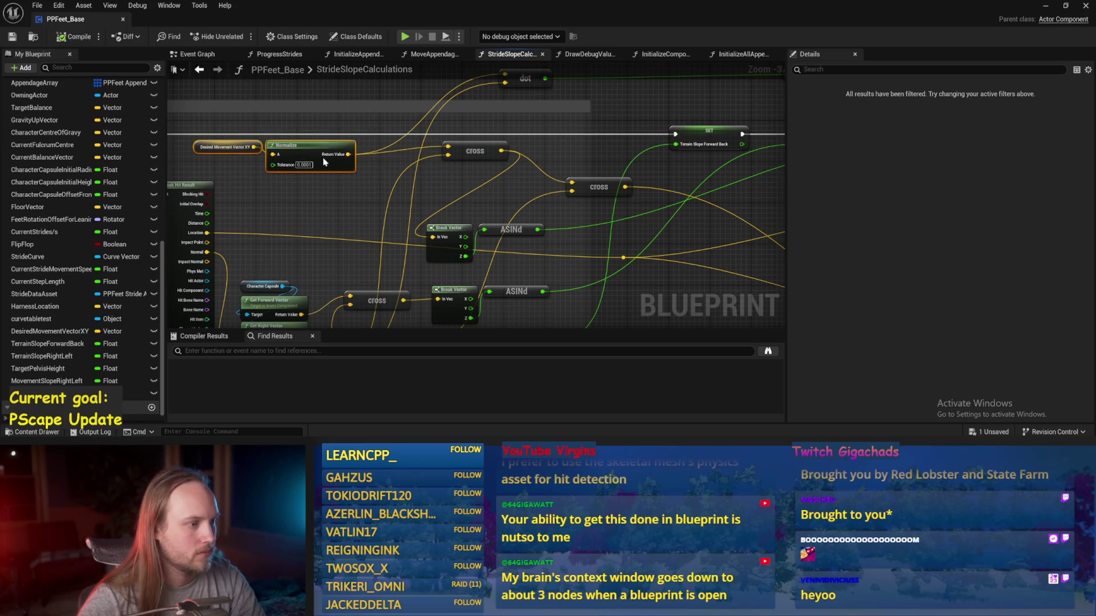
- Select the wire's reroute point and save the PPFeet_Base blueprint with Ctrl+S
left_click(454, 170)
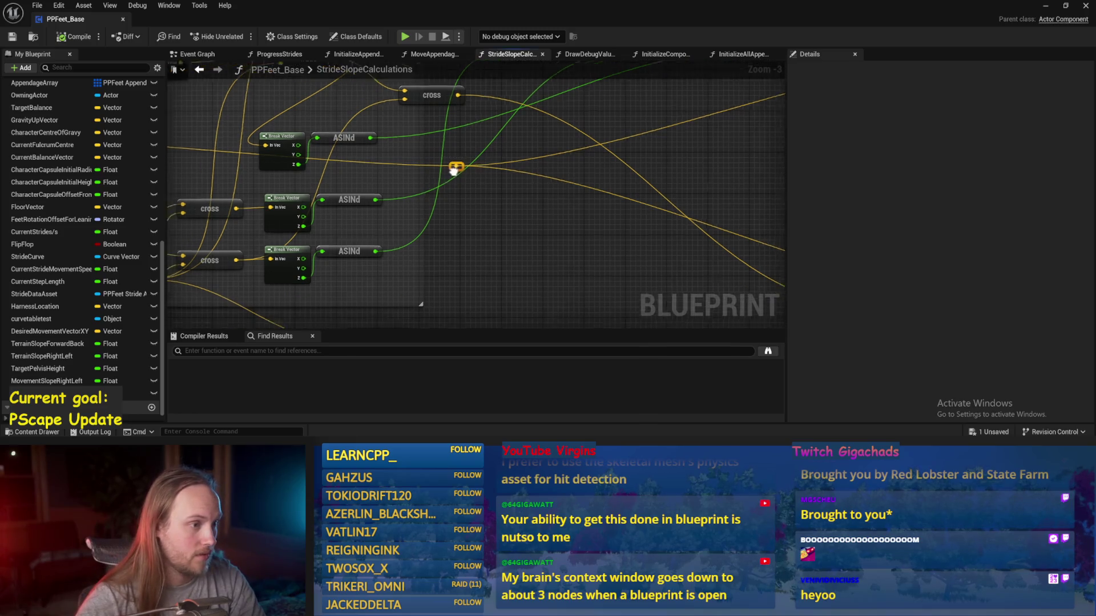
scroll(481, 143, "down", 2)
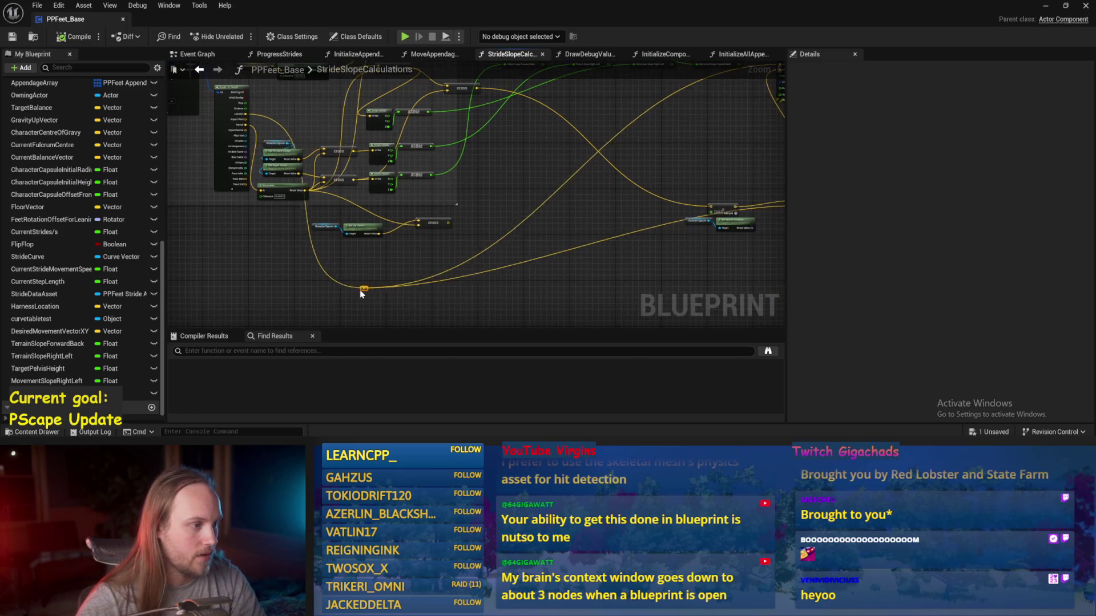
scroll(424, 269, "up", 3)
key("ctrl+s")
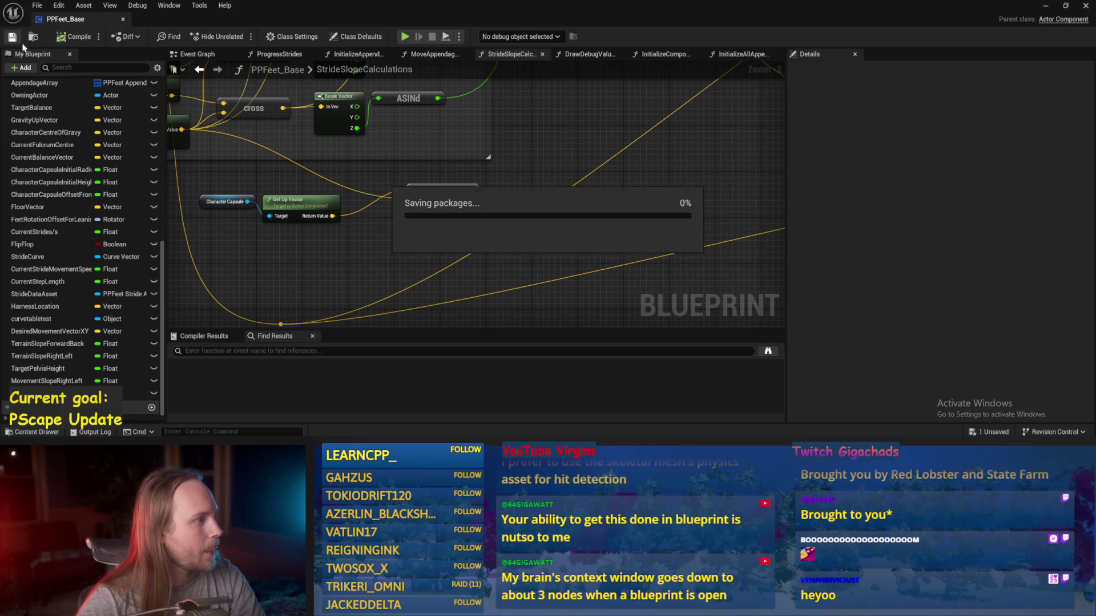
- Reopen PPFeet_Base from the level, save it again, and review the four slope SET nodes
mouse_move(545, 146)
left_mouse_down()
mouse_move(593, 170)
mouse_move(547, 268)
left_mouse_up()
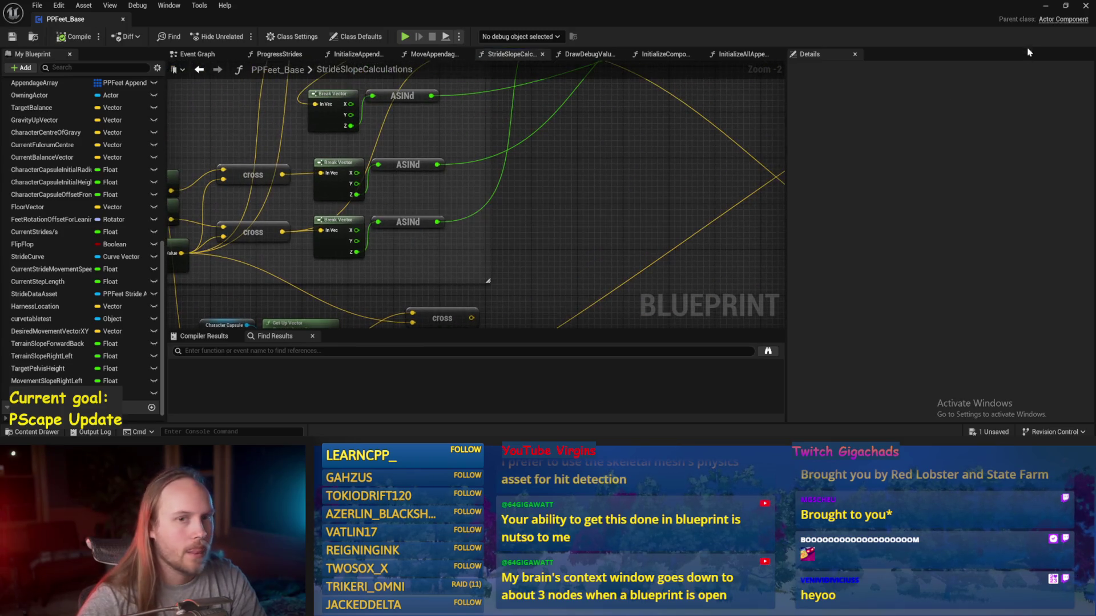
left_click(1043, 8)
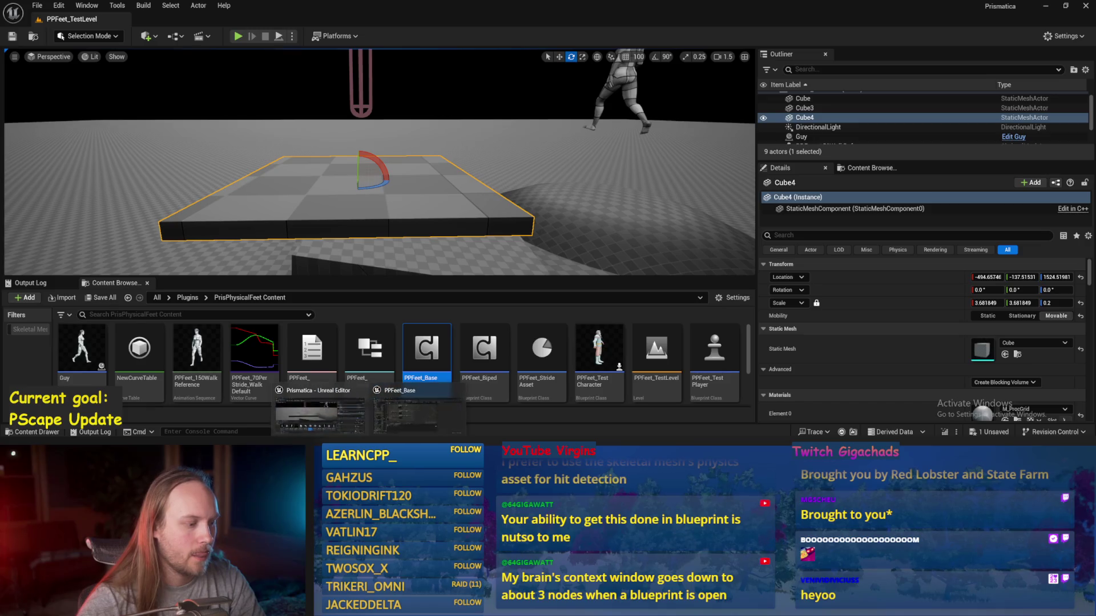
double_click(442, 392)
left_click(12, 37)
mouse_move(673, 245)
left_mouse_down()
mouse_move(616, 262)
mouse_move(580, 232)
left_mouse_up()
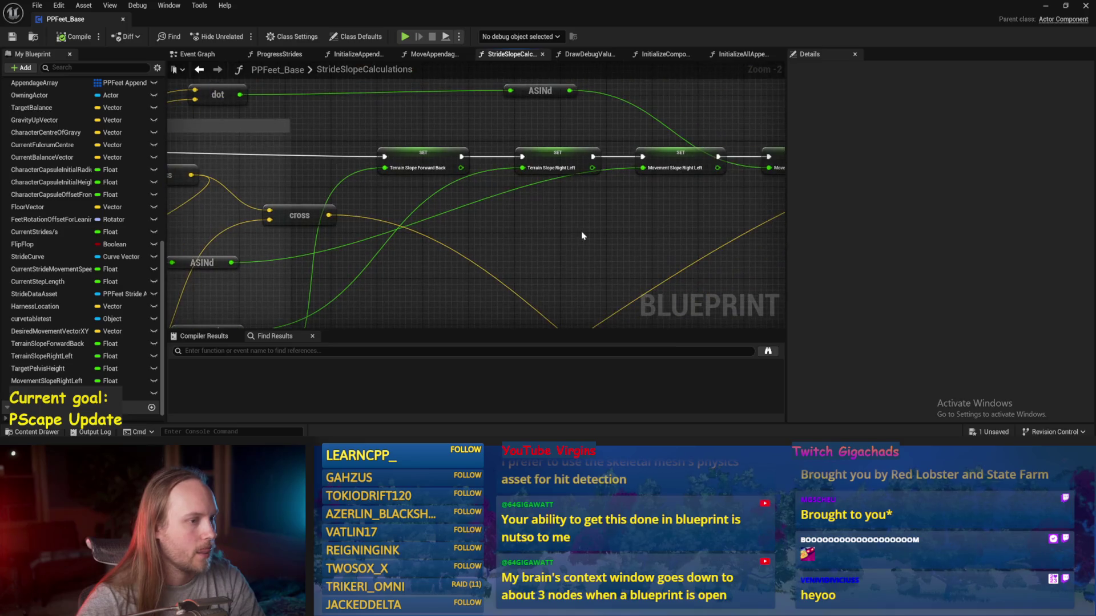
left_click_drag(508, 123, 406, 150)
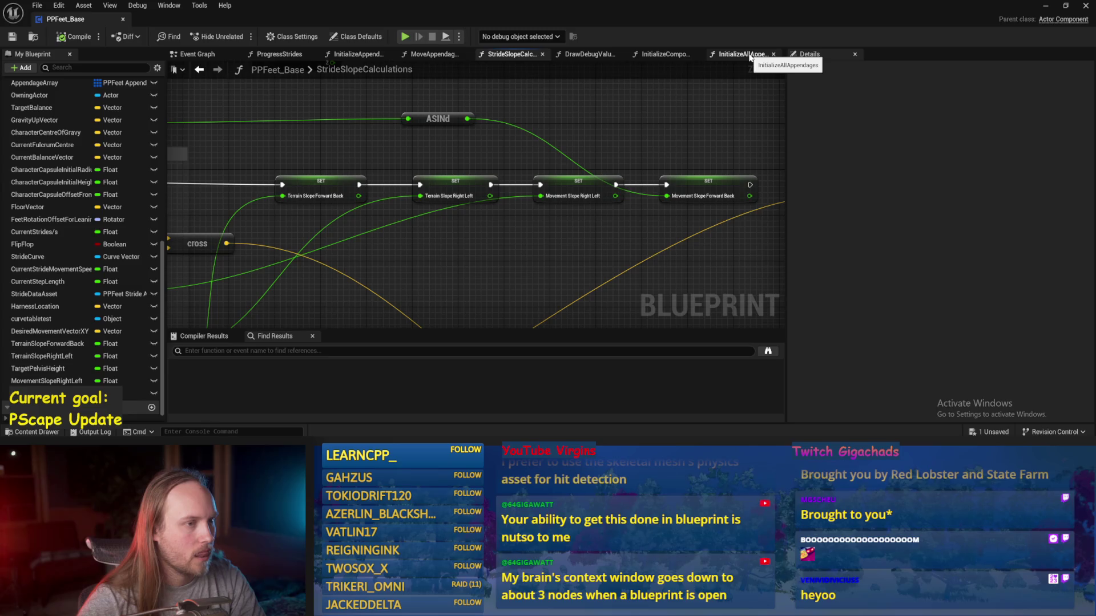
- Review the ProgressStrides graph around its Make Transform and rotate vector section
left_click(279, 54)
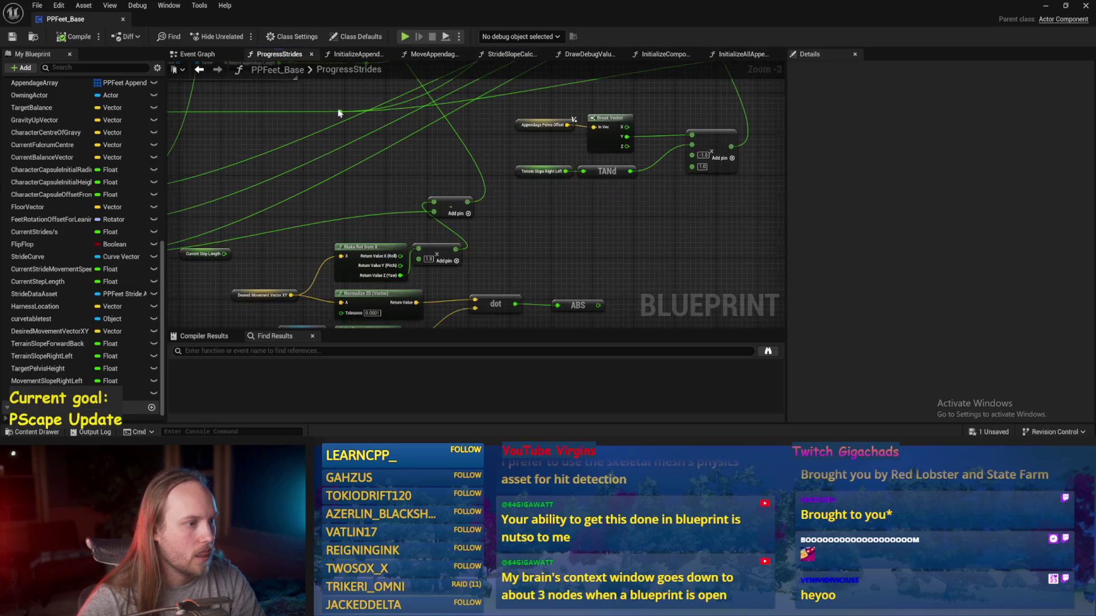
left_click_drag(551, 268, 469, 280)
left_click_drag(632, 231, 511, 284)
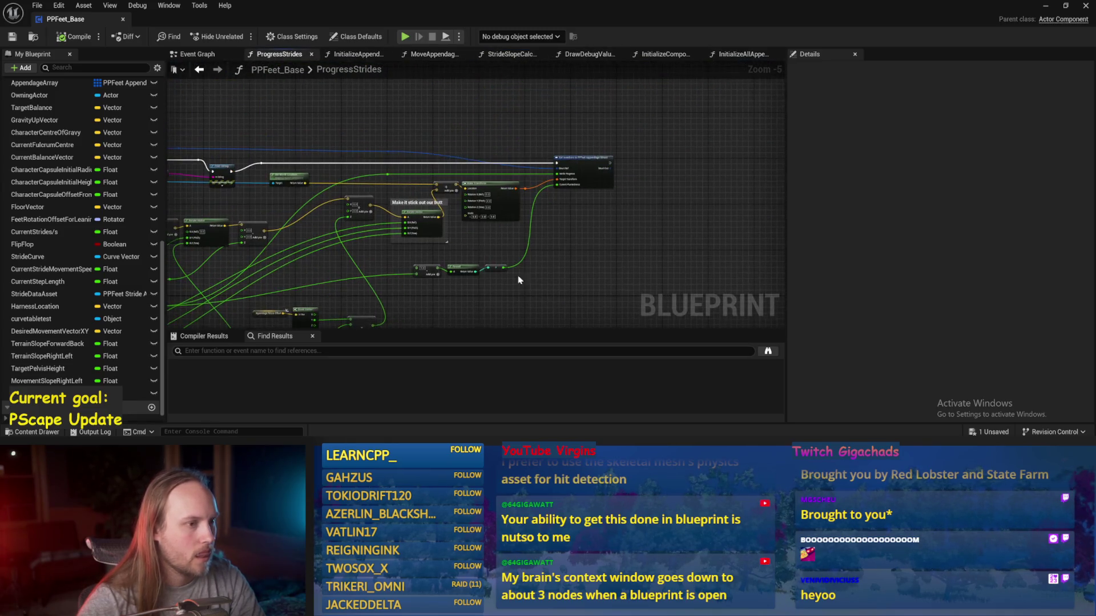
scroll(537, 253, "up", 2)
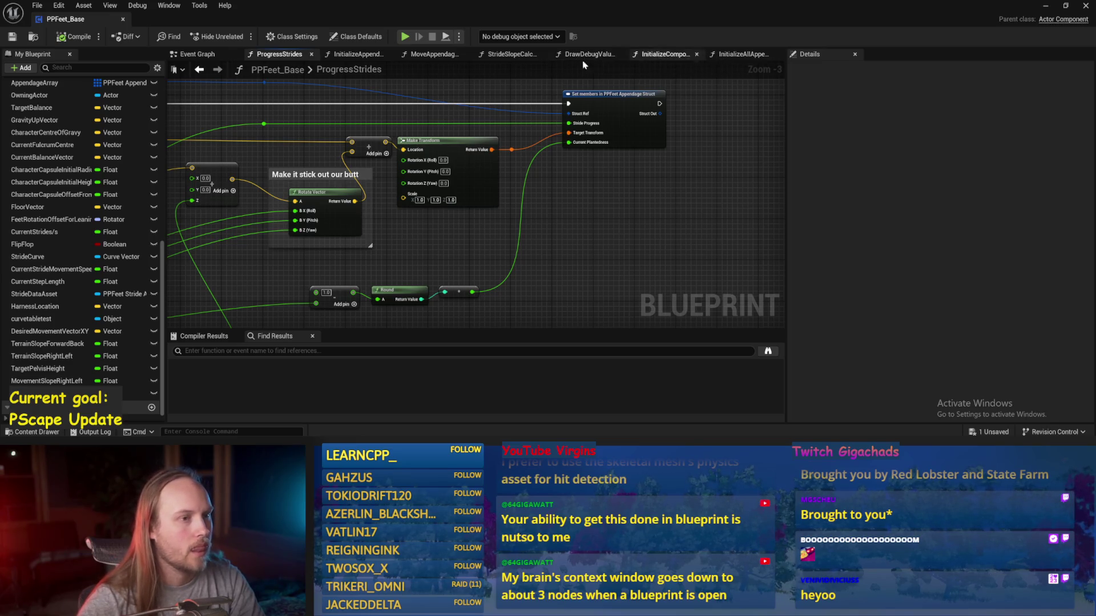
- Look over the Event Graph near Event BeginPlay, then open the MoveAppendagesToTargets function graph
left_click(197, 54)
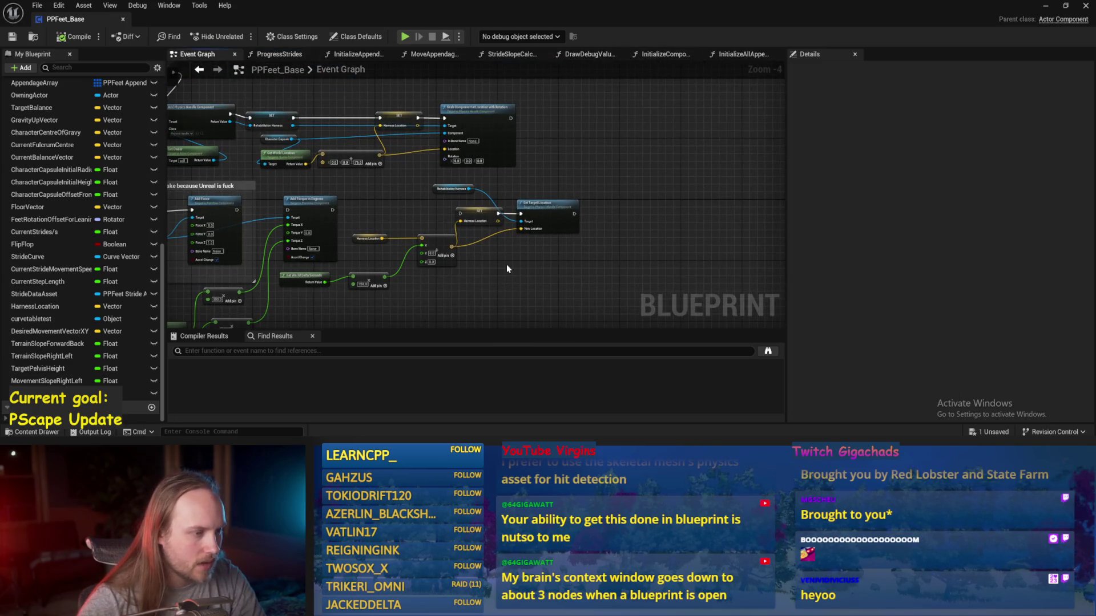
left_click_drag(506, 264, 789, 261)
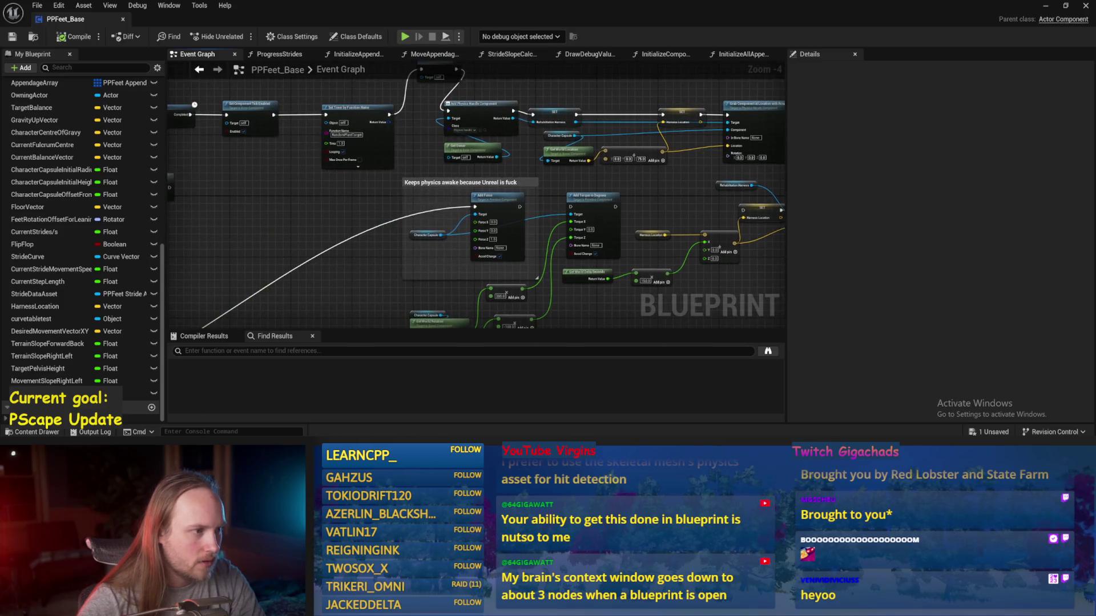
mouse_move(382, 228)
left_mouse_down()
mouse_move(567, 248)
mouse_move(532, 245)
mouse_move(416, 153)
mouse_move(484, 264)
mouse_move(558, 212)
mouse_move(365, 224)
left_mouse_up()
right_click(517, 244)
scroll(443, 280, "down", 1)
double_click(365, 224)
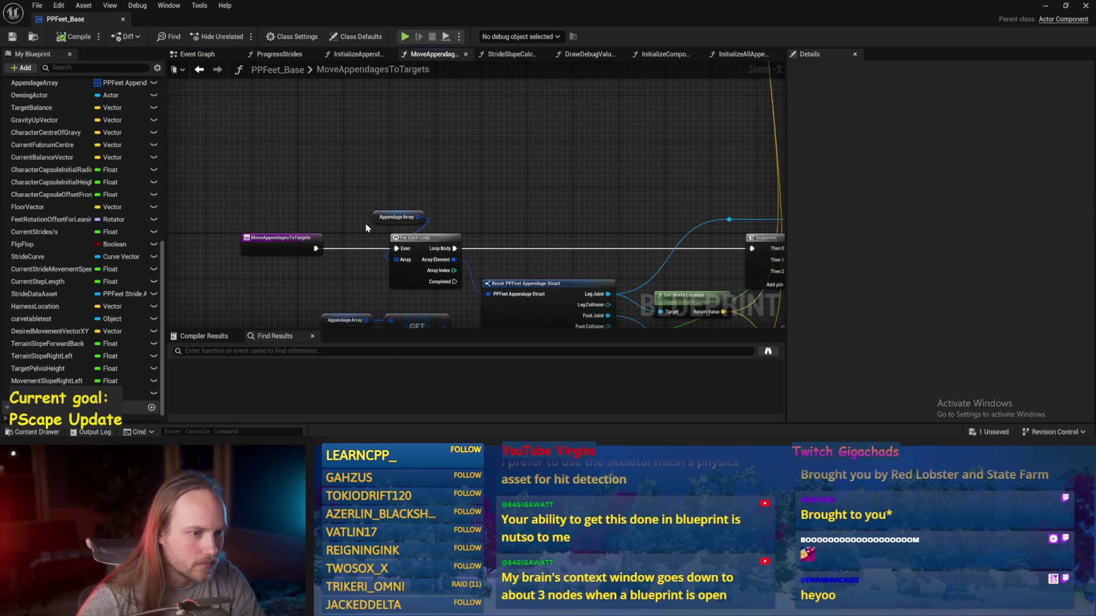
- Break the wire into Set Linear Position Target's In Pos Target Z and set it to -60.0
scroll(421, 167, "up", 2)
scroll(189, 154, "down", 2)
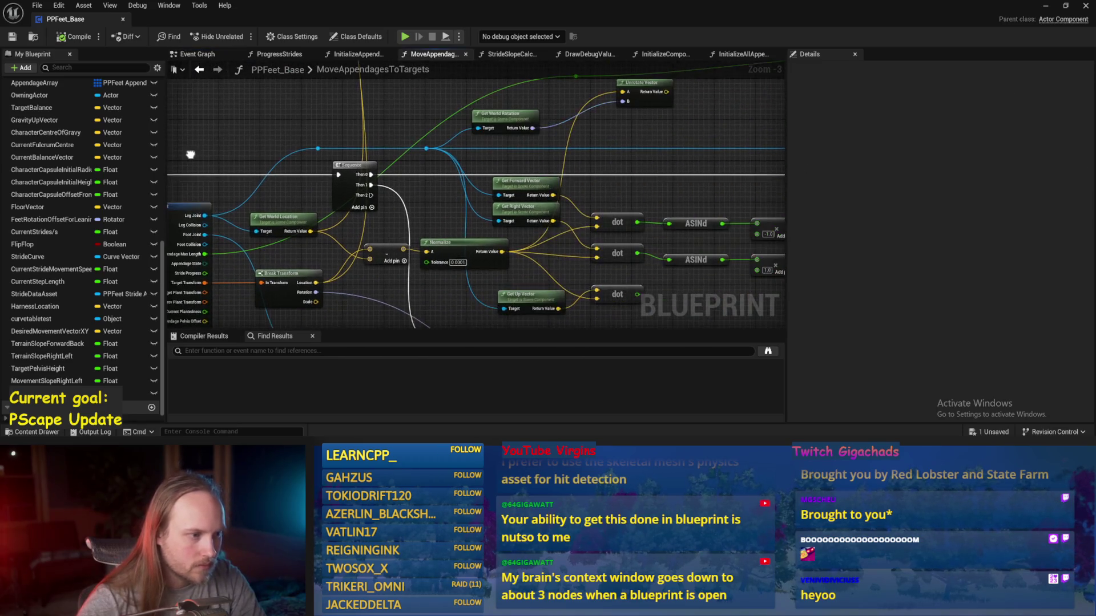
mouse_move(531, 192)
left_mouse_down()
mouse_move(262, 190)
mouse_move(467, 151)
left_mouse_up()
scroll(576, 257, "up", 3)
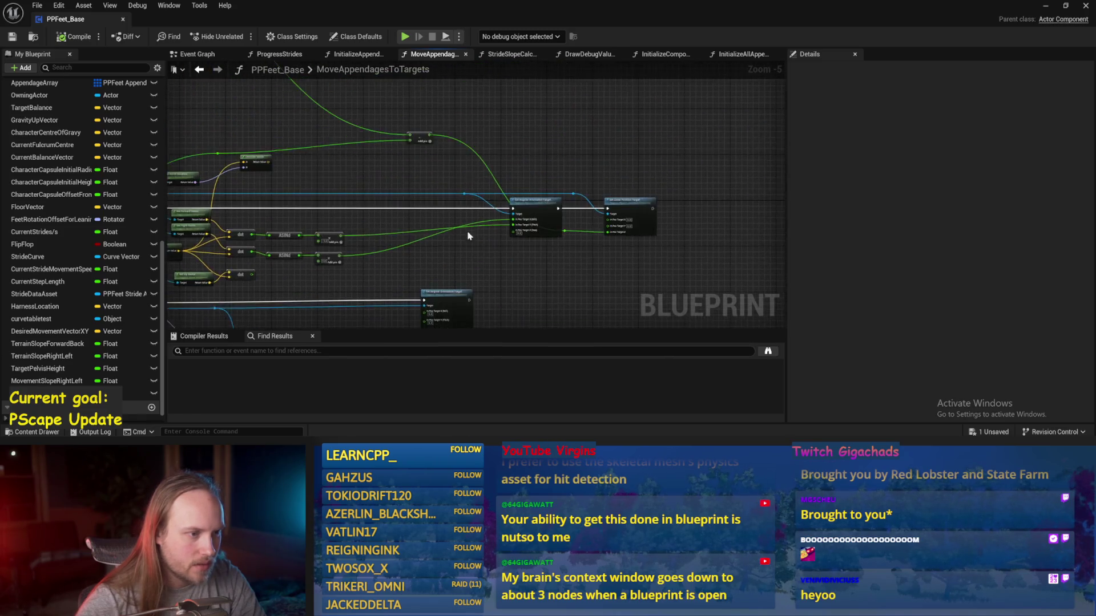
scroll(538, 231, "up", 2)
left_click(536, 196, "alt")
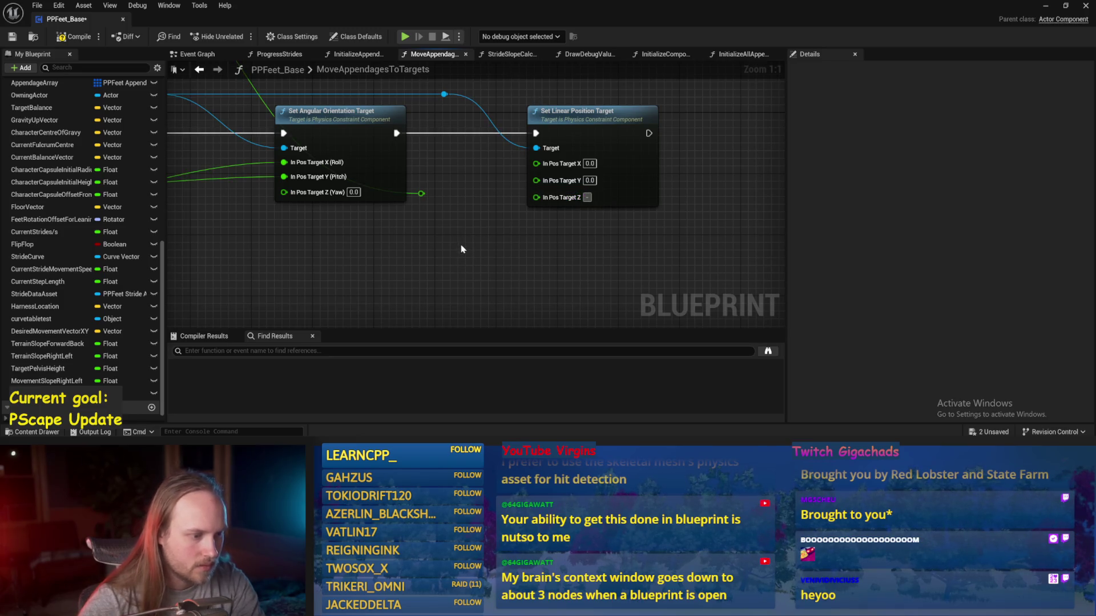
type("-60")
mouse_move(451, 257)
left_mouse_down()
mouse_move(526, 228)
mouse_move(640, 328)
left_mouse_up()
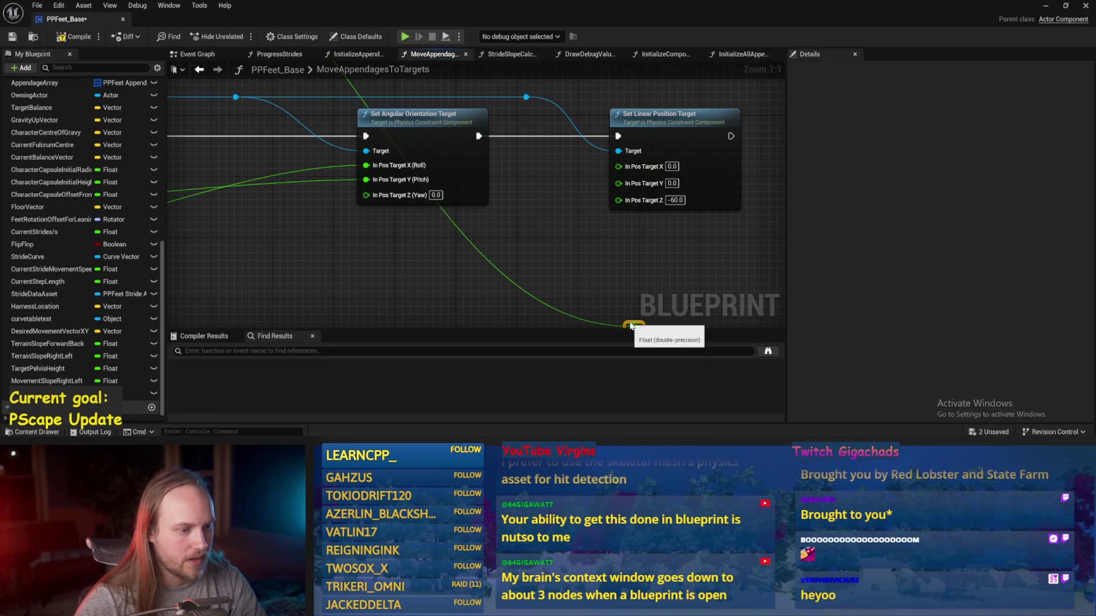
- Review the second Set Linear Position Target and lower-left nodes, then return to the level
scroll(619, 234, "down", 5)
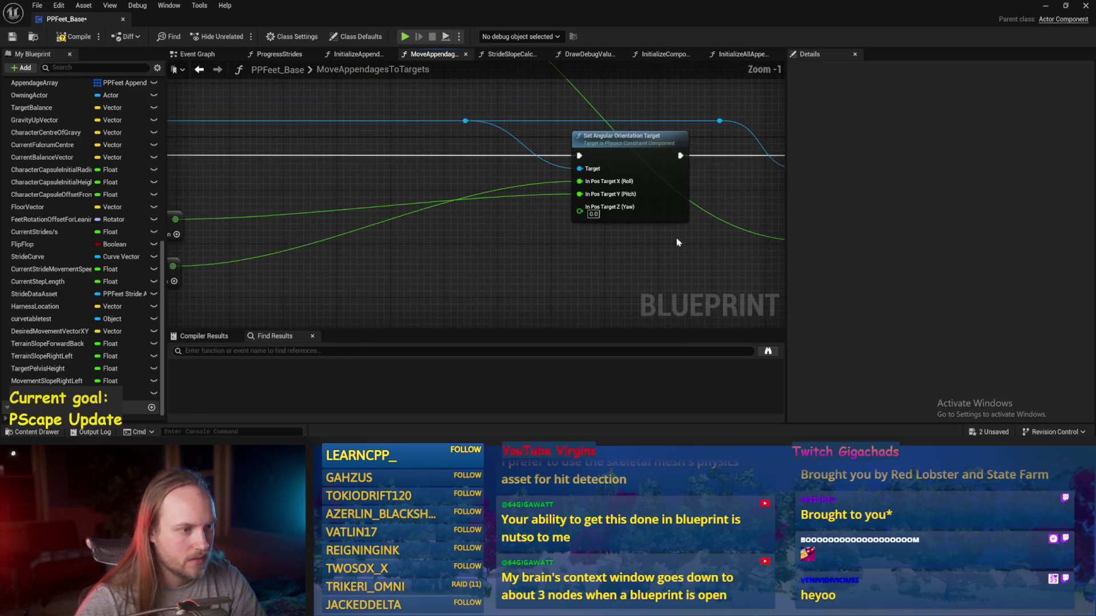
mouse_move(664, 238)
left_mouse_down()
mouse_move(614, 239)
mouse_move(487, 176)
left_mouse_up()
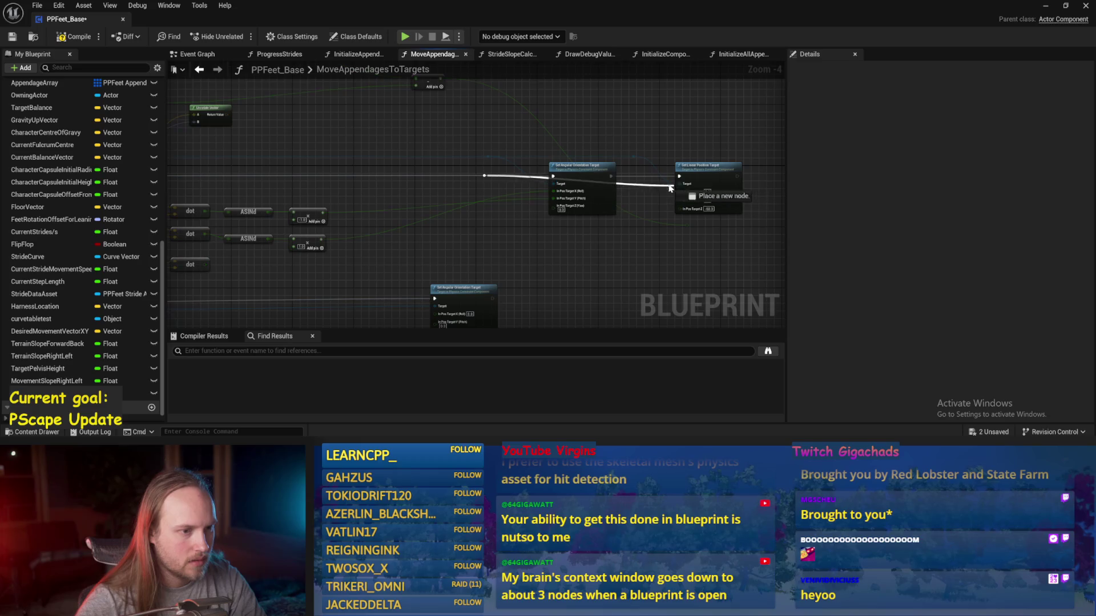
left_click_drag(544, 267, 592, 219)
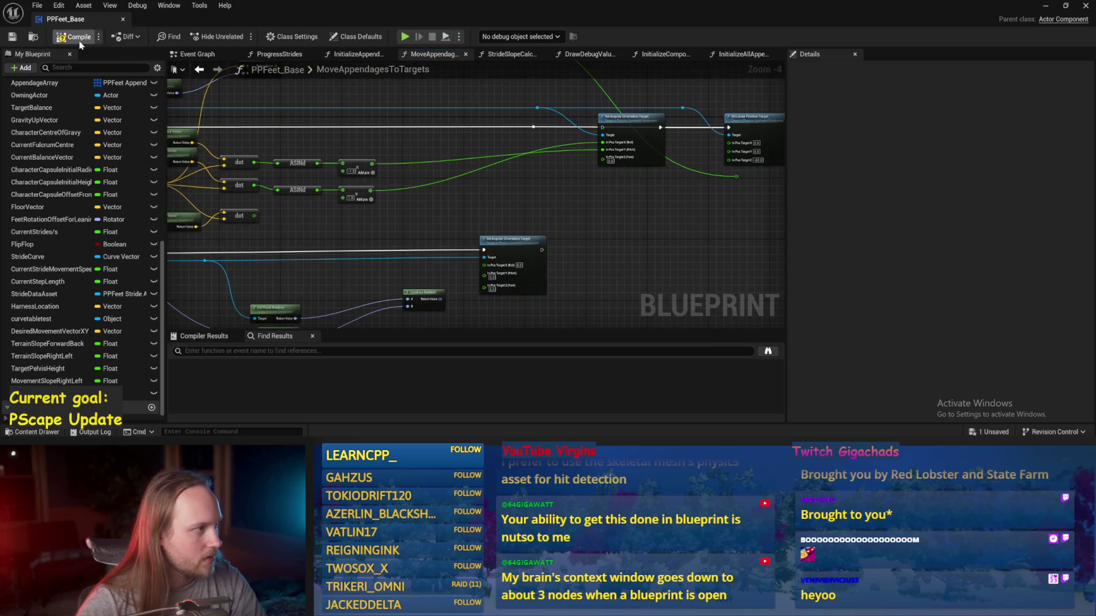
left_click(1045, 6)
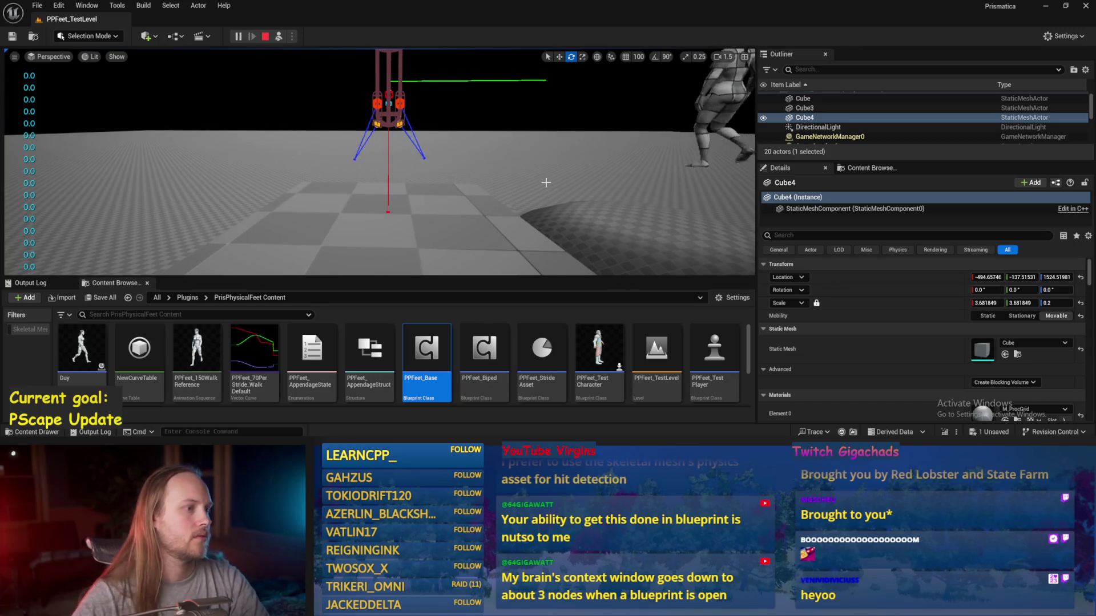
- Tilt floor platform Cube4 into a steep ramp and raise it higher above the floor
left_click(466, 222)
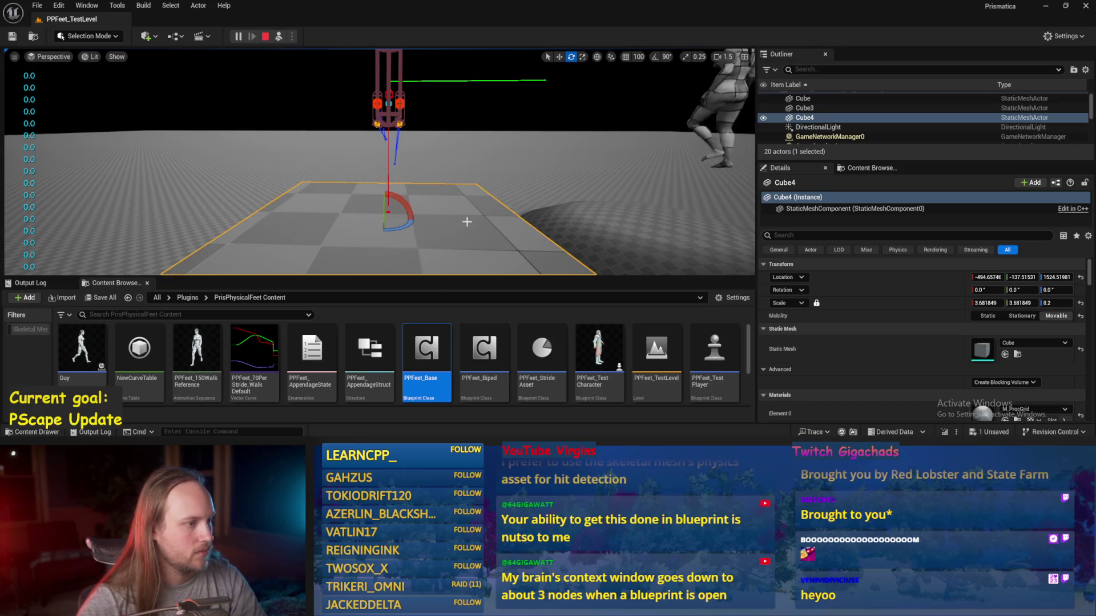
scroll(390, 184, "down", 2)
left_click_drag(390, 184, 401, 208)
key("w")
scroll(399, 207, "up", 2)
scroll(361, 215, "down", 3)
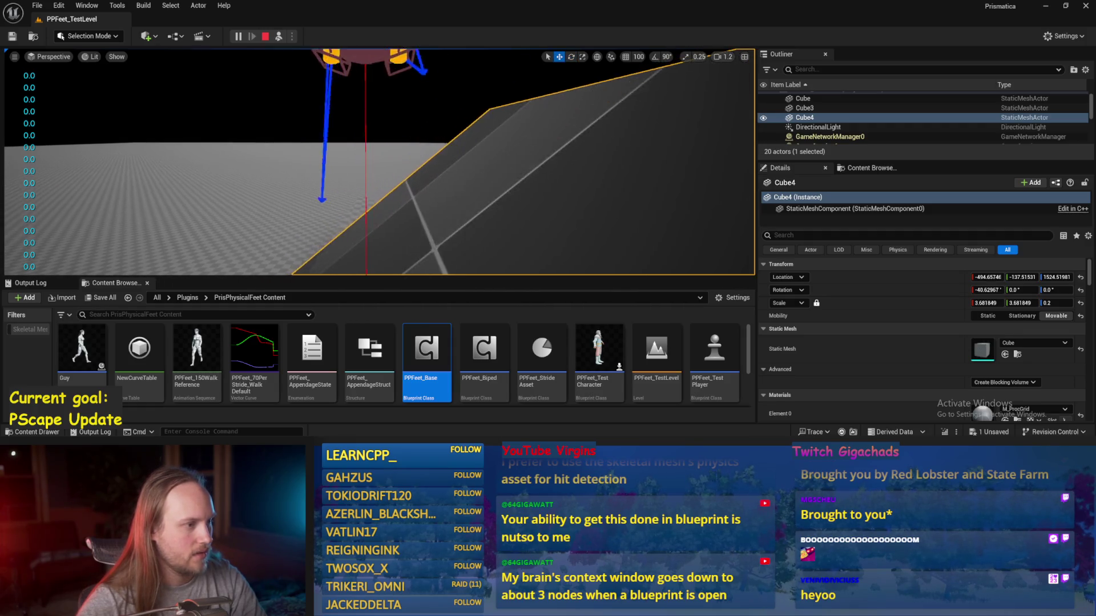
mouse_move(376, 192)
left_mouse_down()
mouse_move(379, 151)
mouse_move(392, 188)
mouse_move(348, 212)
left_mouse_up()
mouse_move(440, 210)
left_mouse_down()
mouse_move(440, 190)
mouse_move(455, 181)
mouse_move(348, 146)
left_mouse_up()
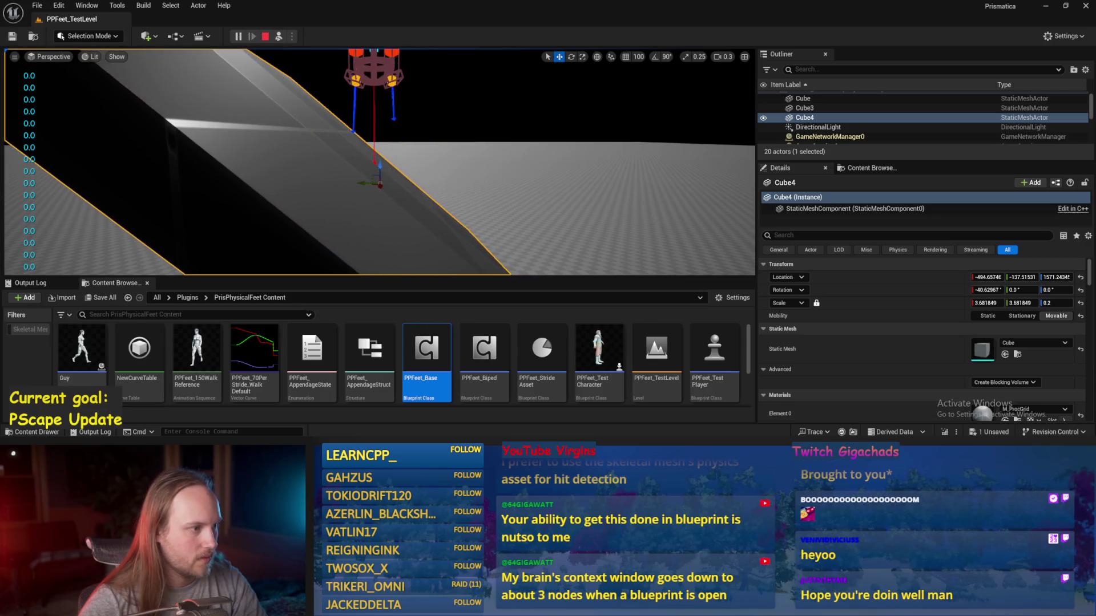
- Swing the view level with the character and select the test player in rotate mode
left_click(455, 188)
mouse_move(456, 188)
left_mouse_down()
mouse_move(348, 210)
mouse_move(327, 93)
mouse_move(316, 111)
mouse_move(244, 102)
mouse_move(365, 95)
left_mouse_up()
left_click(348, 210)
key("e")
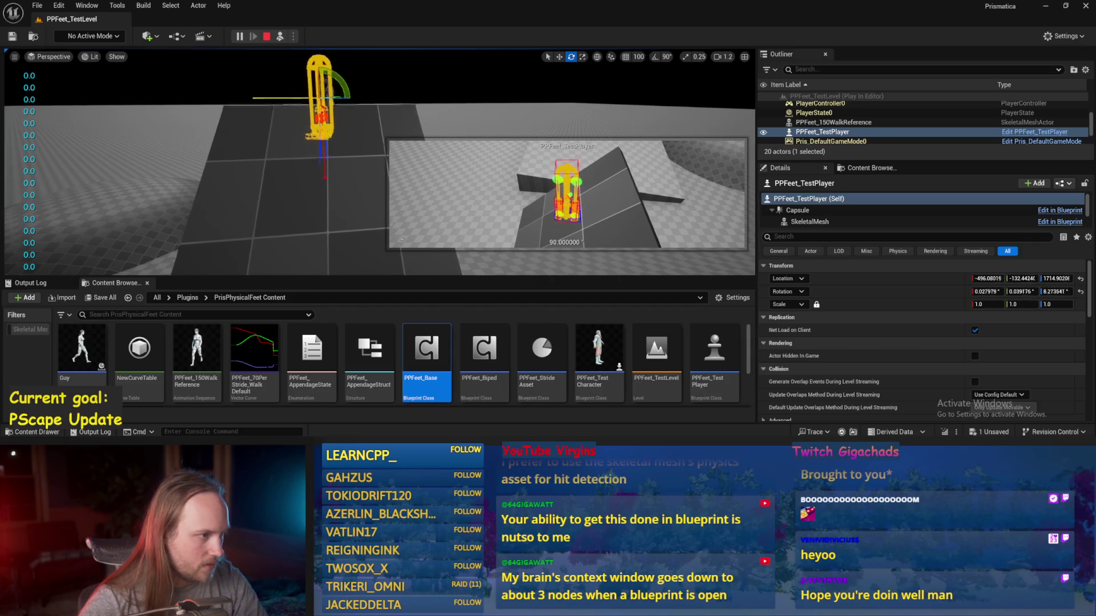
- Stop the play session, save the modified packages, and reopen PPFeet_Base
key("Escape")
key("ctrl+s")
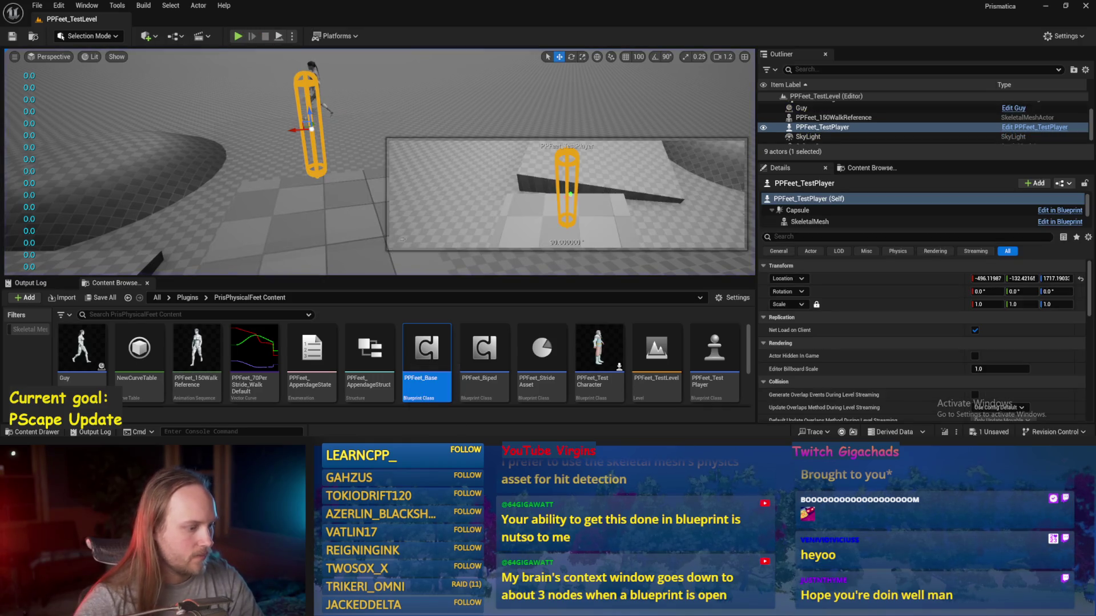
double_click(427, 349)
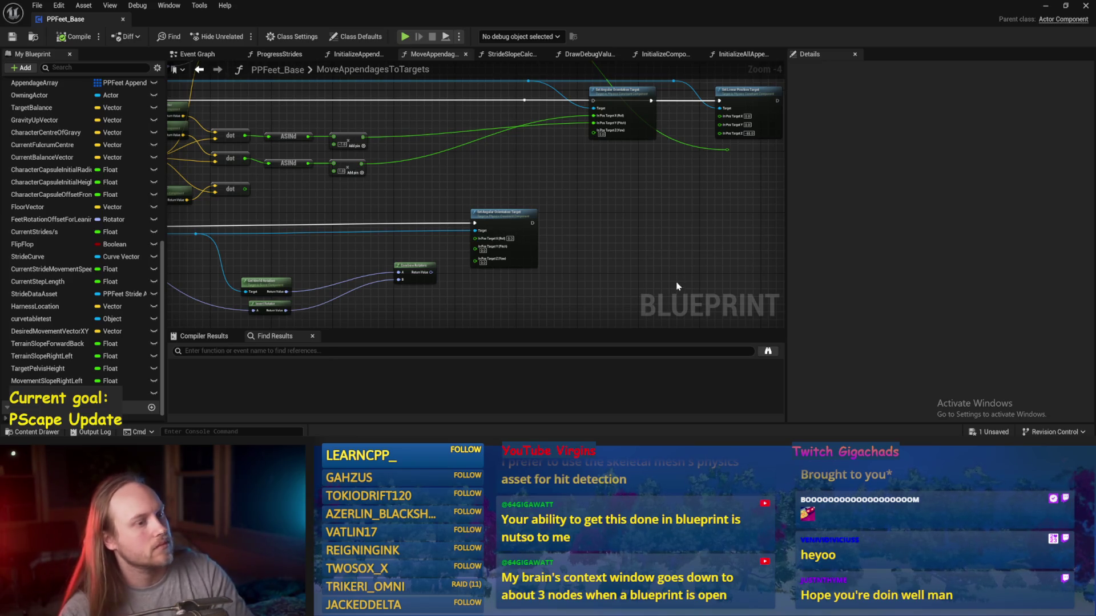
- Check the Event Graph, then centre ProgressStrides on the Rotate Vector offset nodes and their Add node
left_click(208, 55)
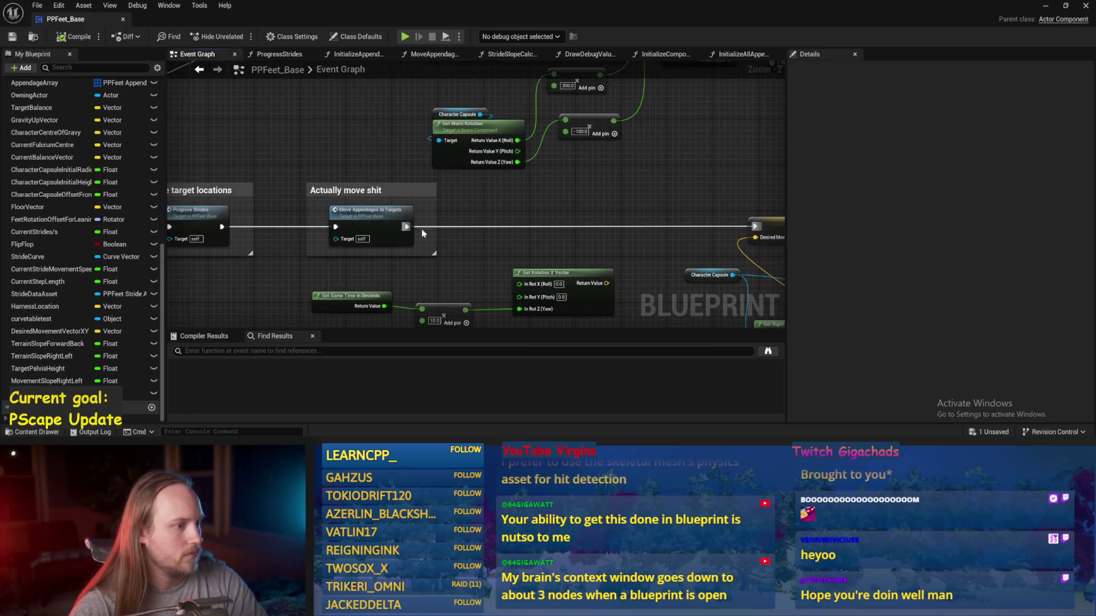
left_click_drag(279, 54, 205, 54)
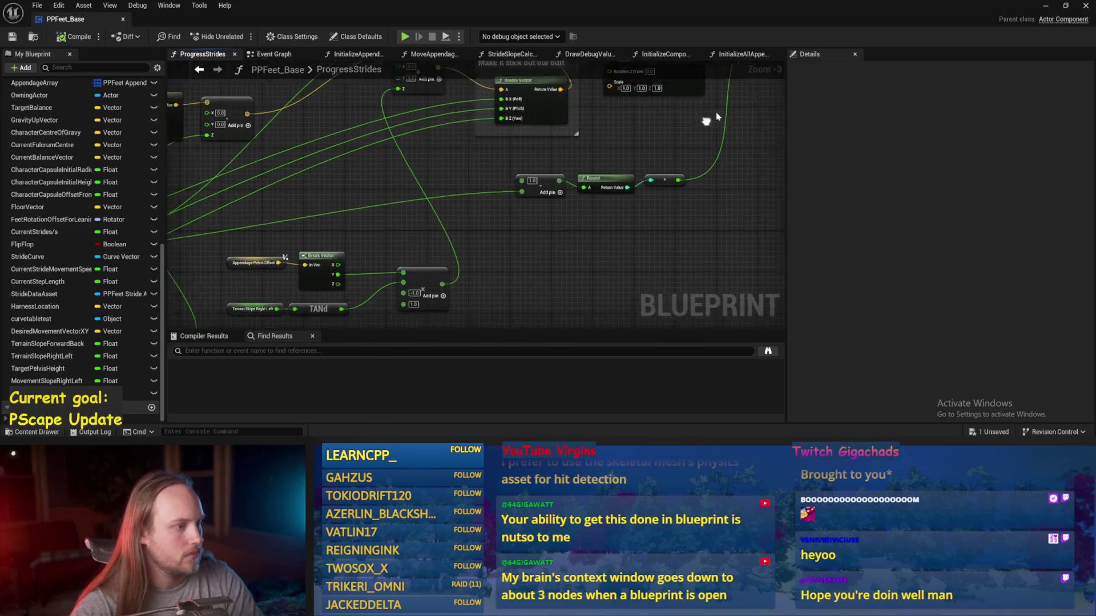
left_click_drag(559, 238, 541, 260)
mouse_move(577, 154)
left_mouse_down()
mouse_move(560, 257)
mouse_move(531, 219)
mouse_move(497, 210)
left_mouse_up()
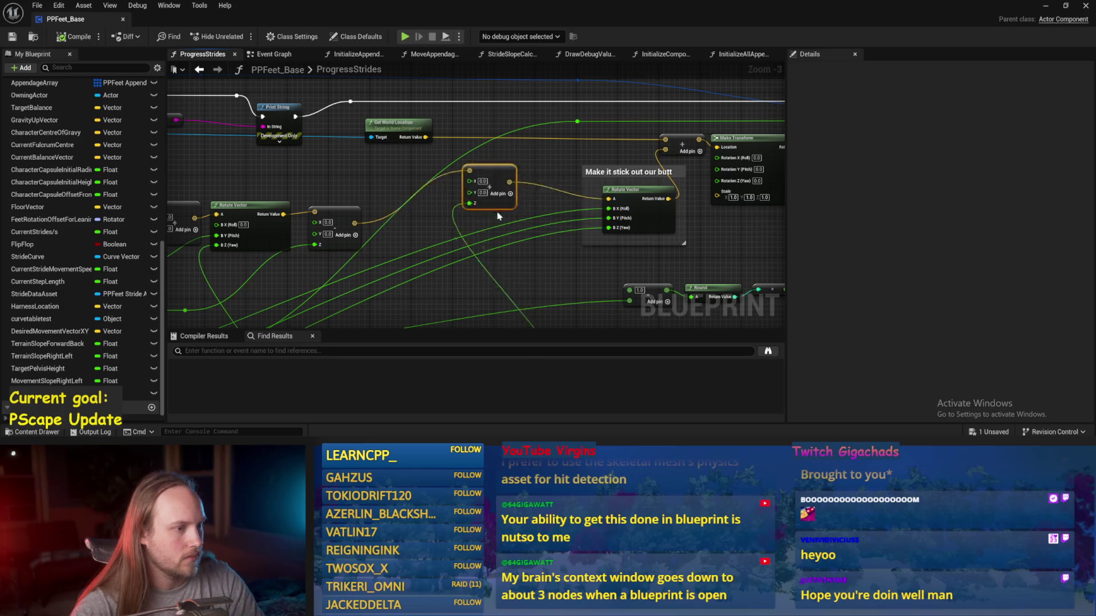
left_click_drag(507, 321, 541, 166)
left_click_drag(663, 225, 663, 244)
key("ctrl+s")
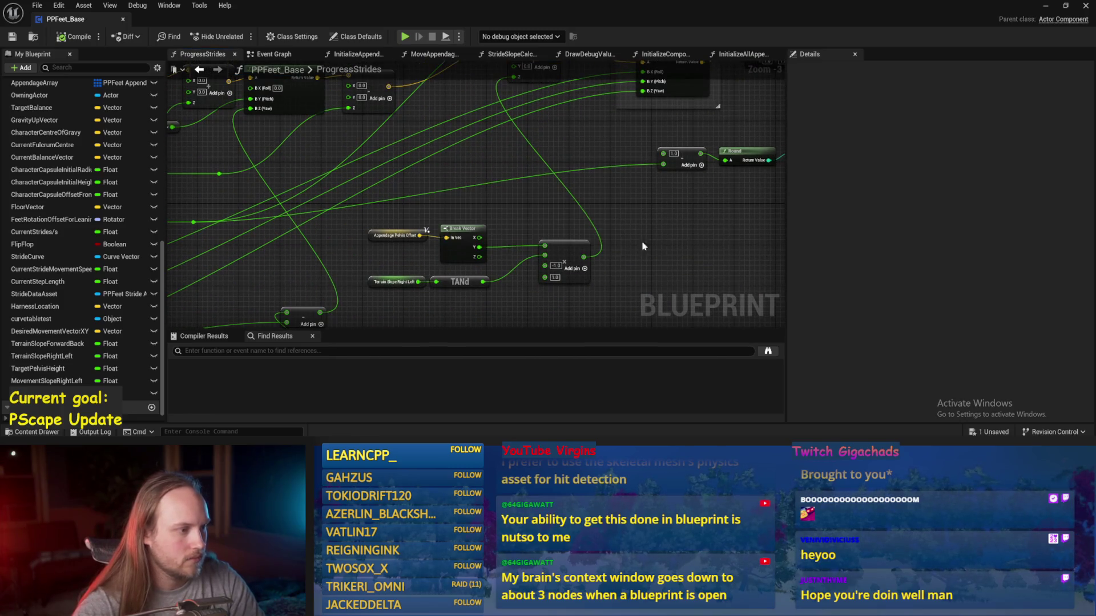
left_click_drag(532, 203, 521, 282)
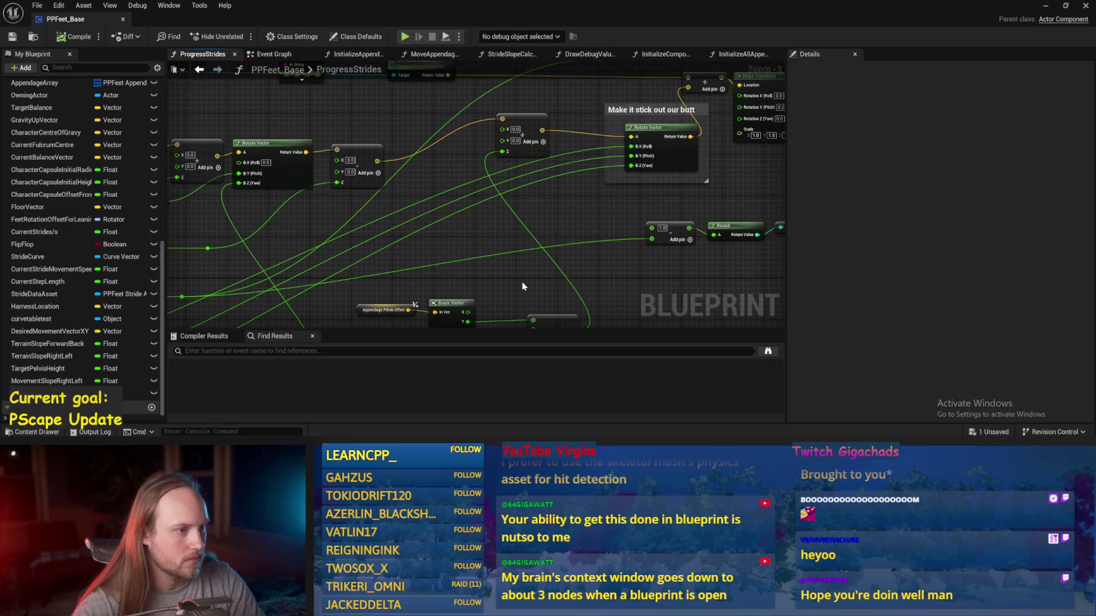
left_click_drag(539, 217, 554, 173)
left_click(517, 94)
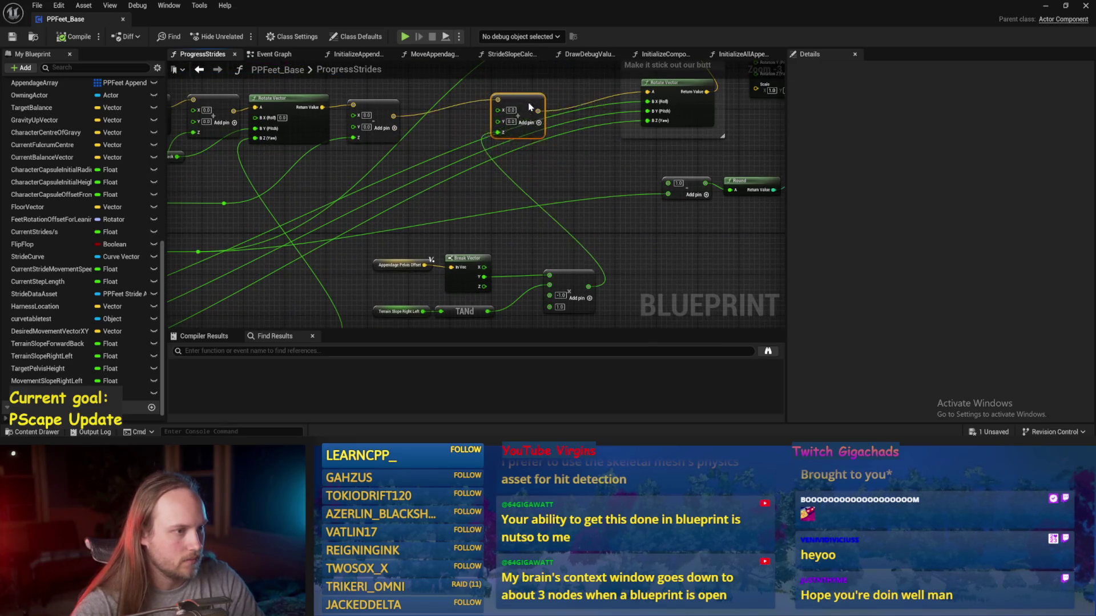
- Add a comment titled 'Offset Feet based on Hips and LeftRight Slope' and save
type("cOffset")
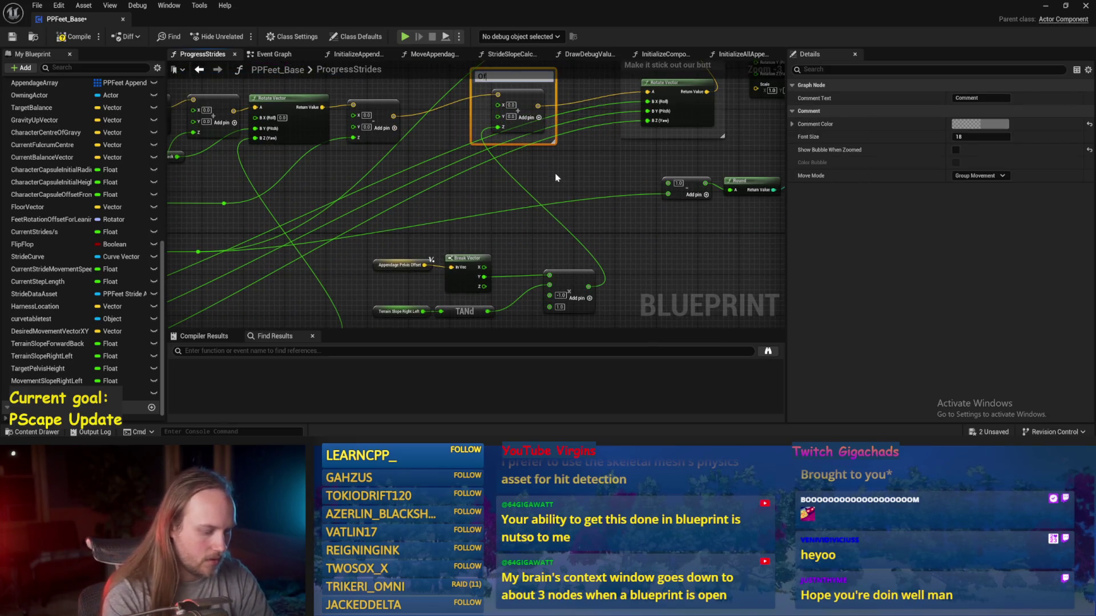
type(" Feet")
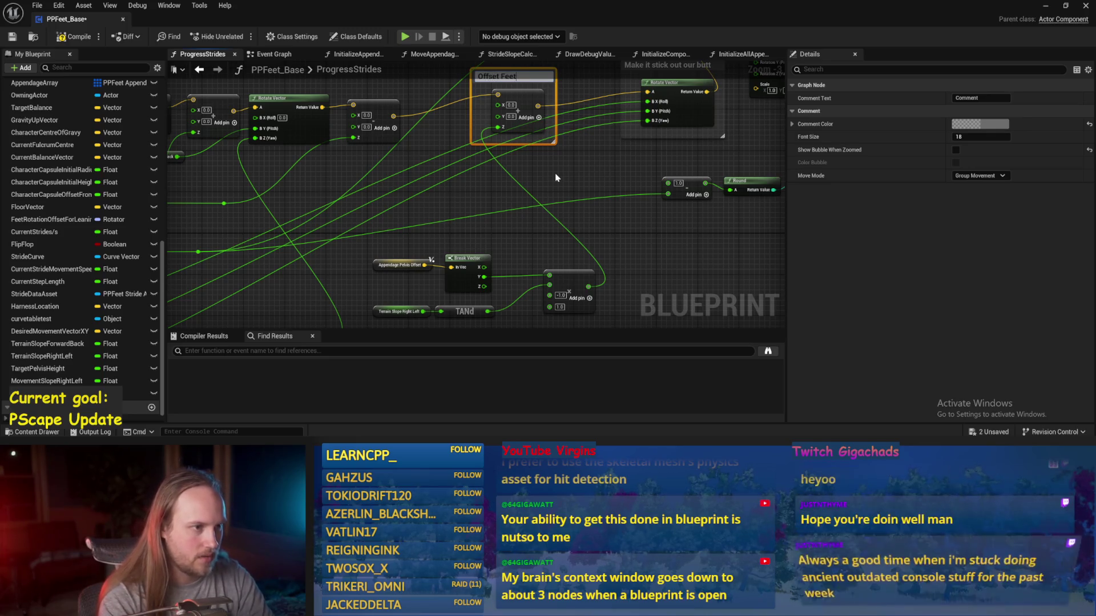
type(" based on Hip")
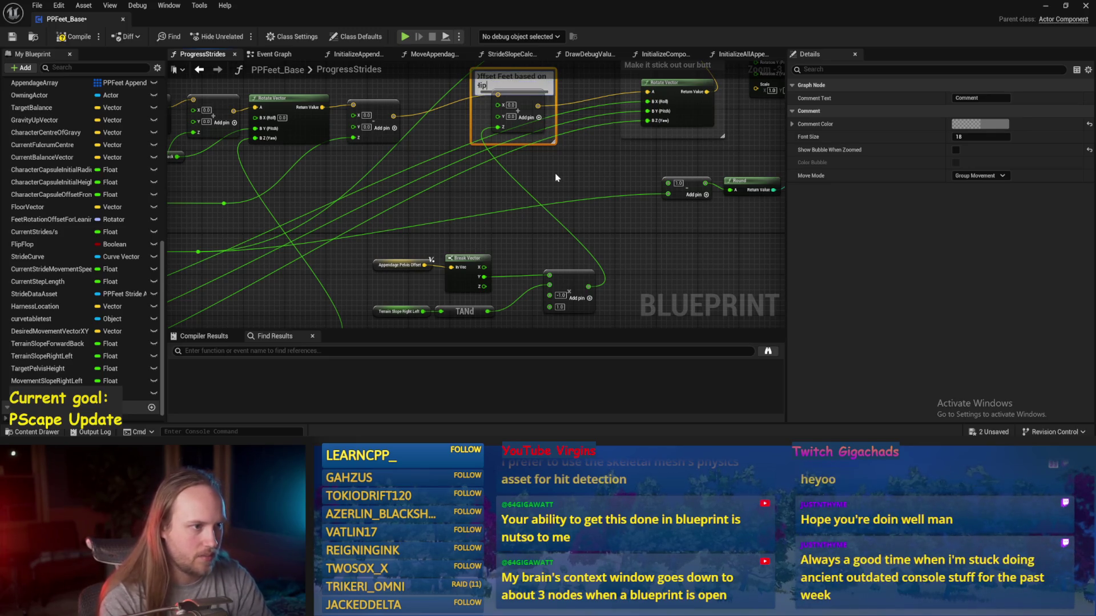
type("s and s")
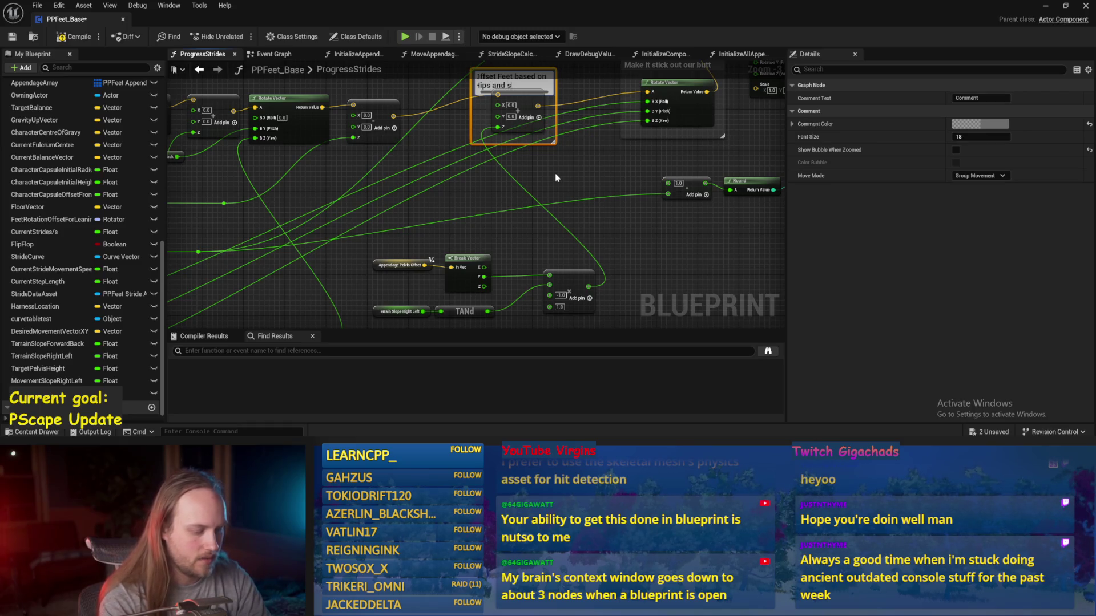
key("BackSpace")
type("Le")
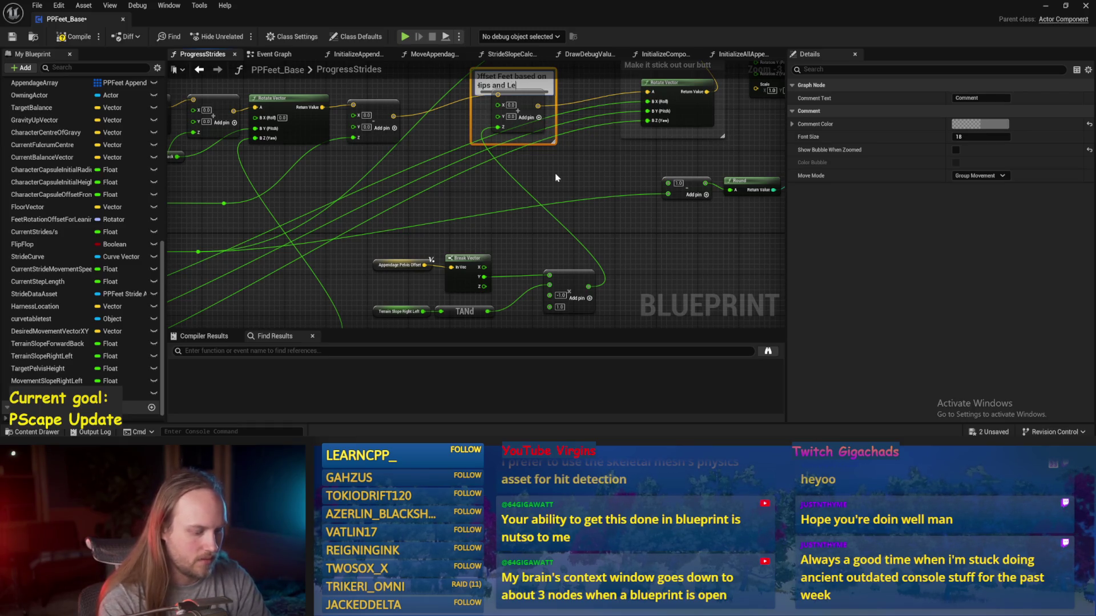
type("ftRight Slope")
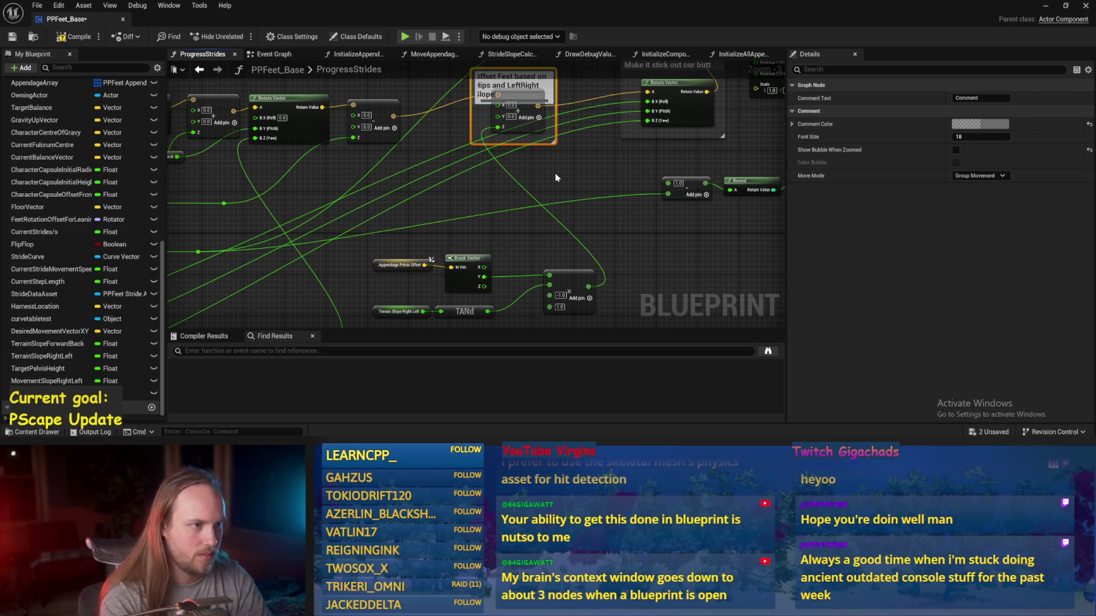
key("Return")
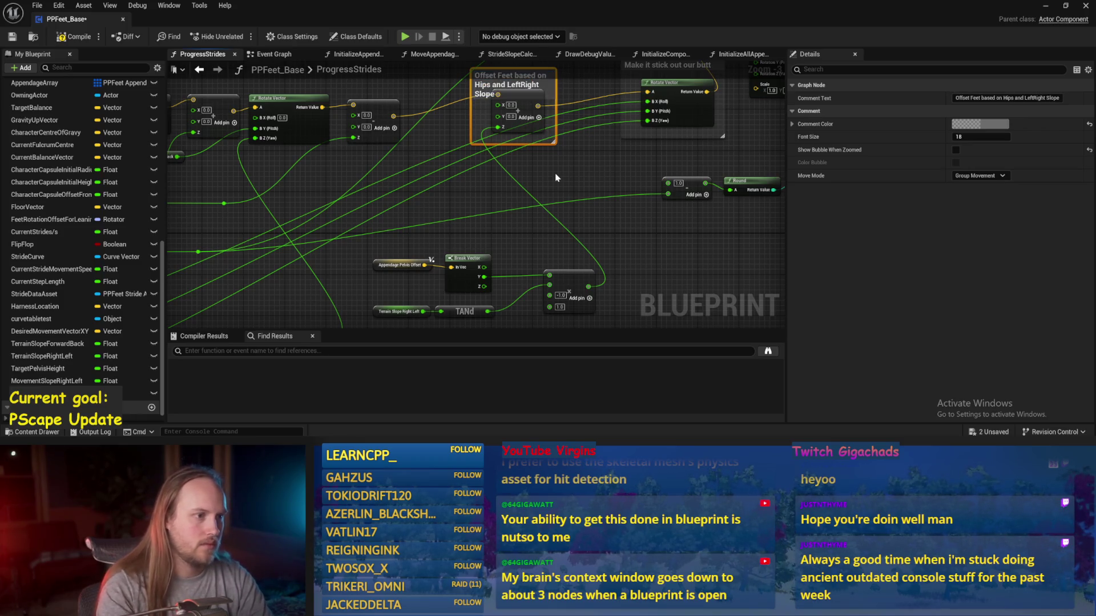
mouse_move(532, 125)
left_mouse_down()
mouse_move(504, 186)
mouse_move(541, 222)
left_mouse_up()
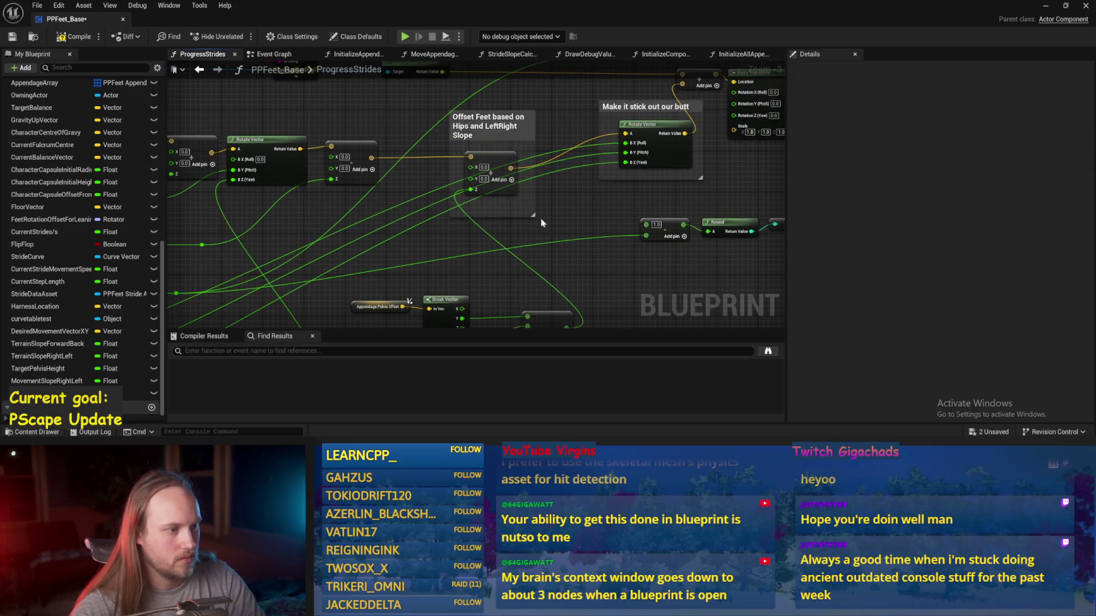
scroll(574, 222, "down", 1)
key("ctrl+s")
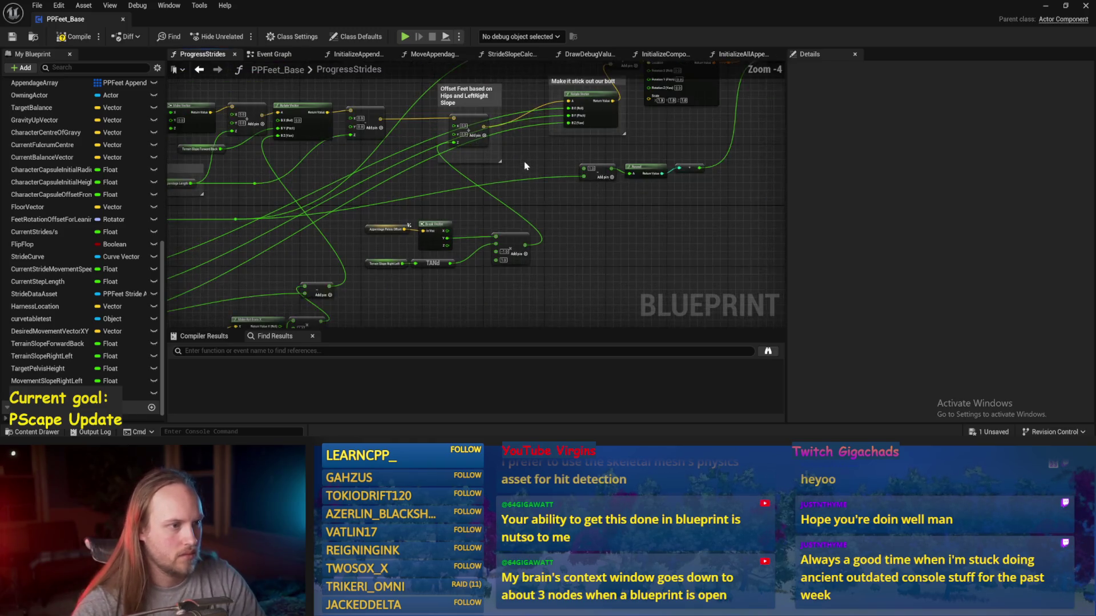
- Rename the 'Make it stick out our butt' comment to 'Make stride cycle stick out our bottom vector'
left_click_drag(587, 104, 587, 127)
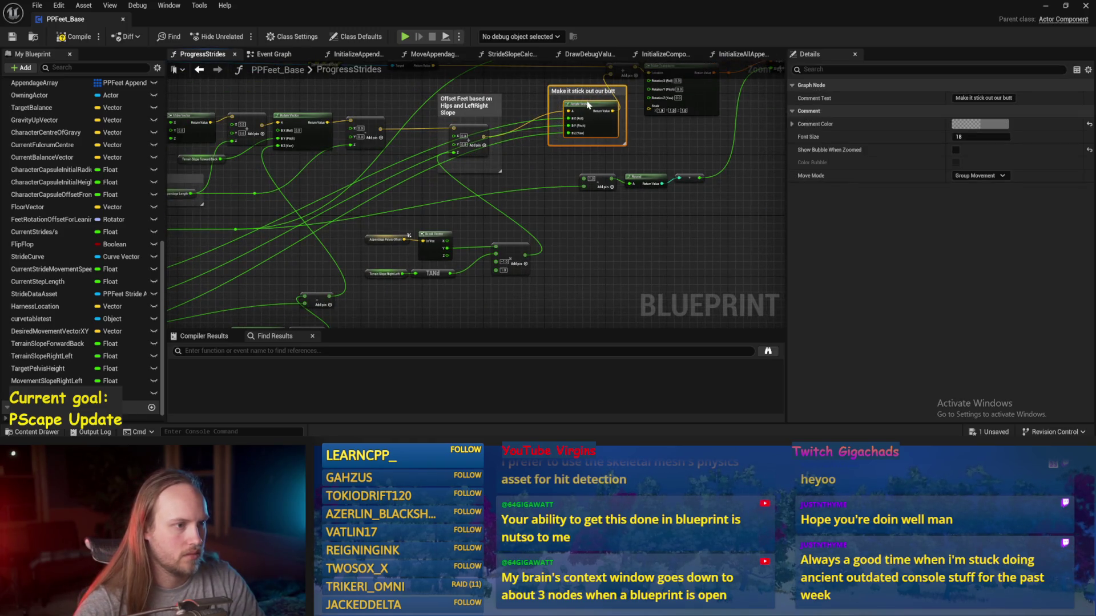
scroll(551, 111, "up", 2)
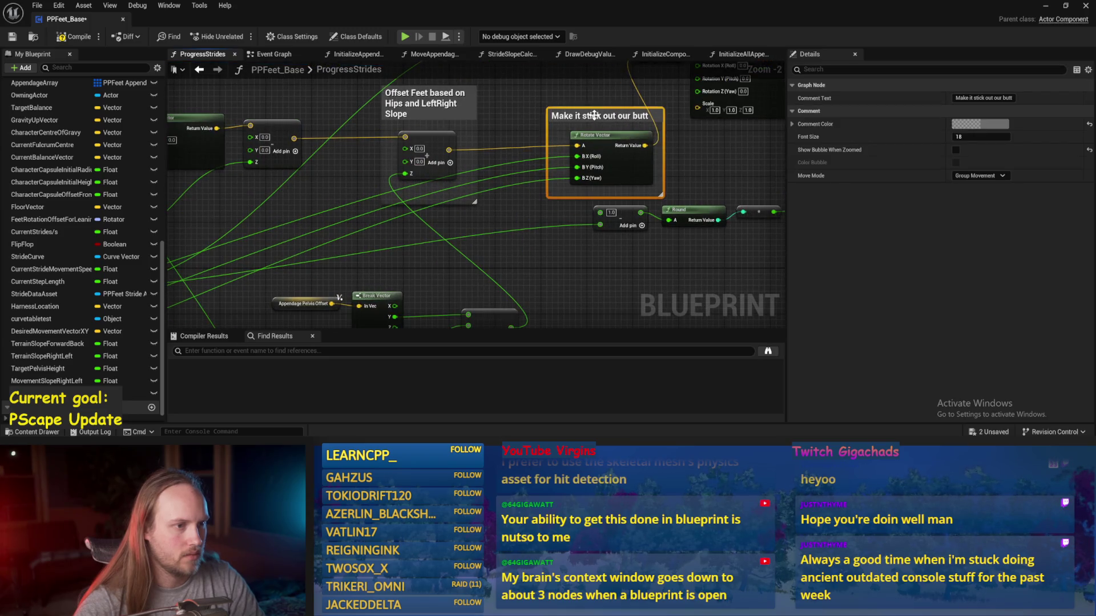
double_click(596, 116)
left_click_drag(578, 117, 816, 120)
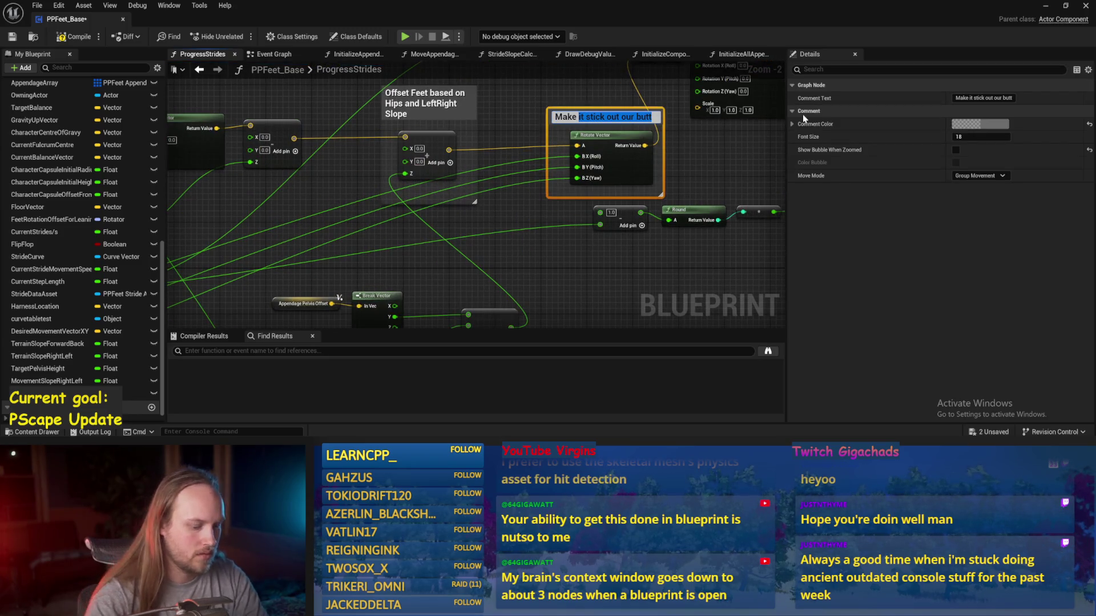
type("stride ")
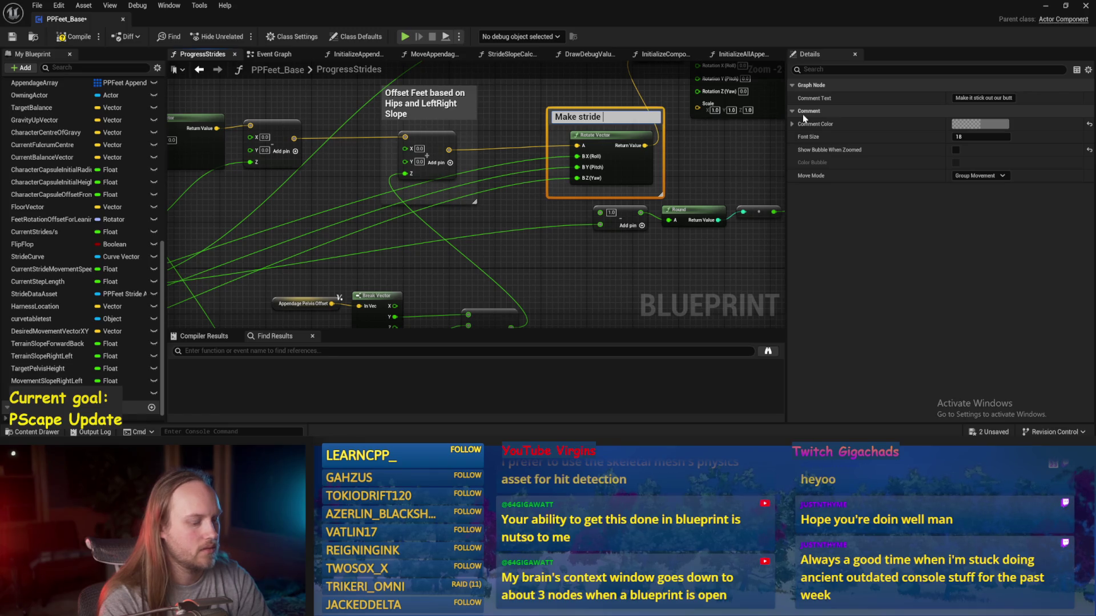
type("cycle stick o")
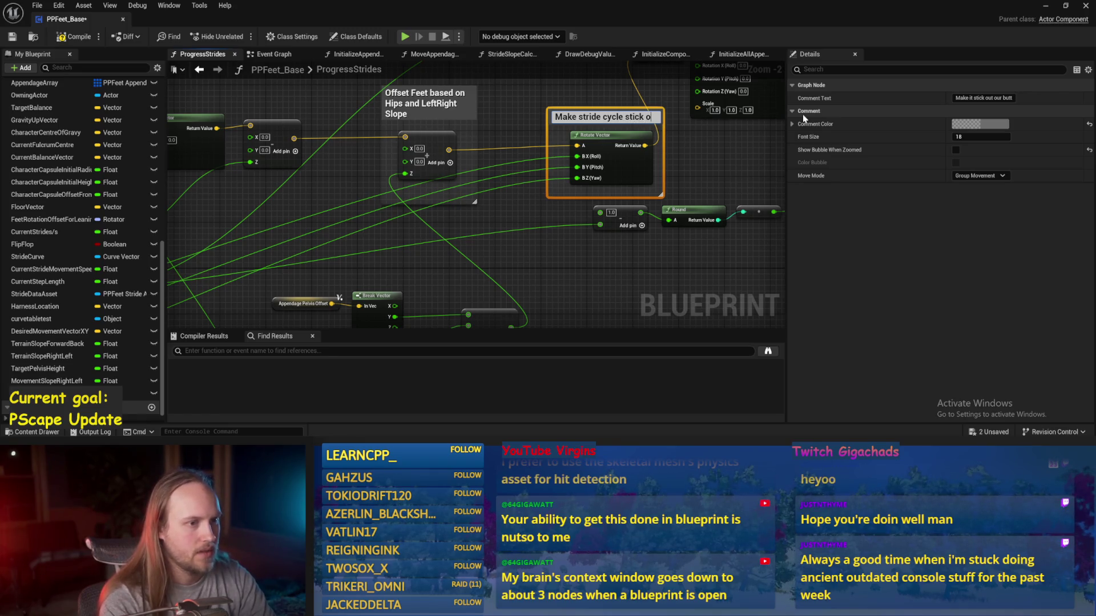
type("ut our bottom ve")
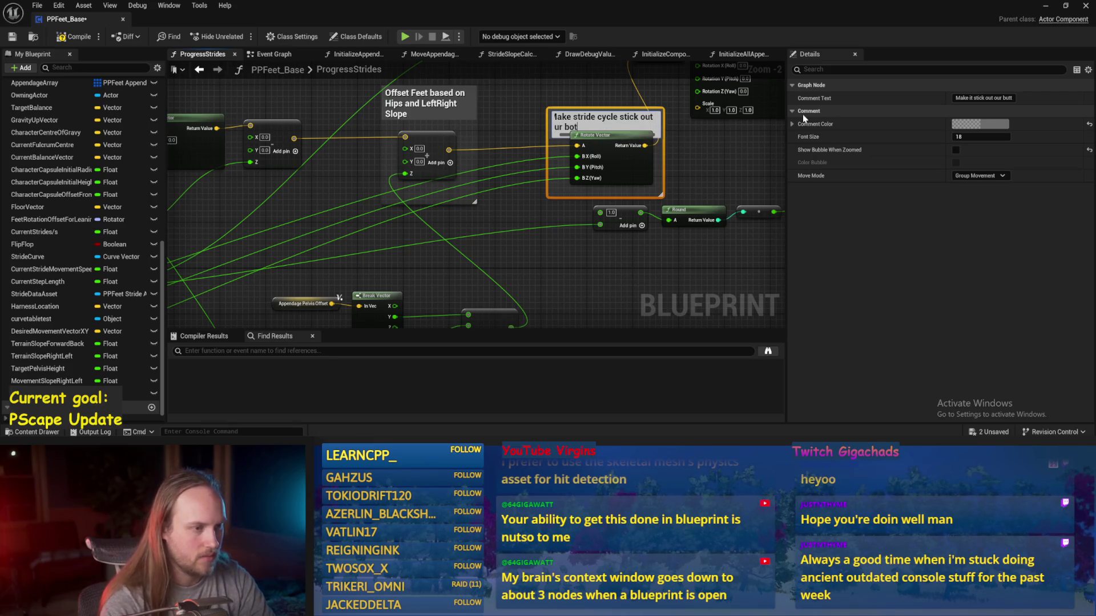
type("ctor")
key("Return")
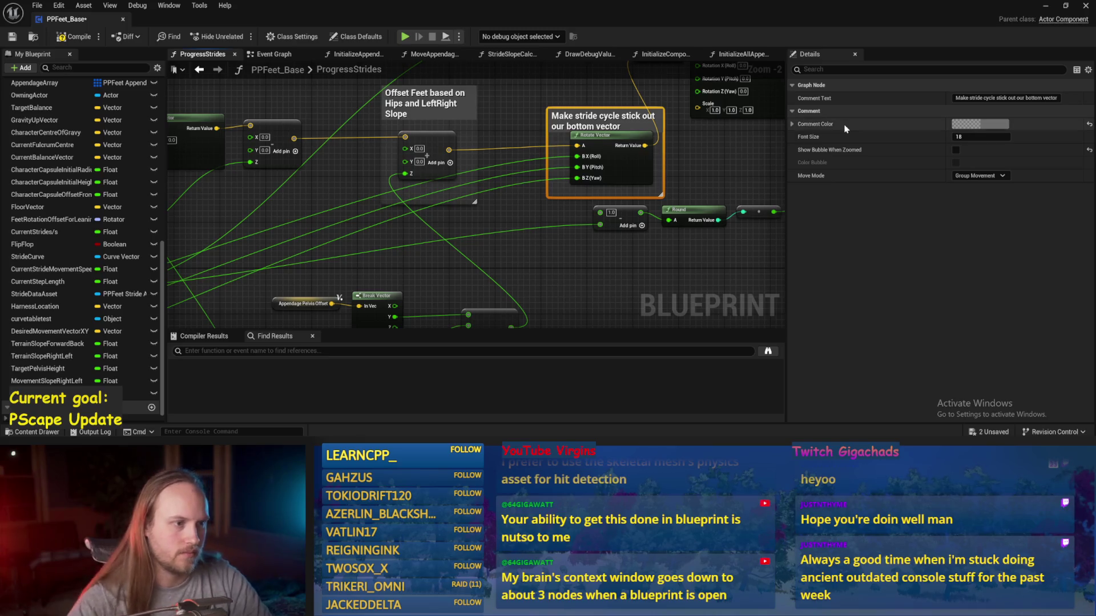
- Deselect the comment and select the small Add node
left_click(516, 141)
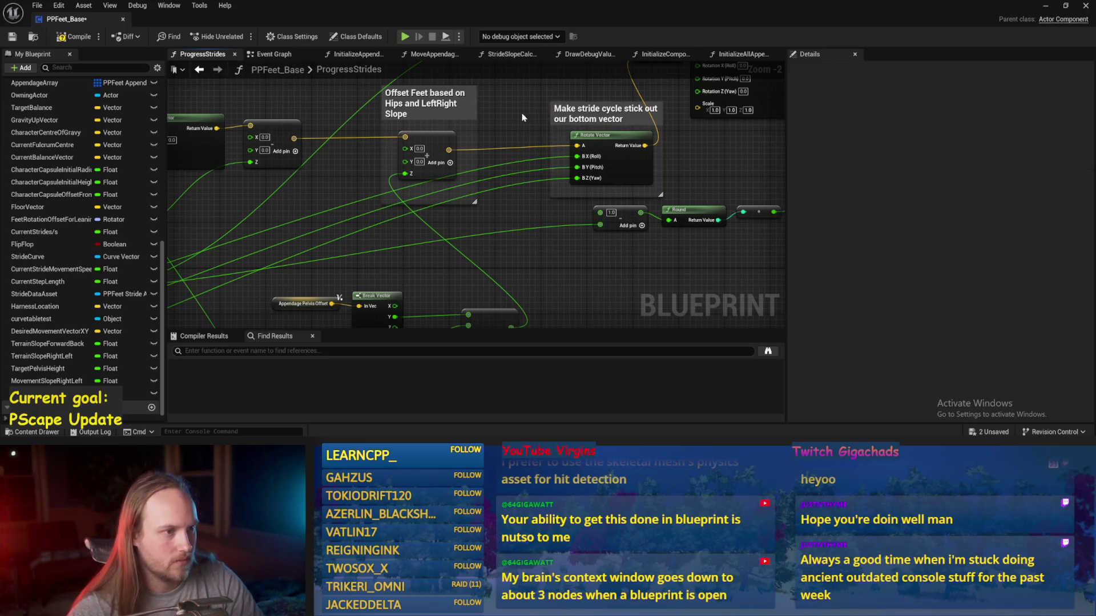
left_click_drag(548, 160, 592, 162)
scroll(593, 161, "down", 2)
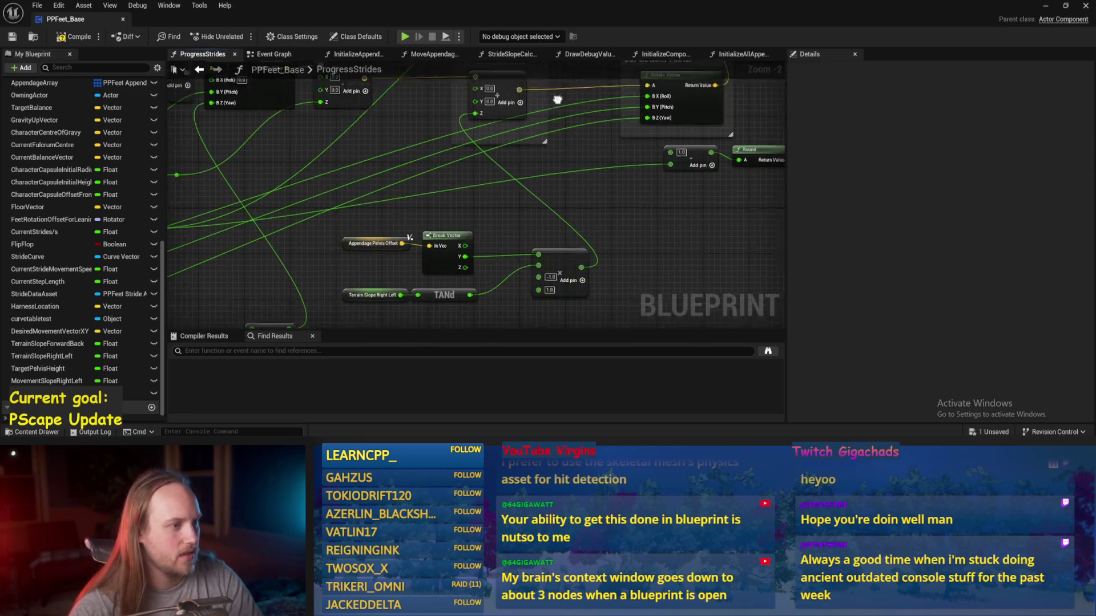
left_click(525, 225)
- Remove the Add node's unneeded input pin and save the blueprint
scroll(525, 225, "up", 2)
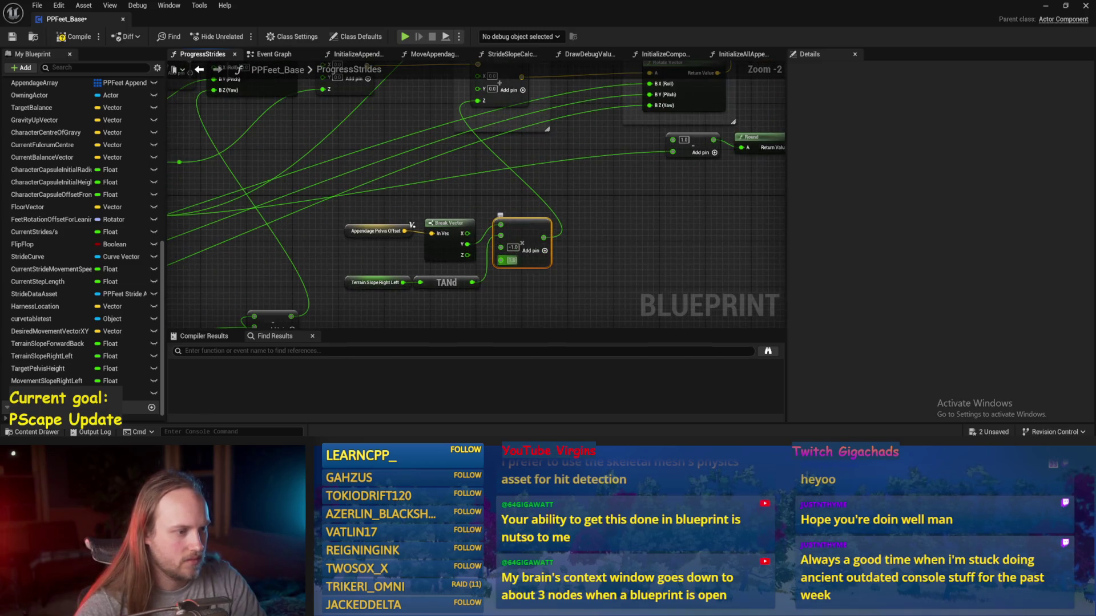
right_click(501, 248)
left_click(524, 167)
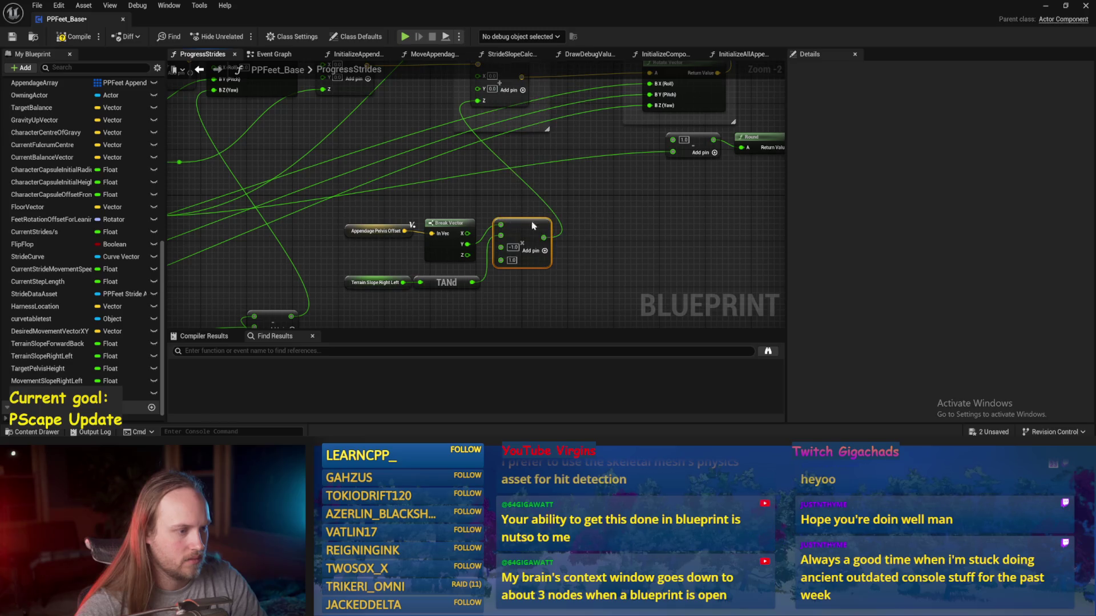
key("ctrl+s")
- Review the Desired Movement Vector XY, ABS and TANd nodes and save
mouse_move(348, 323)
left_mouse_down()
mouse_move(376, 264)
mouse_move(369, 258)
left_mouse_up()
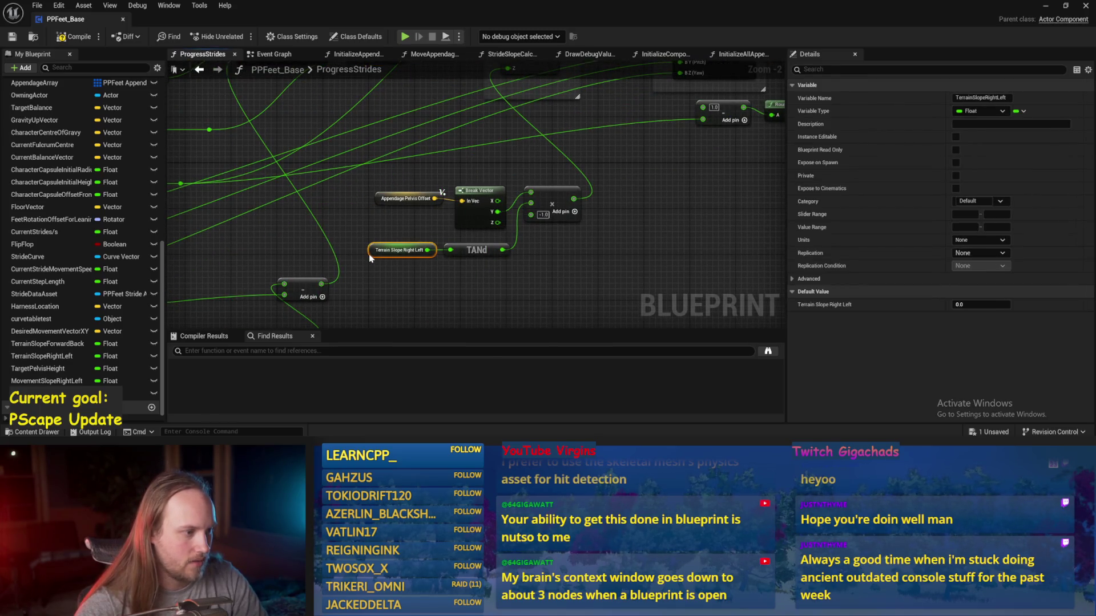
left_click(369, 258)
mouse_move(539, 275)
left_mouse_down()
mouse_move(531, 232)
mouse_move(625, 150)
mouse_move(612, 114)
left_mouse_up()
mouse_move(289, 238)
left_mouse_down()
mouse_move(423, 266)
mouse_move(443, 239)
mouse_move(393, 232)
left_mouse_up()
left_click(492, 220)
left_click_drag(492, 221, 339, 198)
key("ctrl+s")
- Centre the view on the Rotate Vector nodes and save the blueprint changes
mouse_move(482, 177)
left_mouse_down()
mouse_move(445, 318)
mouse_move(485, 224)
mouse_move(517, 198)
left_mouse_up()
left_click_drag(518, 198, 508, 171)
left_click(314, 235)
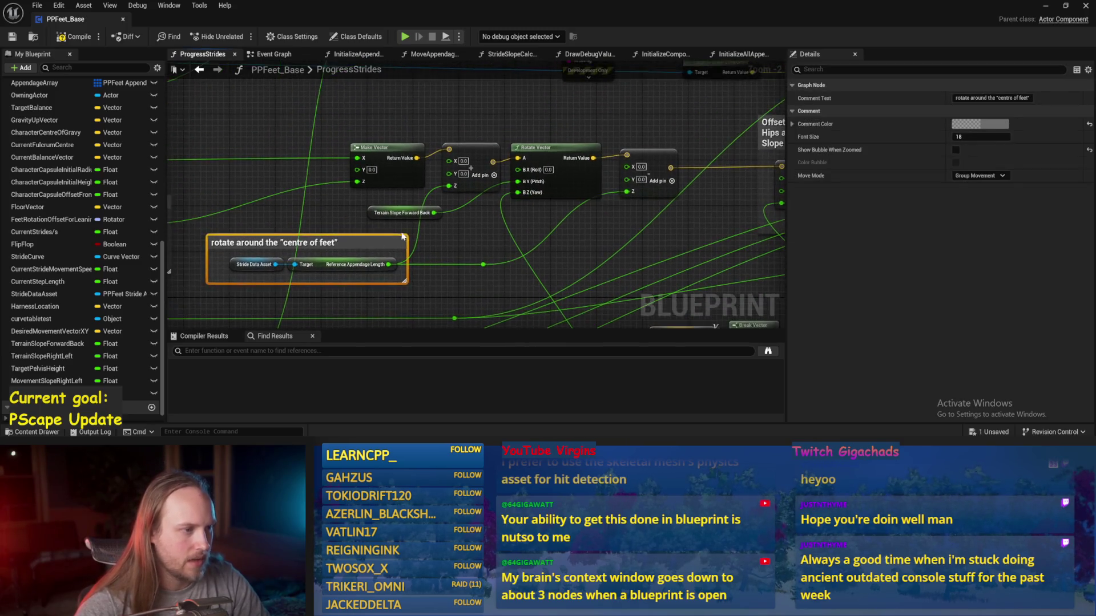
scroll(315, 235, "up", 1)
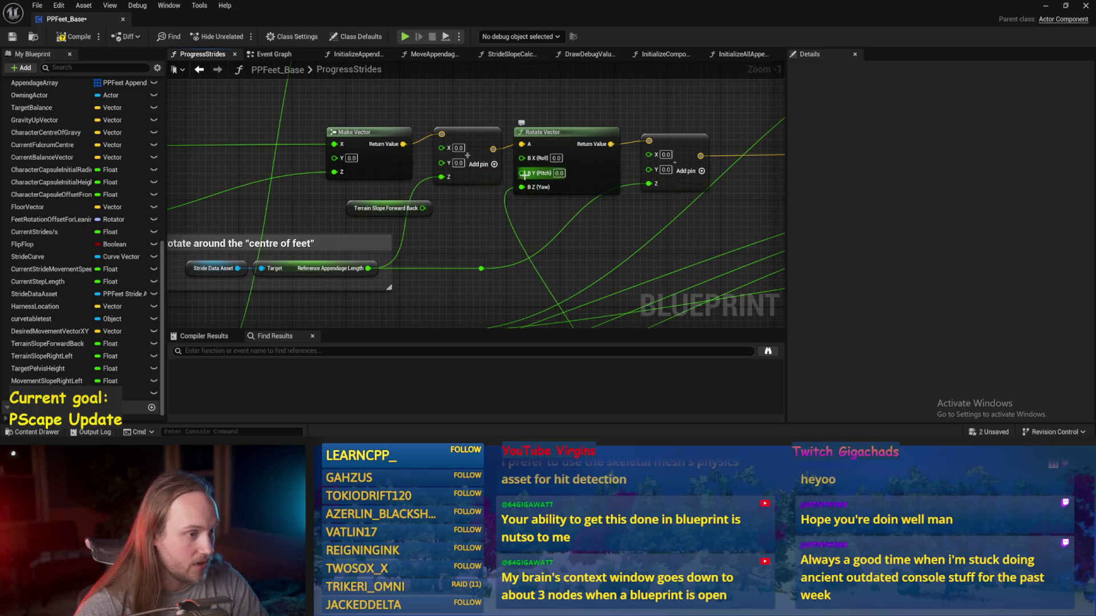
left_click_drag(535, 177, 504, 149)
left_click(14, 37)
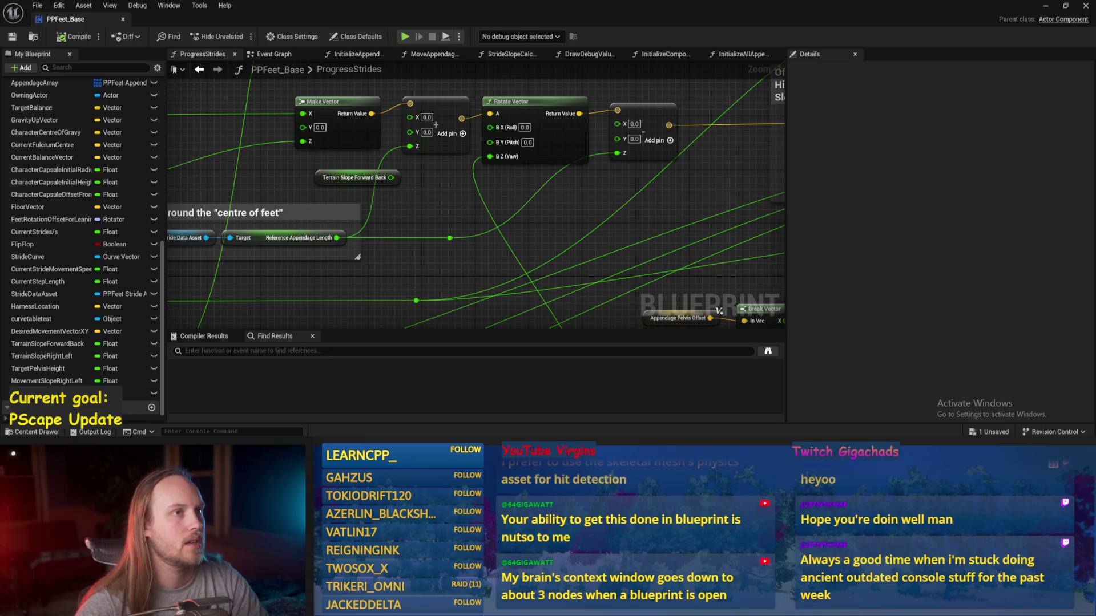
- Add a Movement Slope Forward Back getter wired into Rotate Vector's Yaw
left_click_drag(460, 189, 519, 201)
right_click(460, 219)
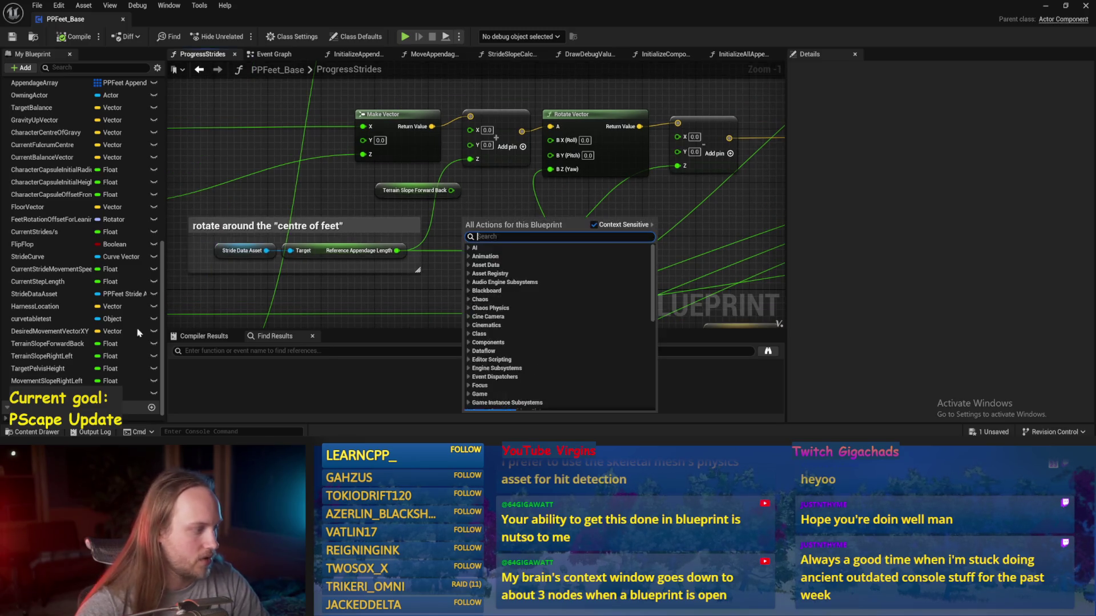
key("Escape")
left_click_drag(51, 394, 464, 202)
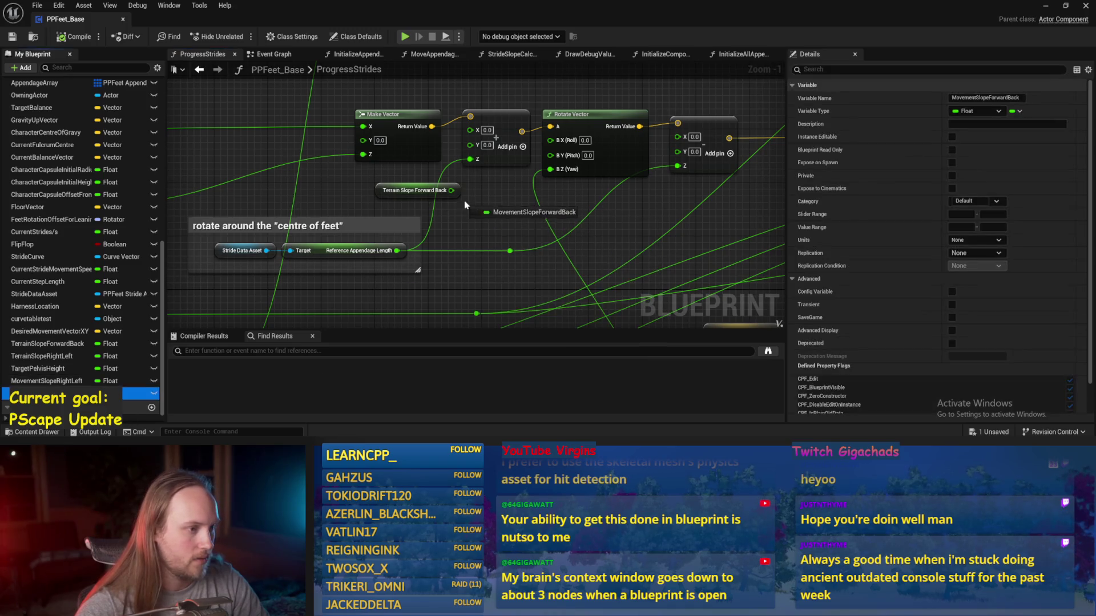
left_click(502, 226)
left_click_drag(546, 204, 550, 168)
- Delete the old Terrain Slope Forward Back getter, save, and return to the level
left_click_drag(503, 204, 448, 197)
left_click(394, 190)
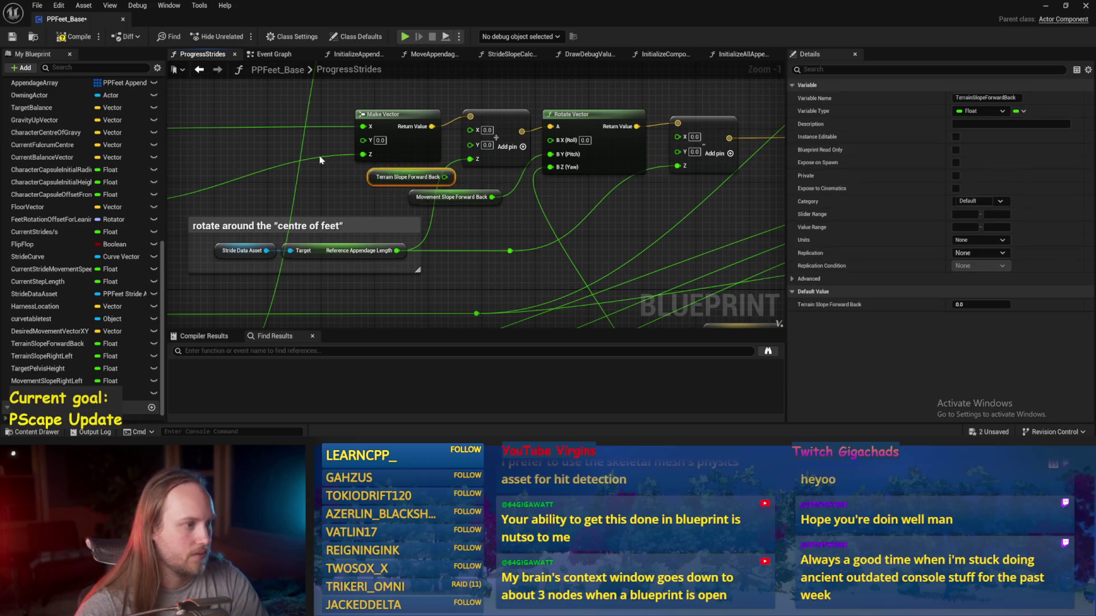
key("Delete")
key("ctrl+s")
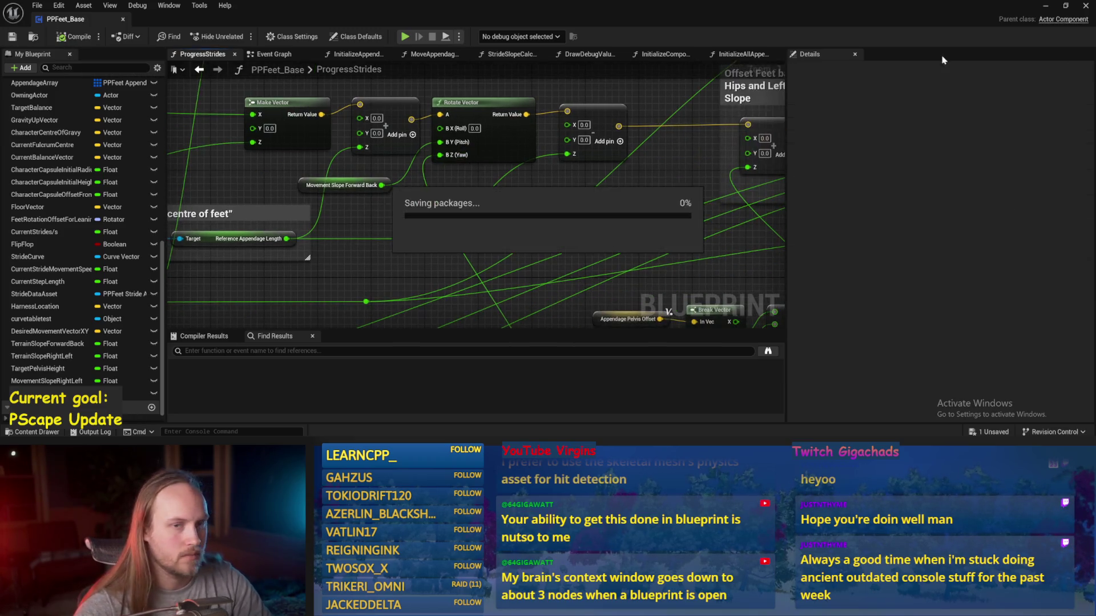
left_click(1045, 6)
- Play the test level and tilt floor platform Cube4 steeply about X
left_click(275, 37)
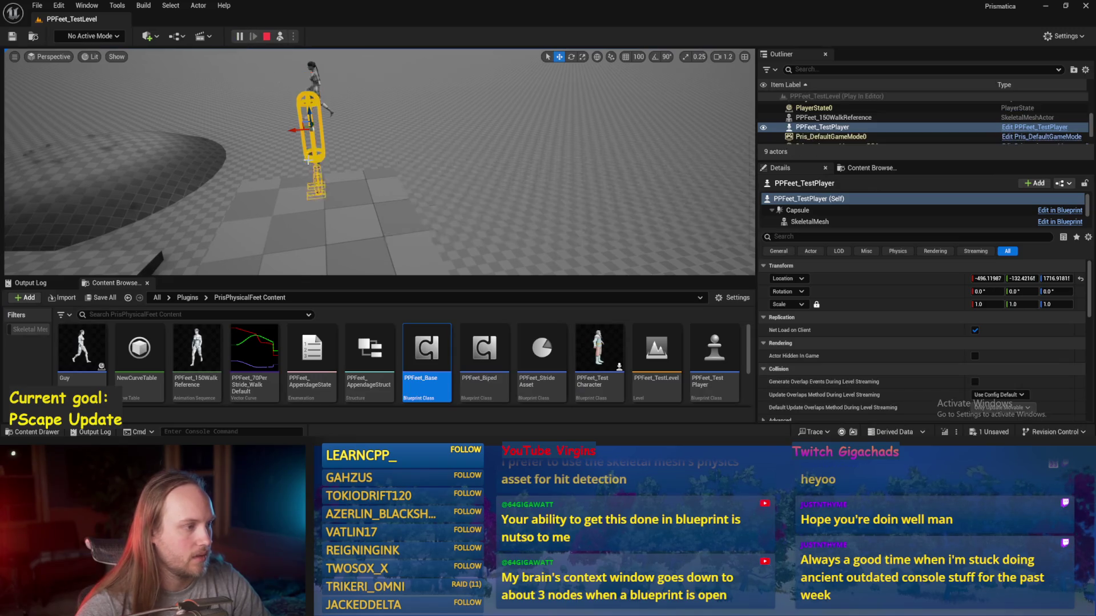
left_click(309, 179)
key("f")
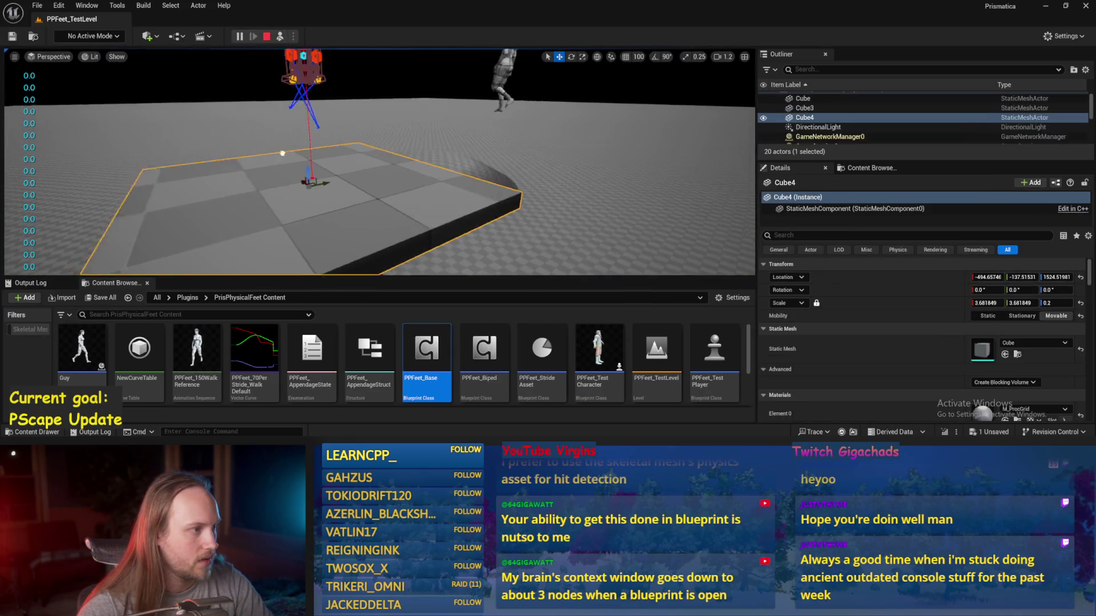
key("e")
left_click_drag(360, 203, 336, 258)
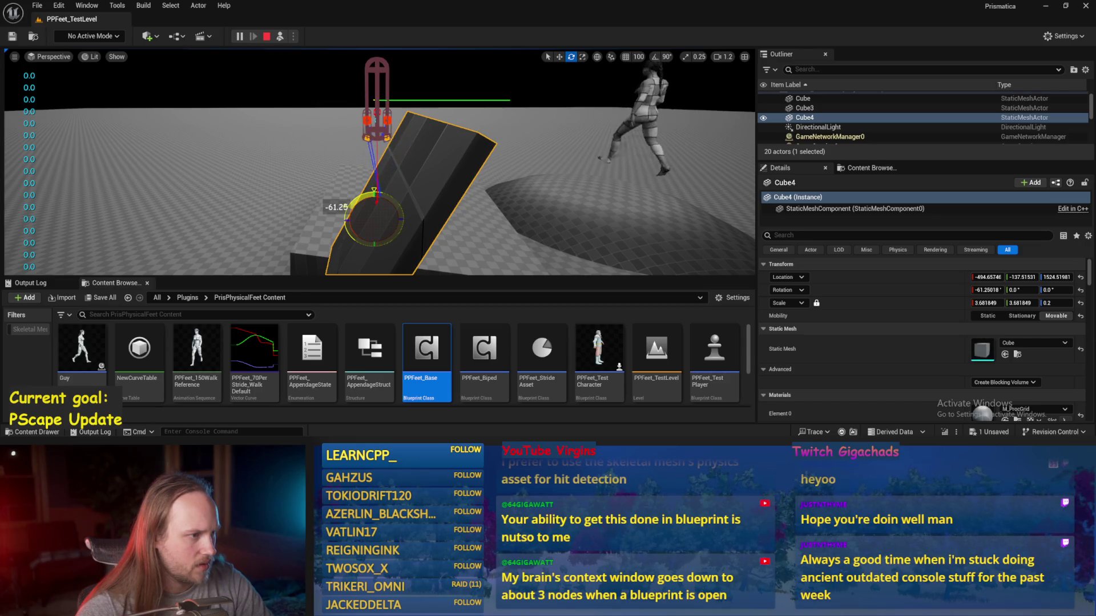
- Move the tilted platform down and sideways, then reopen the PPFeet_Base blueprint
key("w")
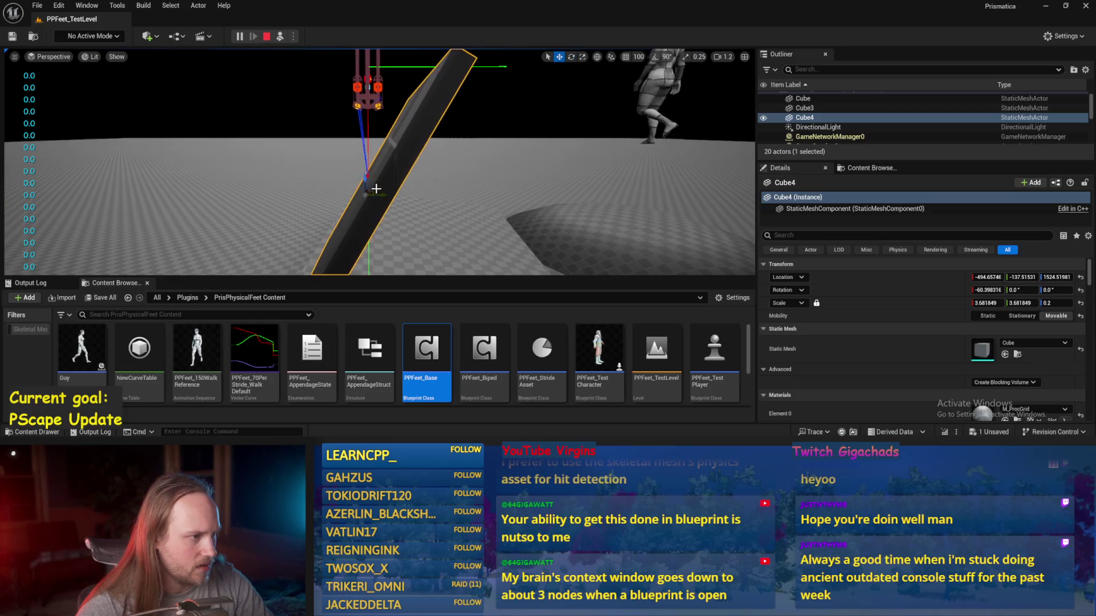
mouse_move(373, 187)
left_mouse_down()
mouse_move(402, 226)
mouse_move(418, 184)
mouse_move(388, 199)
mouse_move(379, 176)
mouse_move(380, 263)
mouse_move(386, 183)
mouse_move(386, 193)
left_mouse_up()
double_click(427, 348)
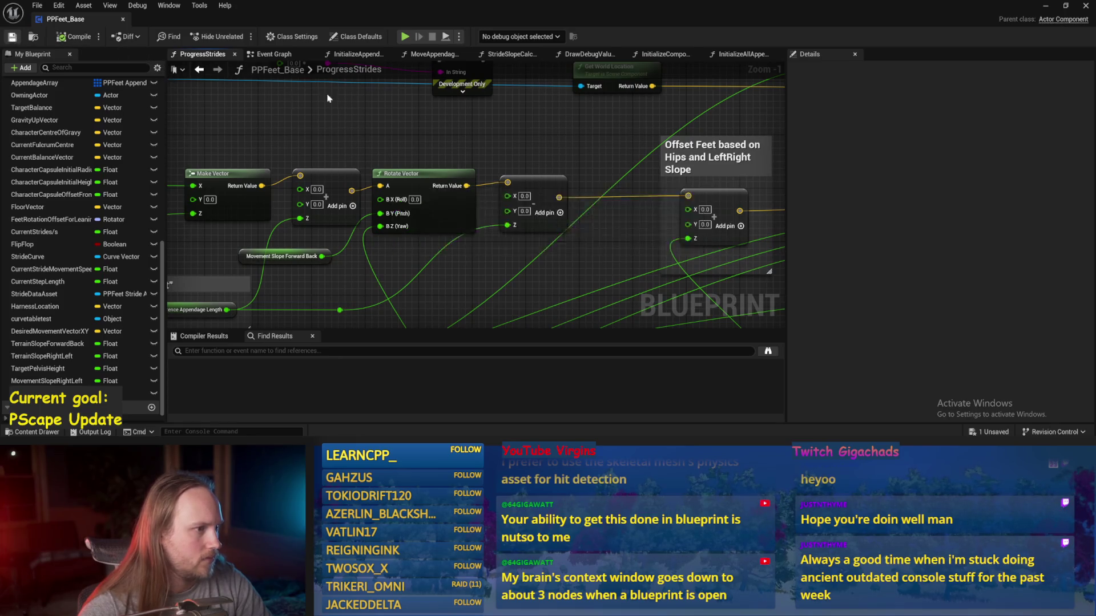
- Open the DrawDebugValues graph and make room beside the last Draw Debug Arrow node
left_click(597, 57)
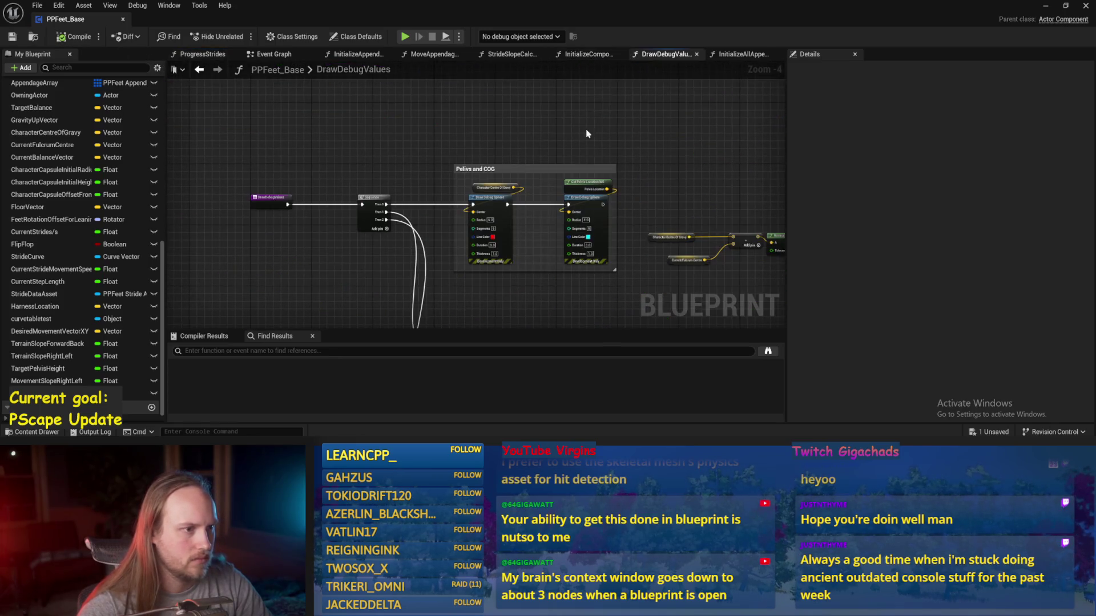
mouse_move(450, 224)
left_mouse_down()
mouse_move(393, 207)
mouse_move(475, 212)
mouse_move(542, 135)
mouse_move(559, 265)
mouse_move(640, 262)
mouse_move(267, 264)
left_mouse_up()
mouse_move(595, 264)
left_mouse_down()
mouse_move(408, 273)
mouse_move(484, 233)
mouse_move(252, 249)
left_mouse_up()
scroll(484, 234, "up", 1)
left_click_drag(397, 246, 371, 283)
left_click(600, 150)
mouse_move(603, 162)
left_mouse_down()
mouse_move(622, 162)
mouse_move(545, 167)
mouse_move(561, 163)
left_mouse_up()
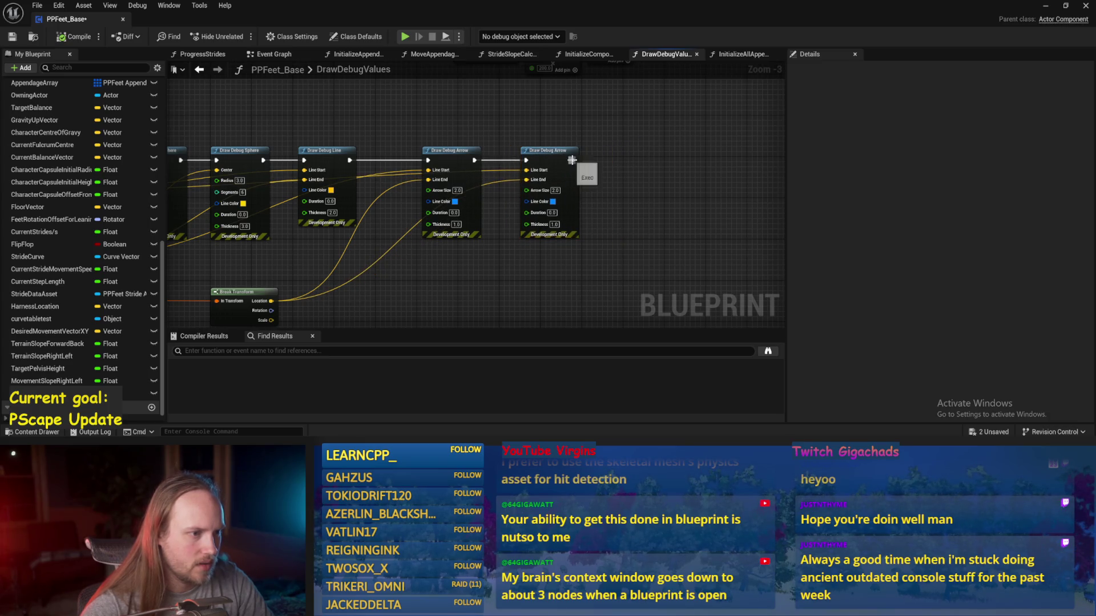
- Duplicate the Draw Debug Sphere after the last arrow, wiring Break Transform Location into its Center
left_click(259, 151)
key("ctrl+c")
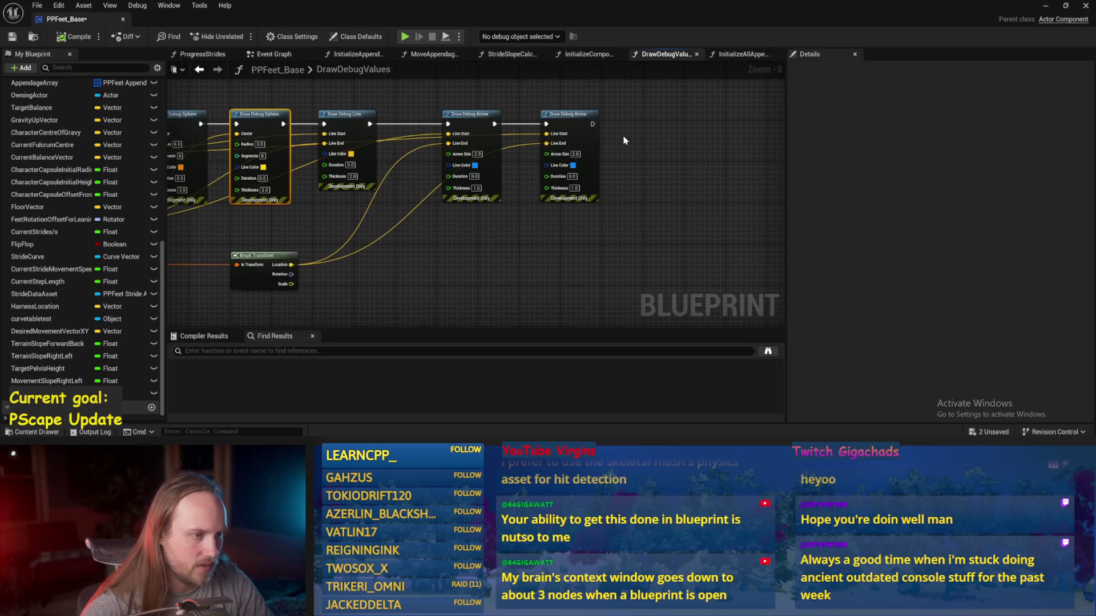
key("ctrl+v")
mouse_move(642, 141)
left_mouse_down()
mouse_move(654, 127)
mouse_move(633, 128)
mouse_move(644, 129)
left_mouse_up()
key("q")
left_click(615, 192)
mouse_move(291, 264)
left_mouse_down()
mouse_move(309, 268)
mouse_move(644, 134)
left_mouse_up()
left_click_drag(643, 176, 587, 193)
key("ctrl+s")
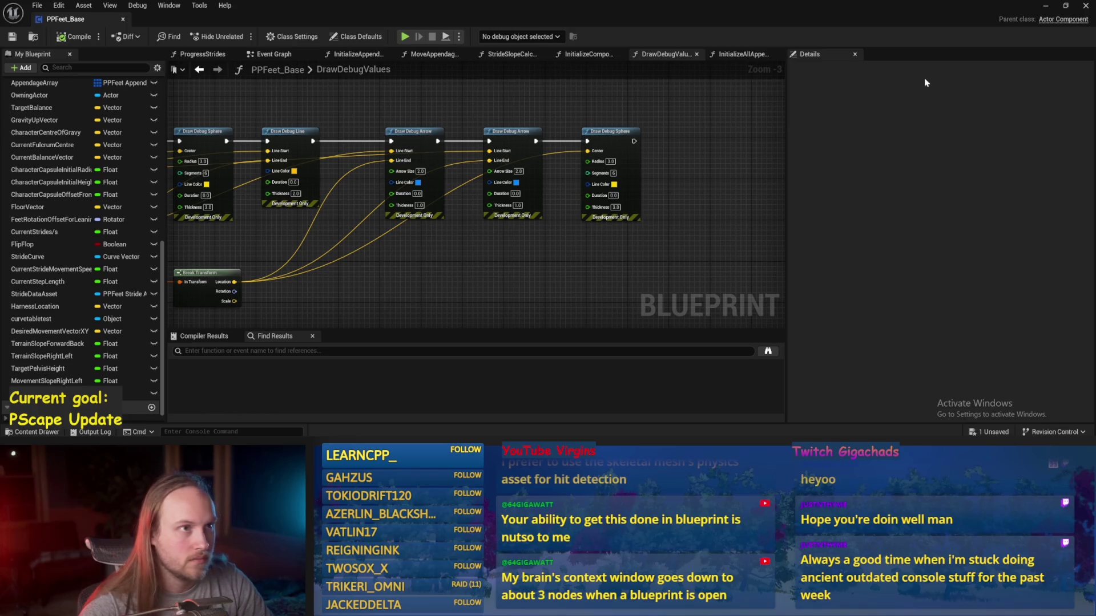
- Set the new sphere's Duration to 1.0 and compile
scroll(608, 211, "up", 2)
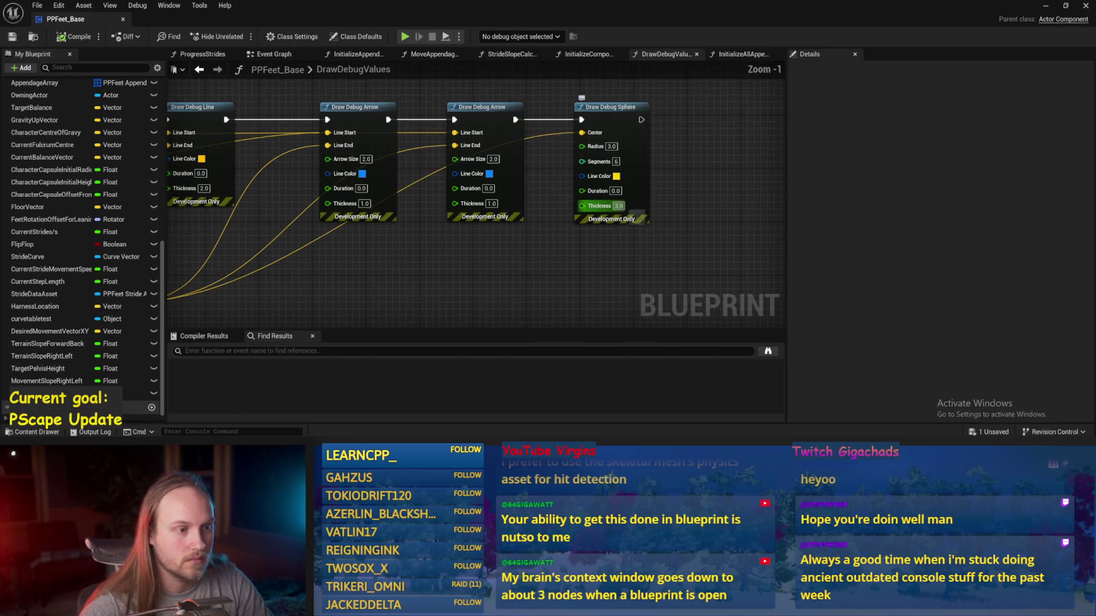
type("1")
key("Return")
left_click(69, 40)
- Play-test the debug drawing, then change the sphere Duration to 0.5 and compile and save
left_click(1046, 7)
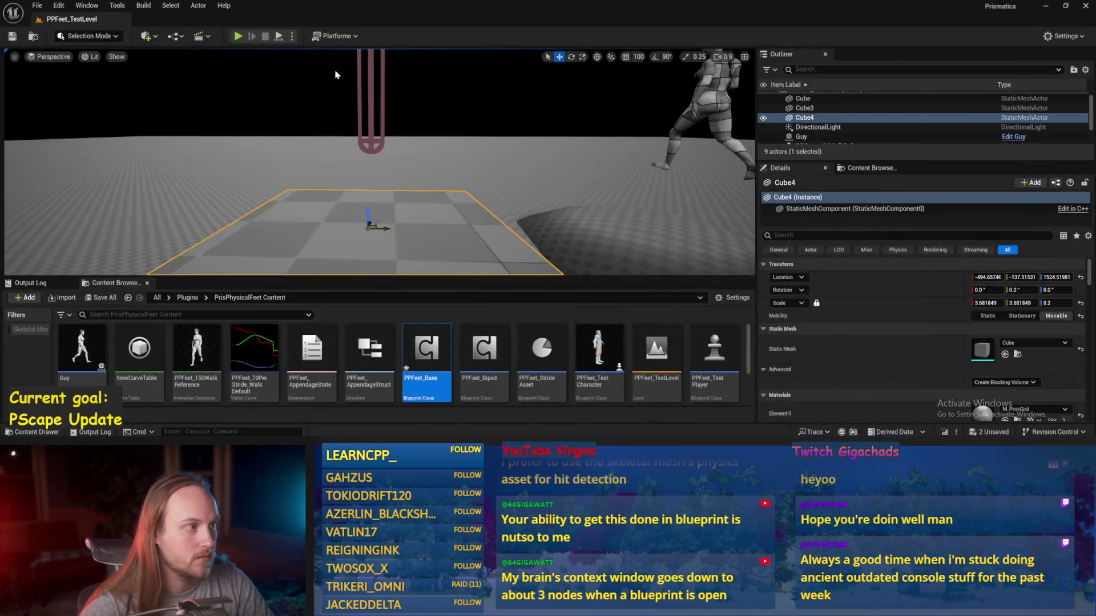
key("alt+p")
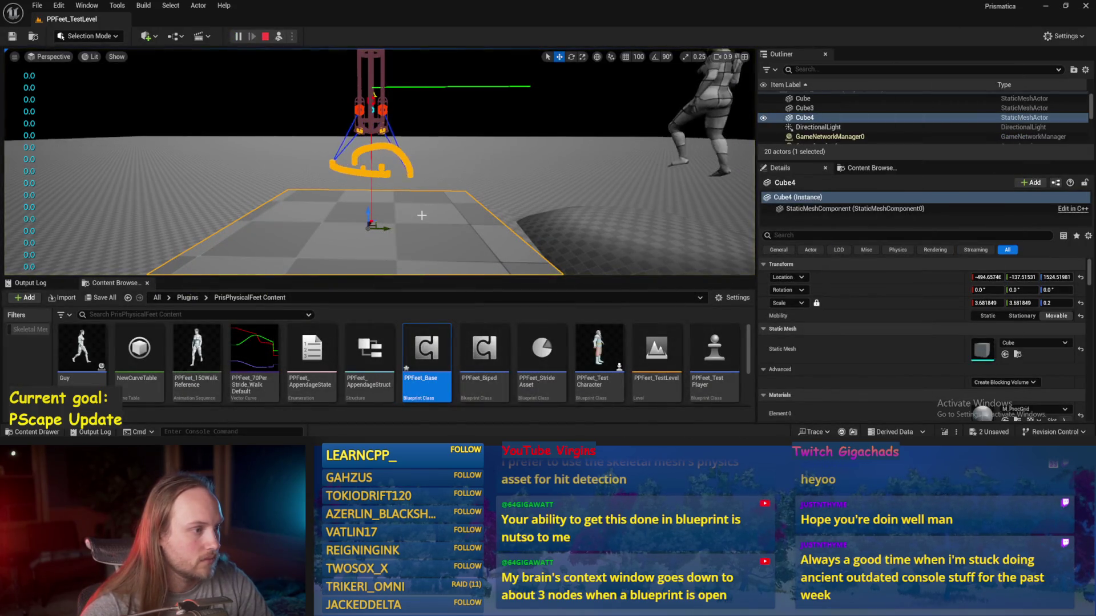
key("Escape")
left_click(403, 423)
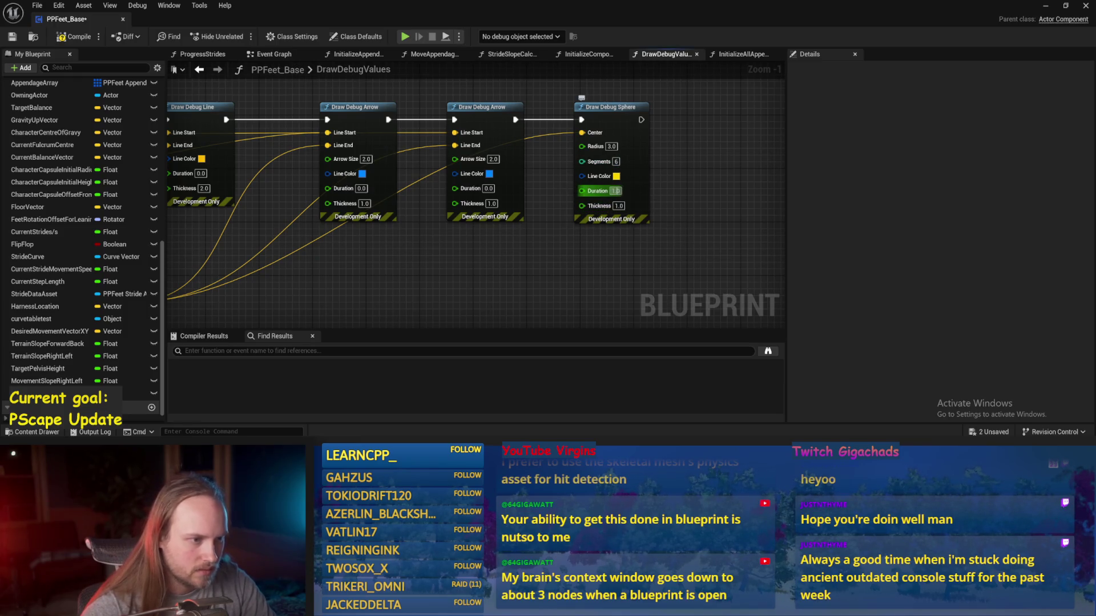
type("0.5")
key("Return")
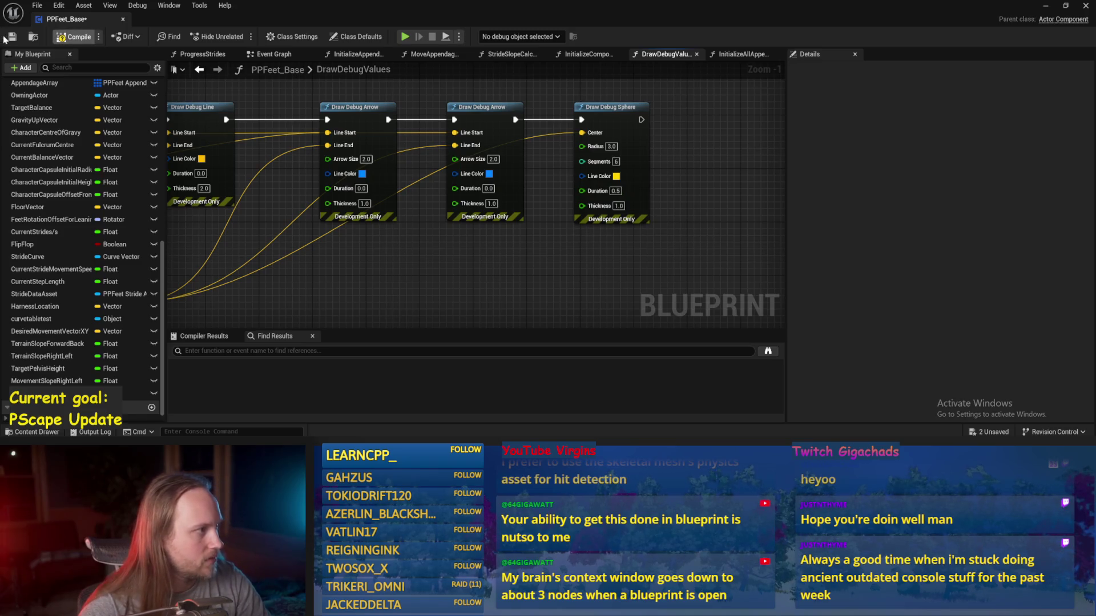
left_click(11, 37)
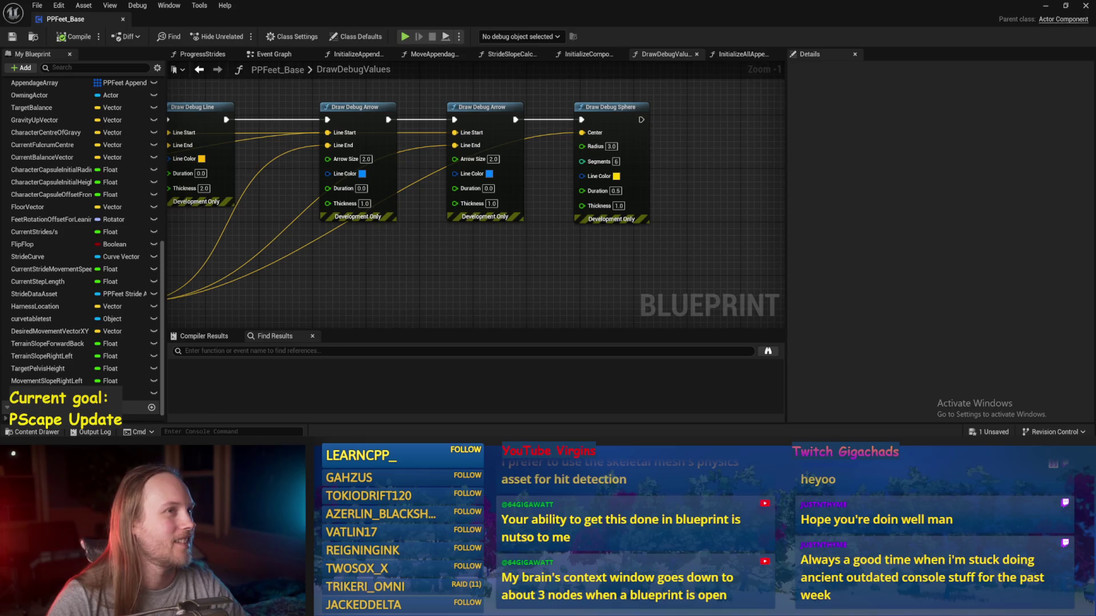
- Raise Cube4 and tilt it to about -42.7° during play, then stop and reopen PPFeet_Base
left_click(1043, 6)
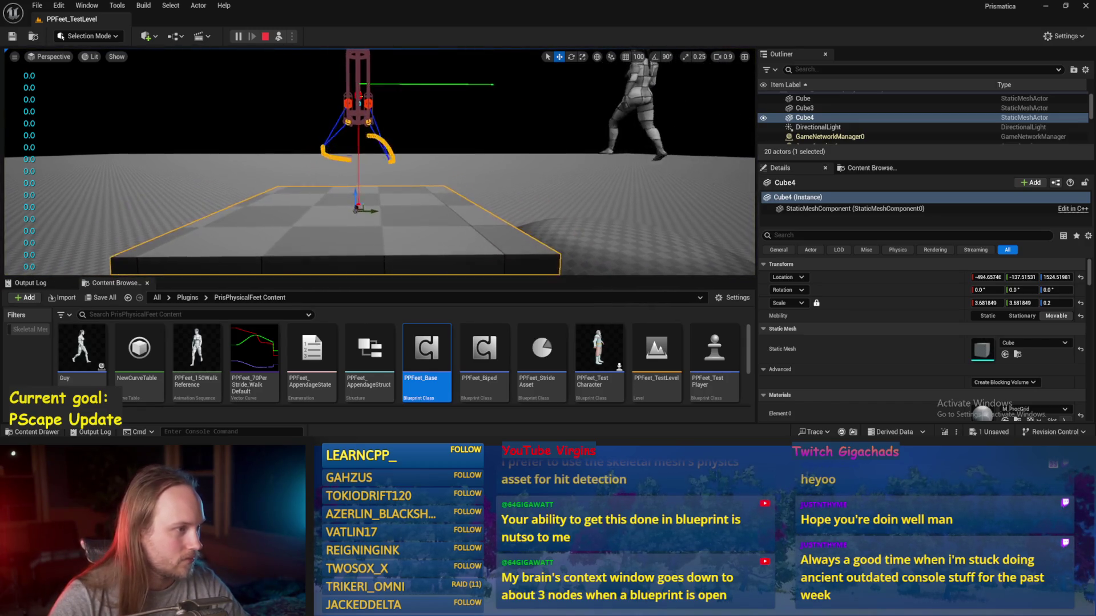
left_click_drag(354, 222, 357, 177)
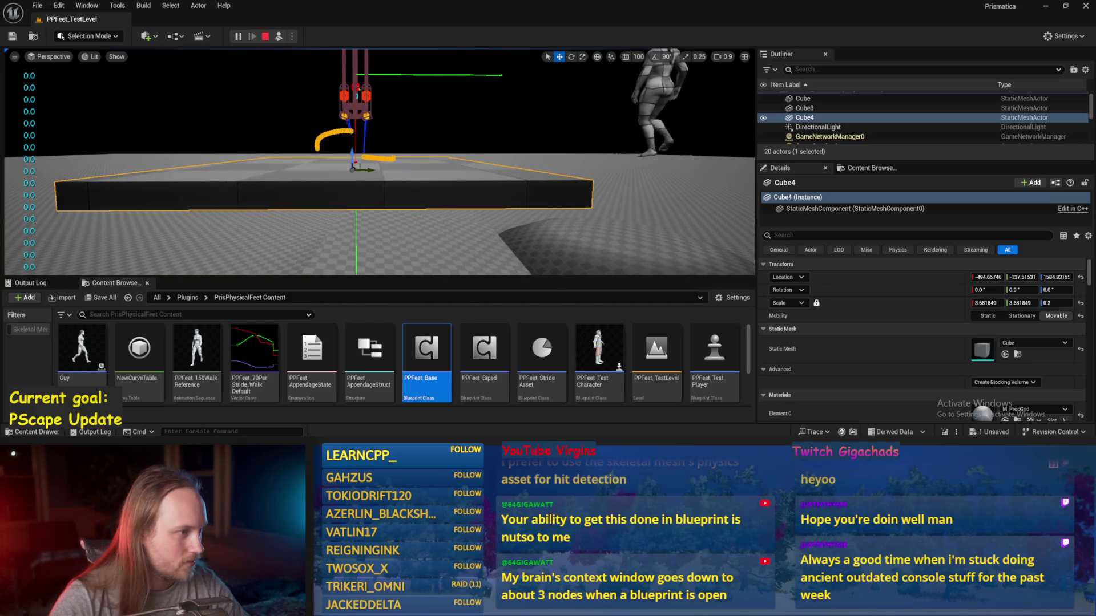
key("e")
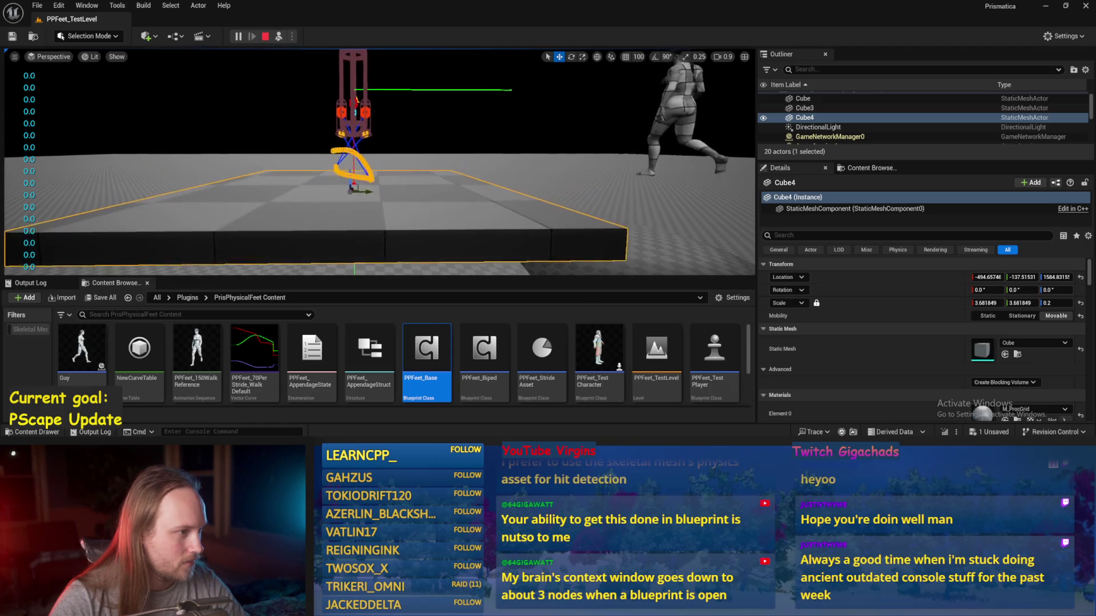
mouse_move(372, 179)
left_mouse_down()
mouse_move(390, 187)
mouse_move(376, 197)
mouse_move(394, 208)
left_mouse_up()
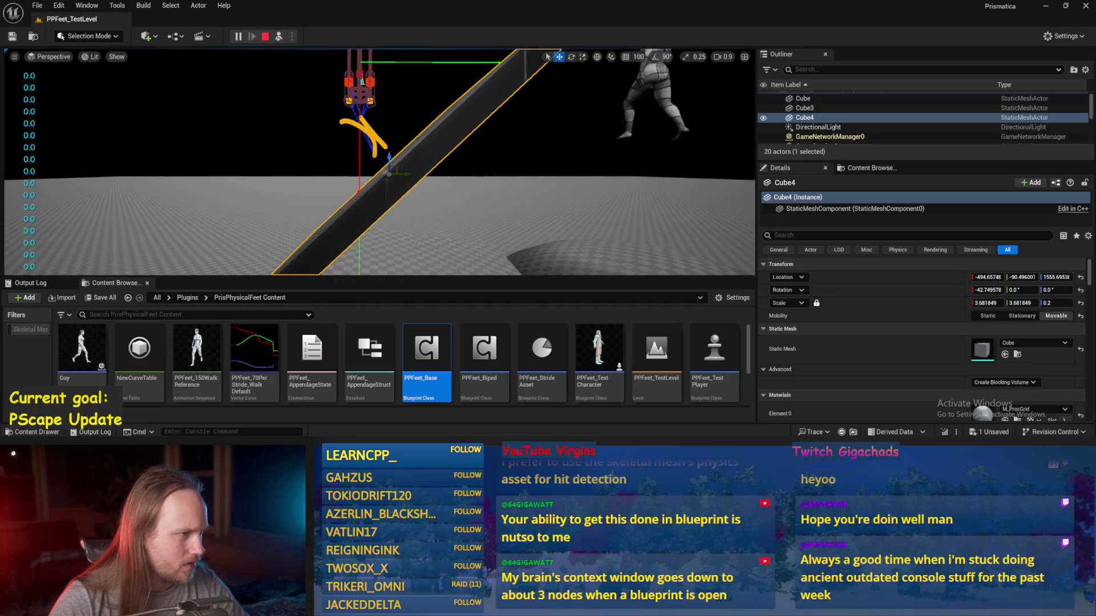
key("Escape")
double_click(427, 348)
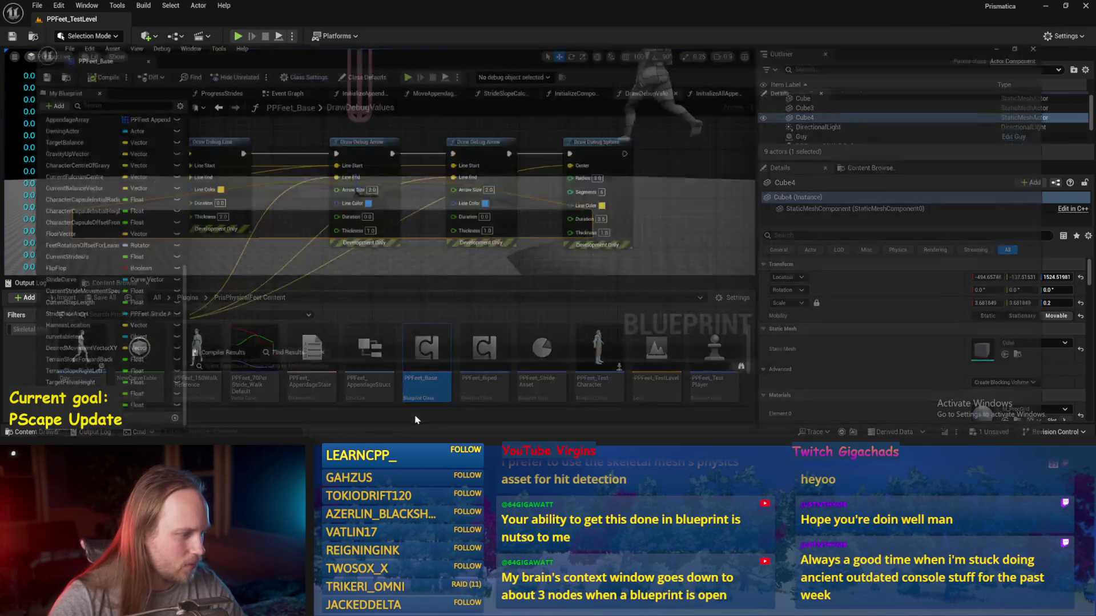
- Compile, open StrideSlopeCalculations, and make room after the Movement Slope Right Left SET node
left_click(75, 37)
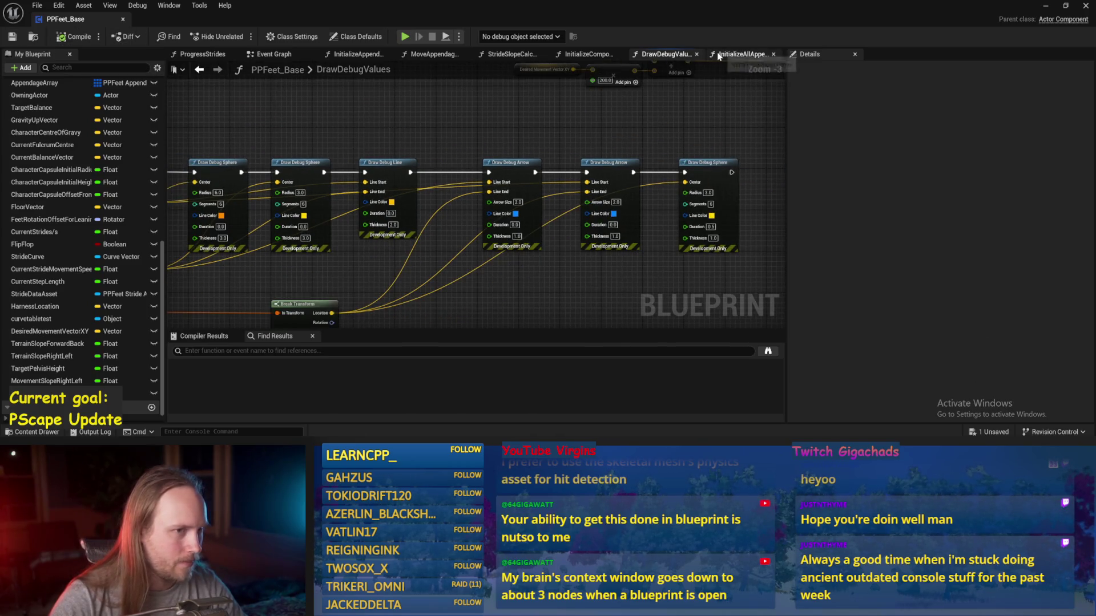
left_click(741, 54)
left_click_drag(524, 162, 512, 161)
left_click(655, 53)
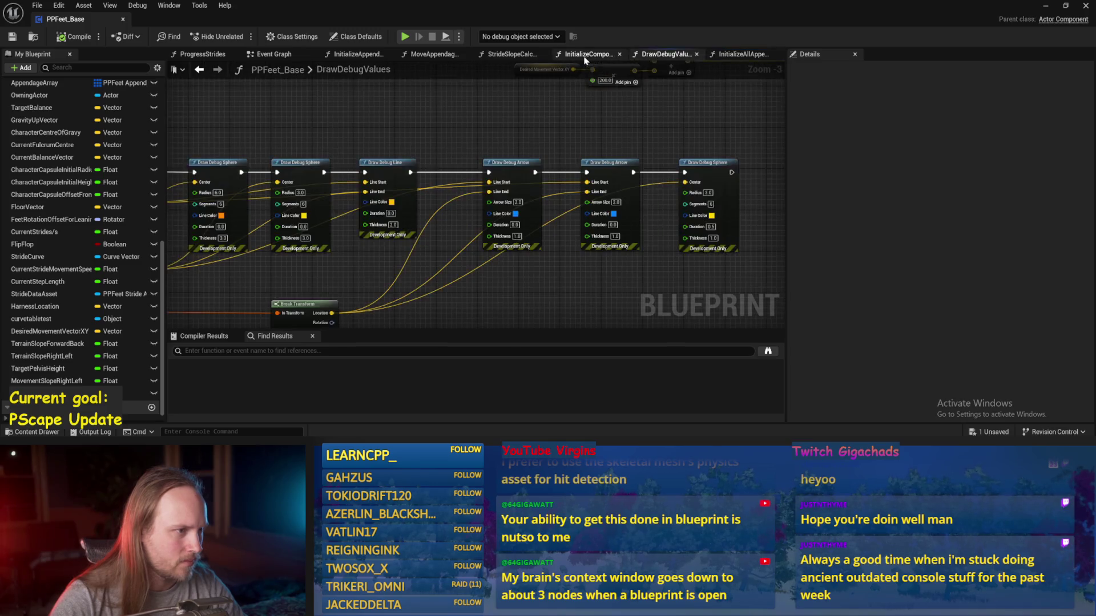
left_click(587, 54)
left_click(512, 55)
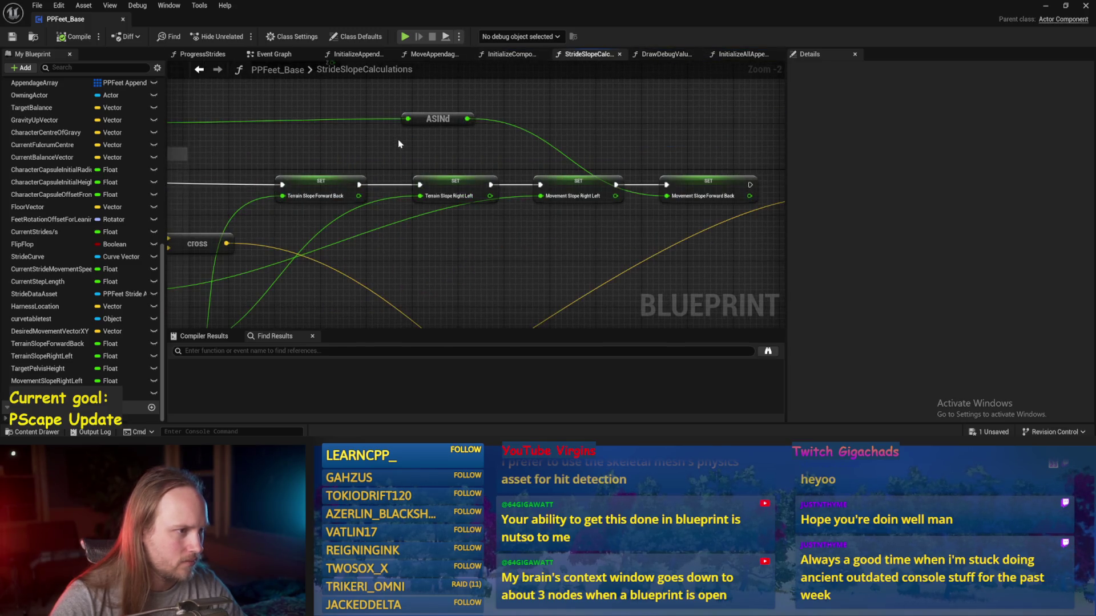
scroll(538, 215, "down", 2)
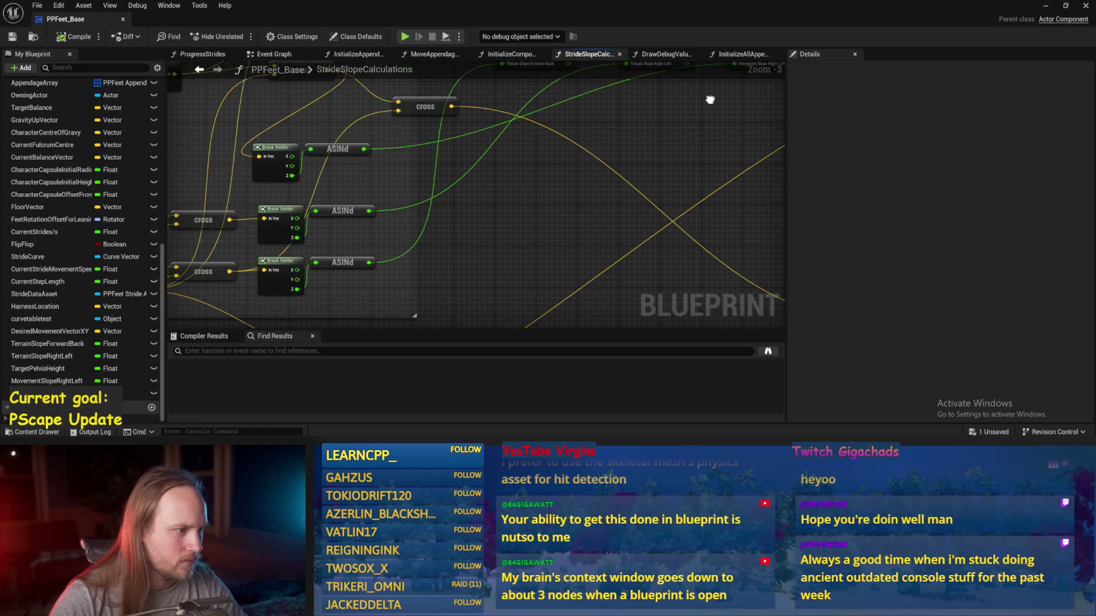
scroll(707, 101, "up", 1)
left_click_drag(721, 127, 663, 254)
left_click_drag(550, 241, 645, 105)
mouse_move(397, 217)
left_mouse_down()
mouse_move(508, 245)
mouse_move(572, 241)
mouse_move(392, 274)
left_mouse_up()
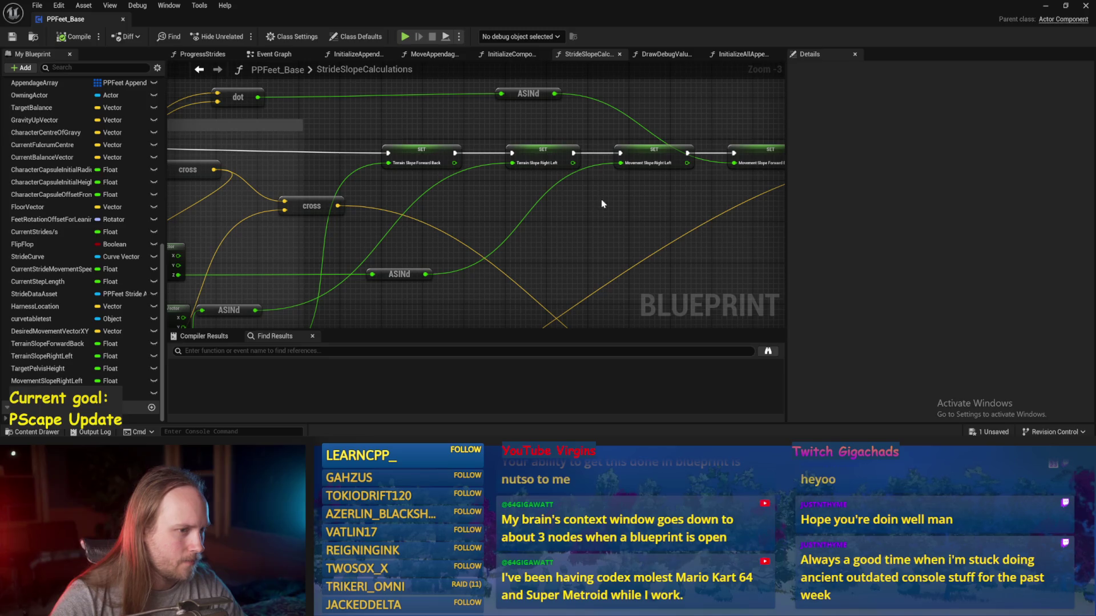
mouse_move(622, 230)
left_mouse_down()
mouse_move(453, 242)
mouse_move(659, 83)
left_mouse_up()
- Add a Print String after the last SET node printing the slope value, then save
right_click(452, 237)
type("print")
key("Return")
mouse_move(640, 175)
left_mouse_down()
mouse_move(656, 143)
mouse_move(654, 97)
left_mouse_up()
left_click_drag(528, 183, 656, 108)
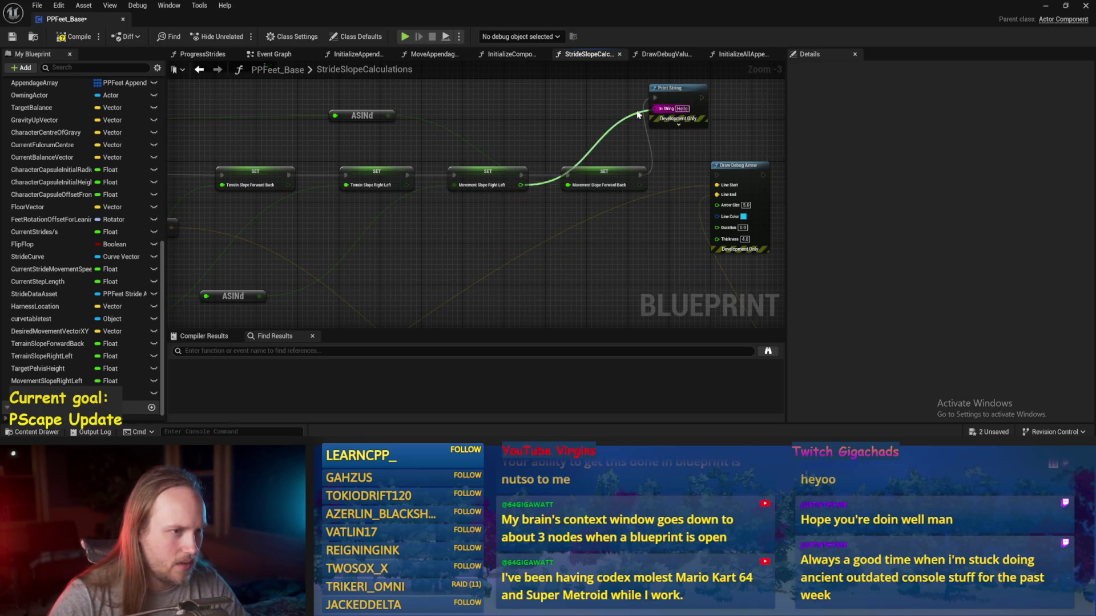
key("ctrl+s")
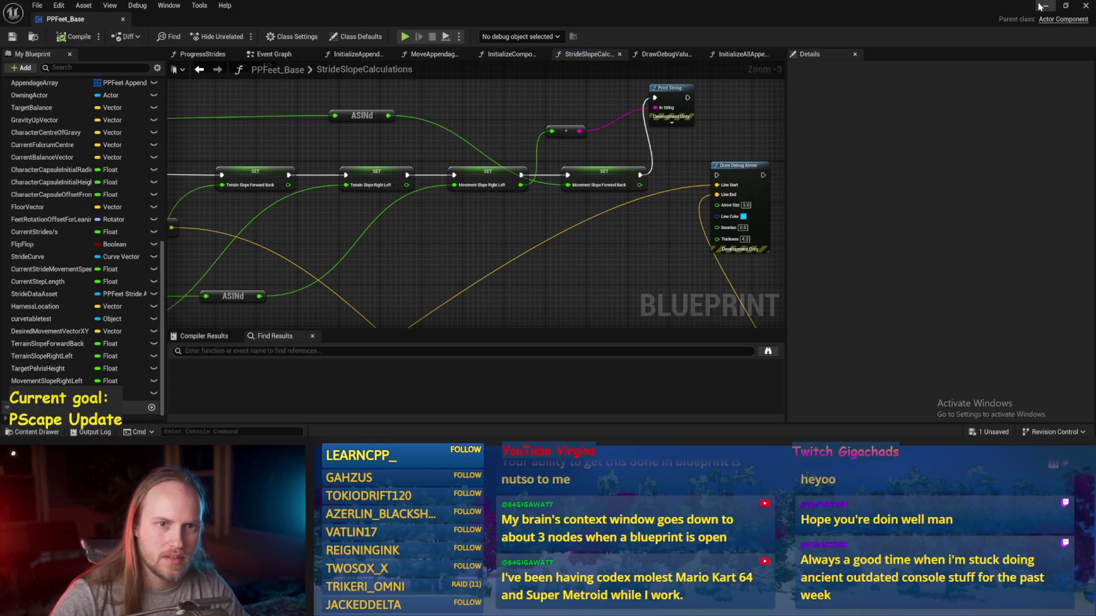
left_click(1046, 5)
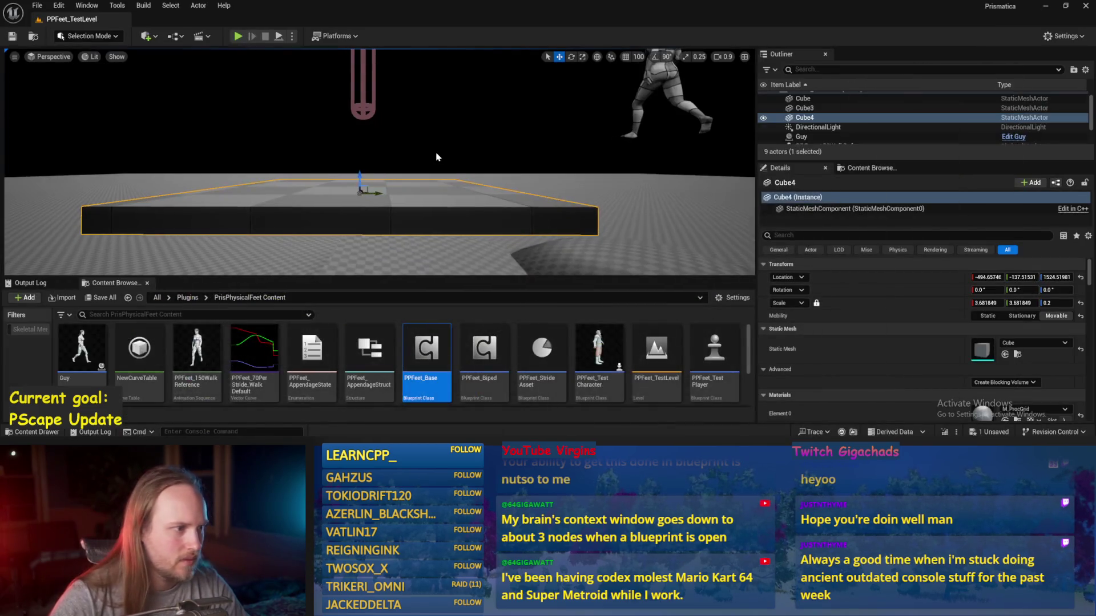
- Play the level, tilt Cube4 to about -24° on X, then reopen PPFeet_Base
key("alt+p")
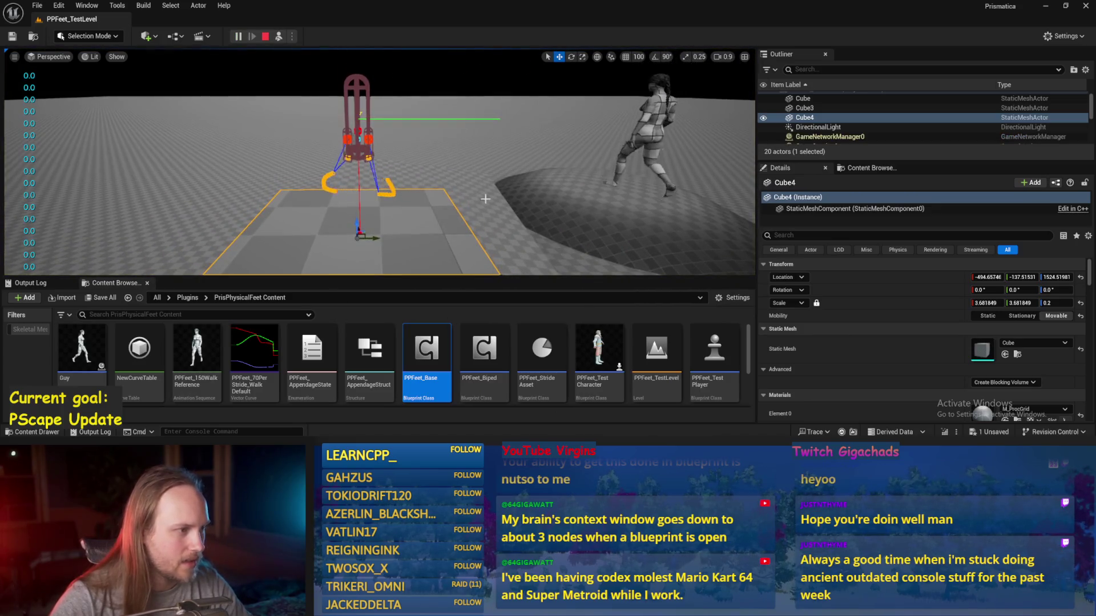
key("e")
mouse_move(409, 235)
left_mouse_down()
mouse_move(390, 256)
mouse_move(408, 236)
mouse_move(308, 228)
mouse_move(321, 200)
mouse_move(342, 229)
mouse_move(368, 195)
left_mouse_up()
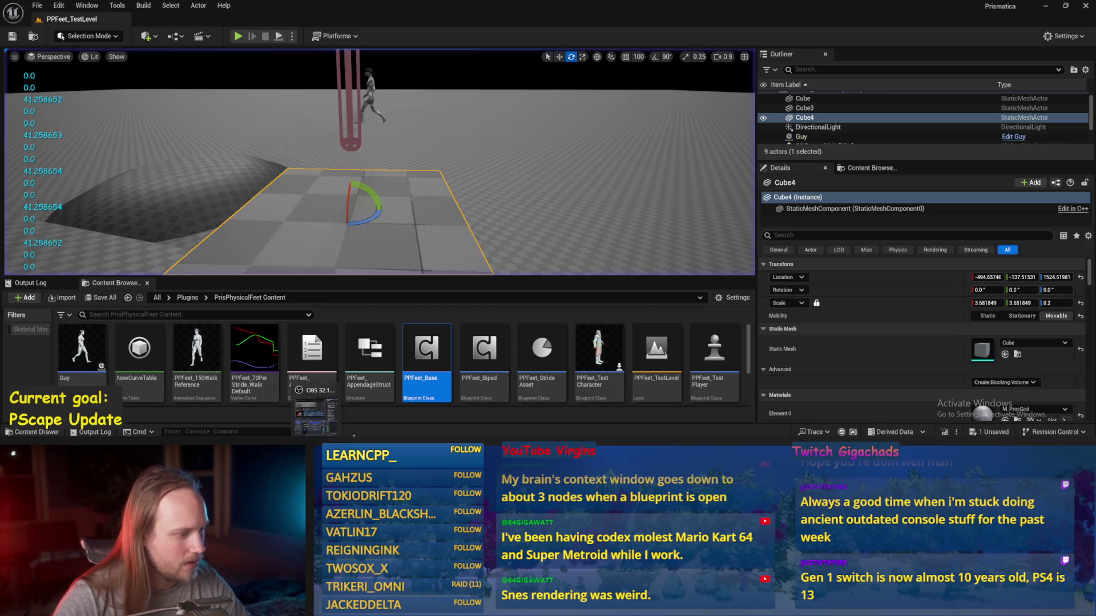
double_click(427, 348)
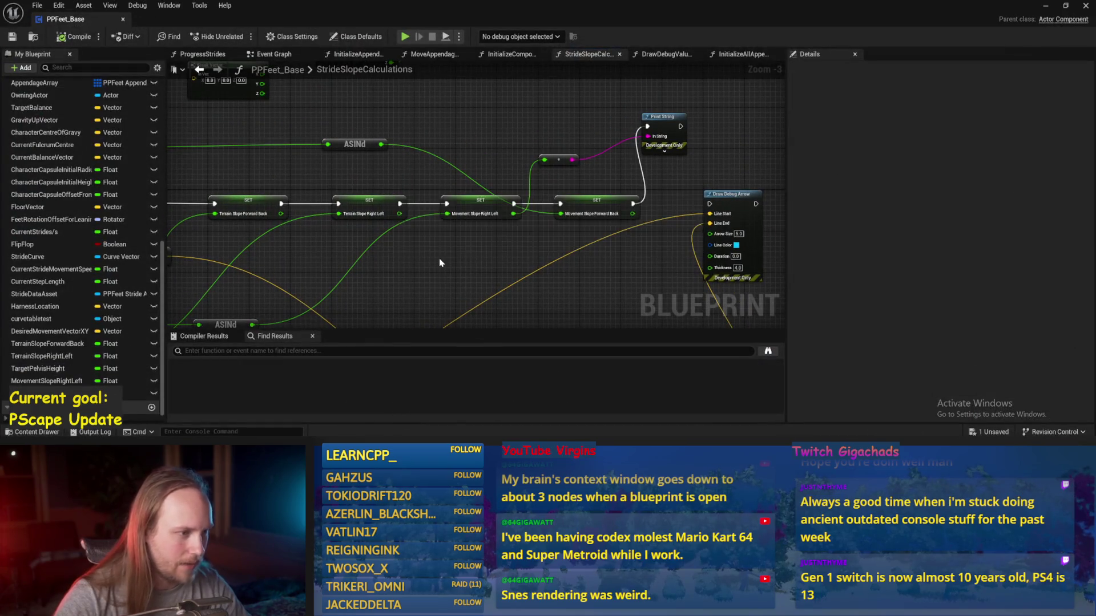
- Rename the slope variables to MovementSlopeLeftRight and TerrainSlopeLeft, then compile
scroll(439, 258, "up", 2)
left_click(485, 193)
left_click_drag(989, 98, 1055, 98)
type("MovementSlopeLeftRight")
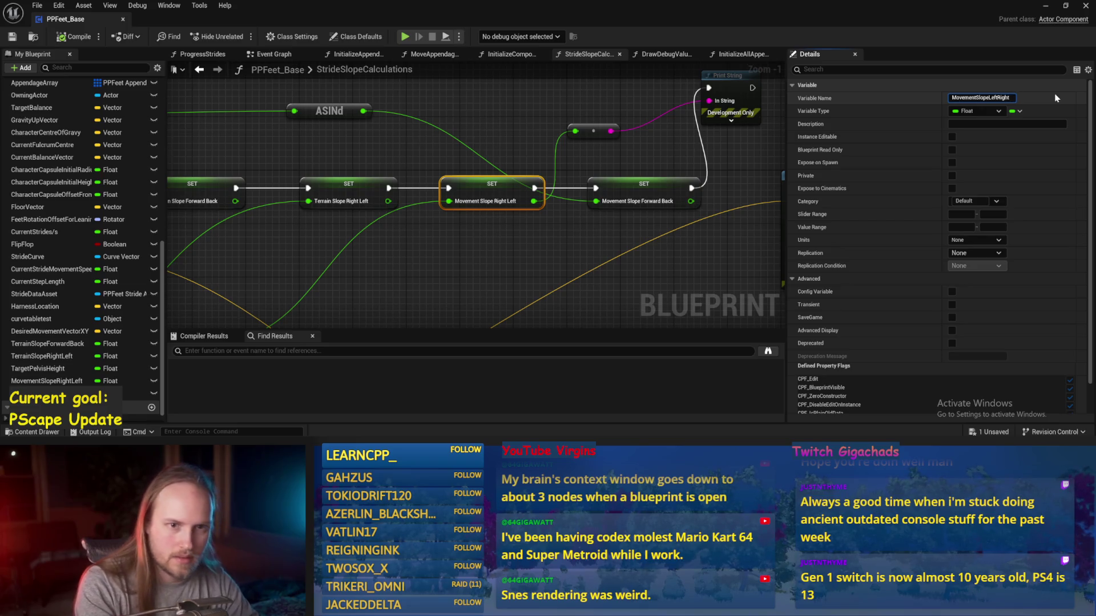
key("Return")
left_click_drag(287, 290, 376, 269)
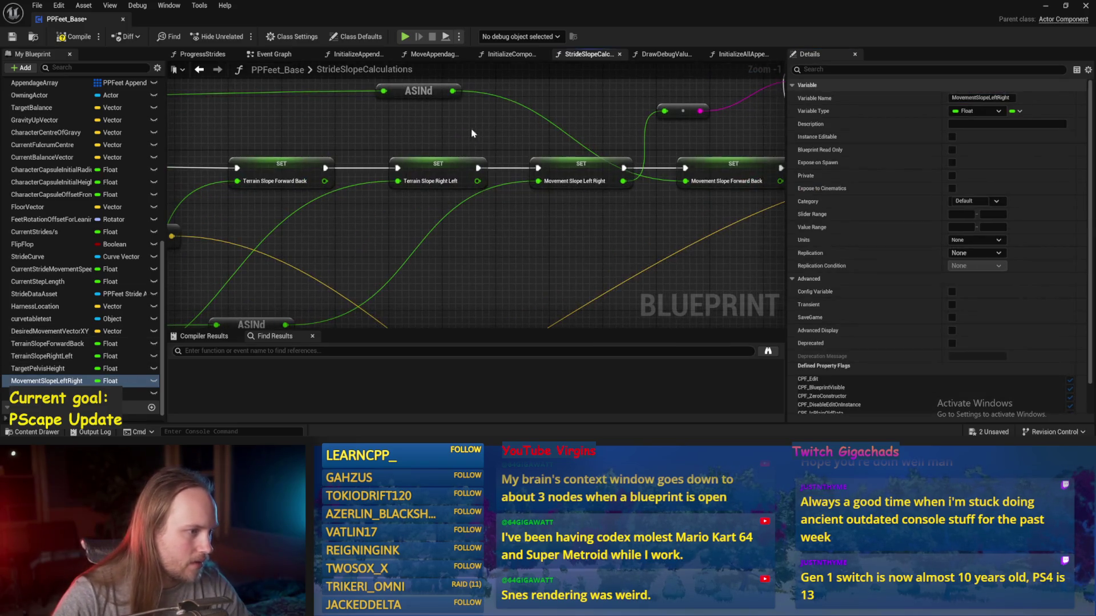
left_click(437, 171)
left_click_drag(982, 98, 1013, 98)
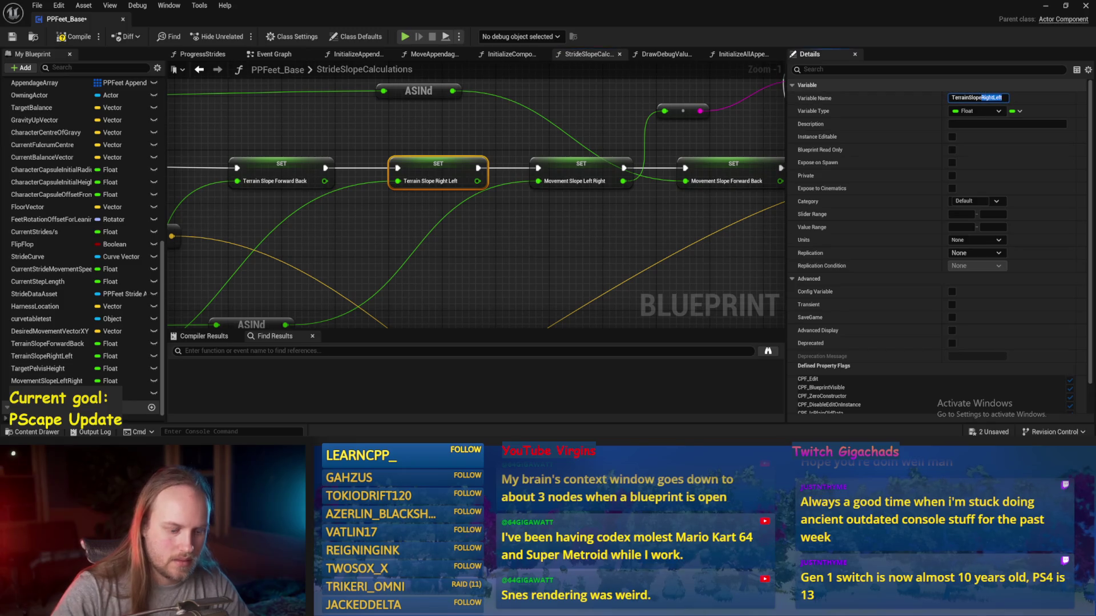
key("Return")
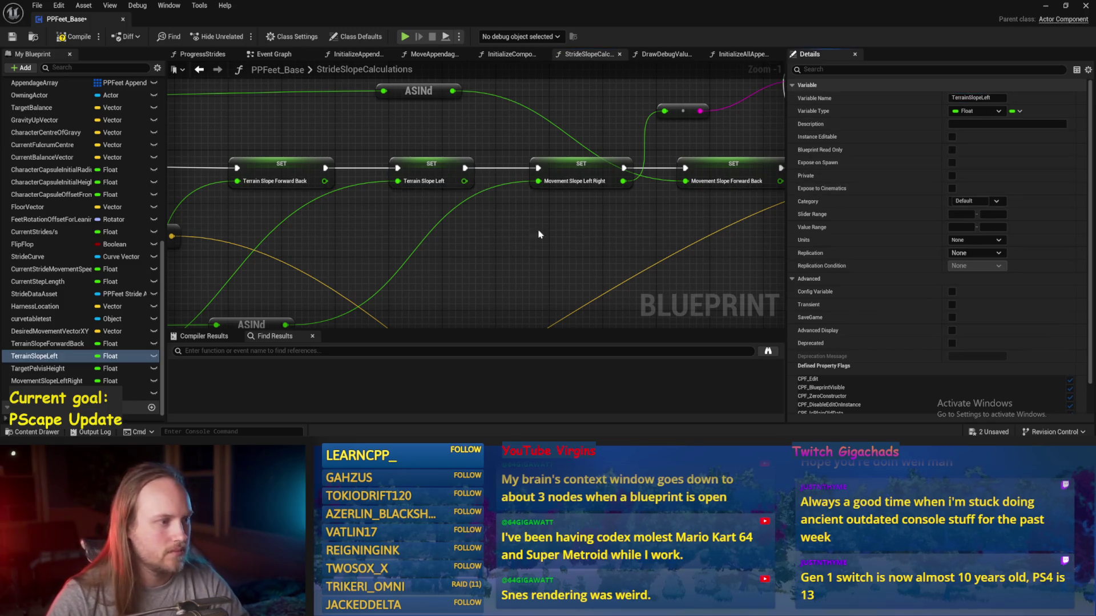
left_click(86, 41)
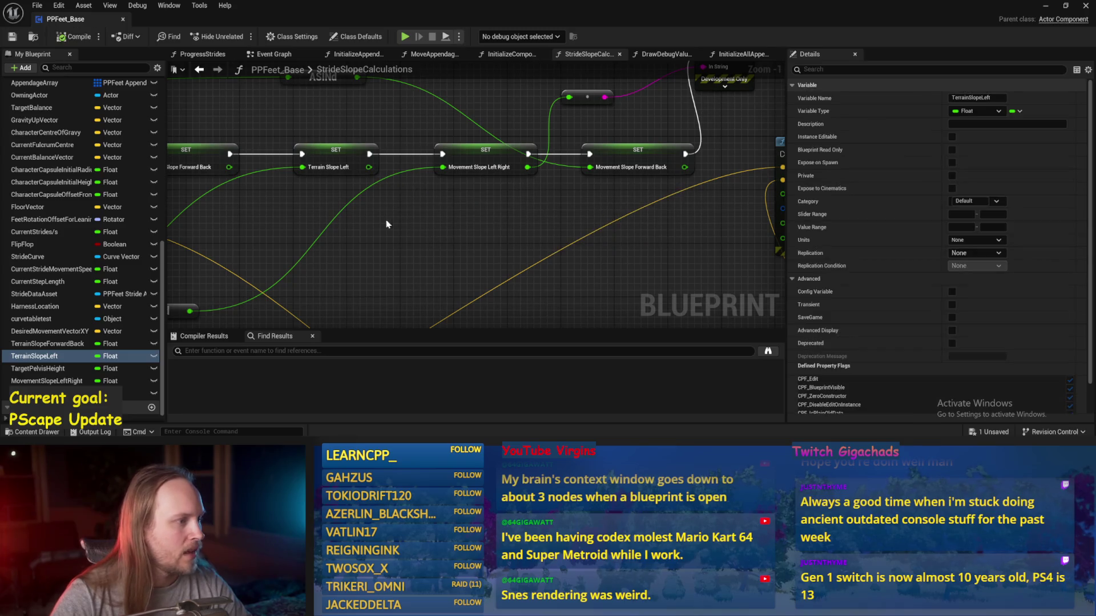
- Feed Movement Slope Forward Back into the Print String and save
mouse_move(374, 180)
left_mouse_down()
mouse_move(389, 251)
mouse_move(482, 270)
left_mouse_up()
left_click_drag(633, 244, 518, 173)
left_click(12, 37)
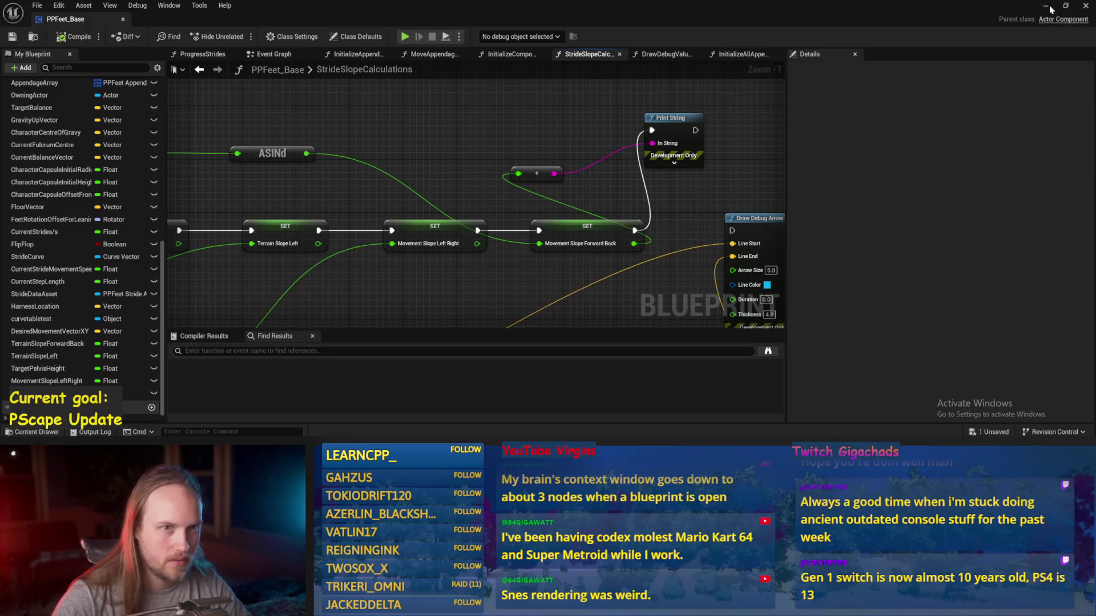
- Play the level, tilting Cube4 to about 37.9° and -33.1°, then check PPFeet_Base's graphs
left_click(1048, 7)
left_click(280, 37)
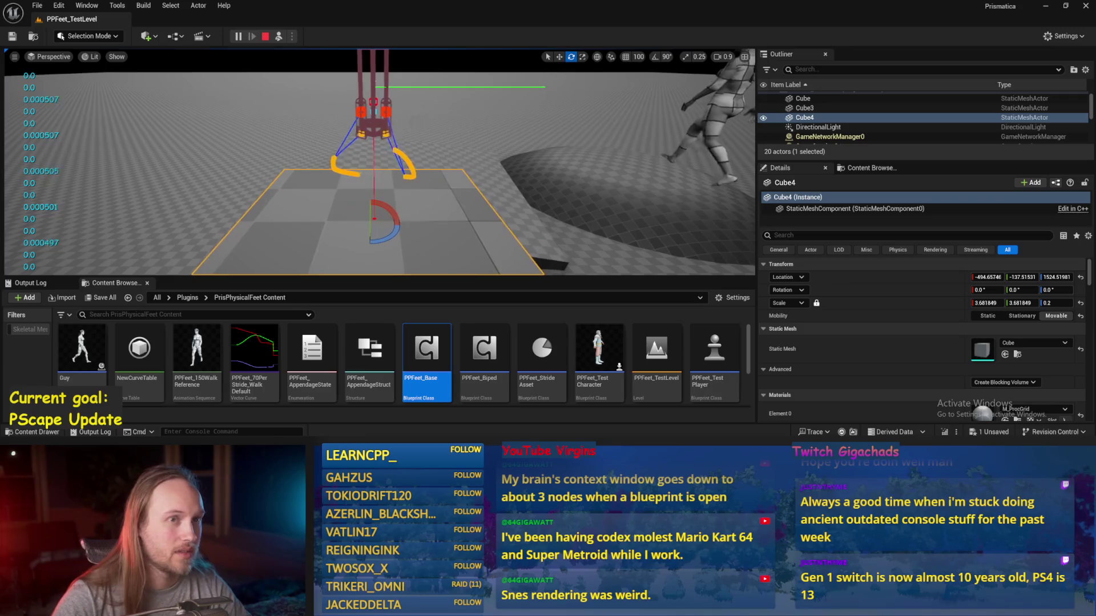
mouse_move(393, 191)
left_mouse_down()
mouse_move(402, 248)
mouse_move(416, 119)
left_mouse_up()
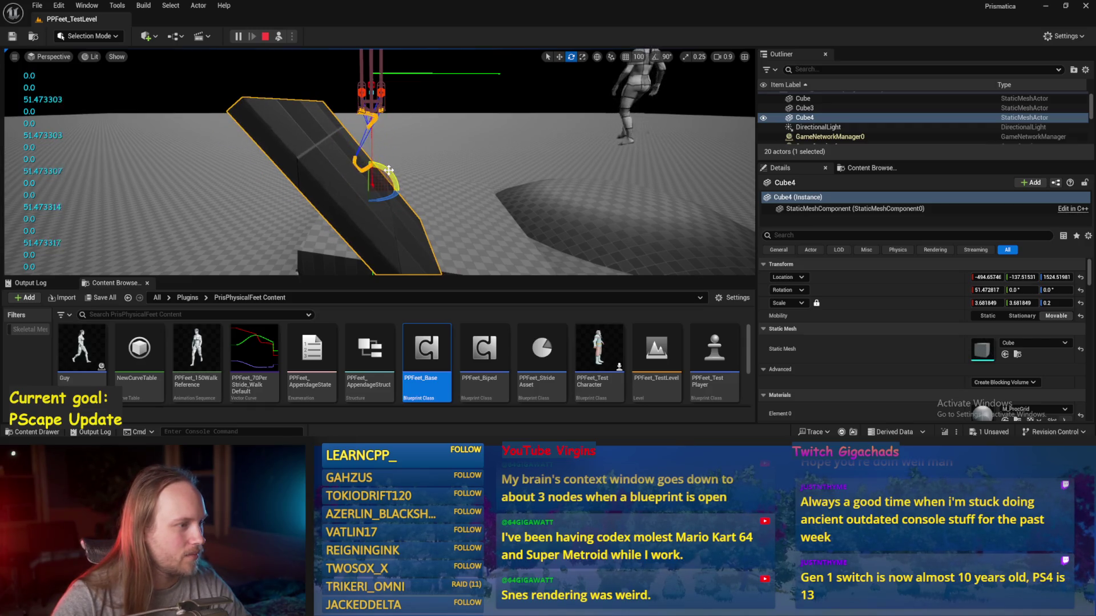
left_click_drag(388, 170, 331, 188)
scroll(379, 162, "up", 1)
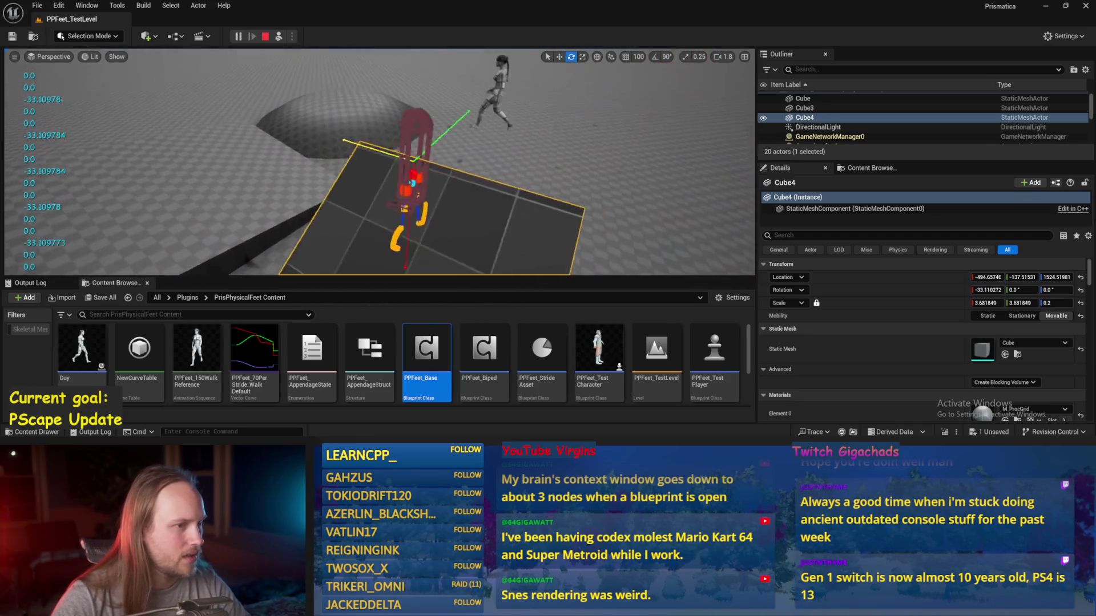
double_click(426, 351)
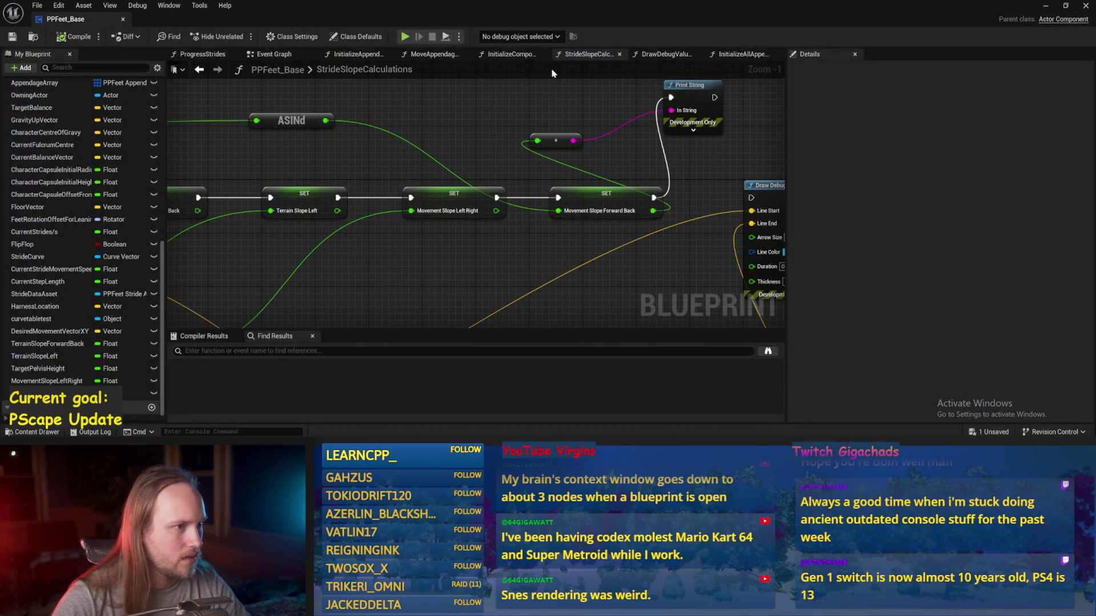
left_click(739, 53)
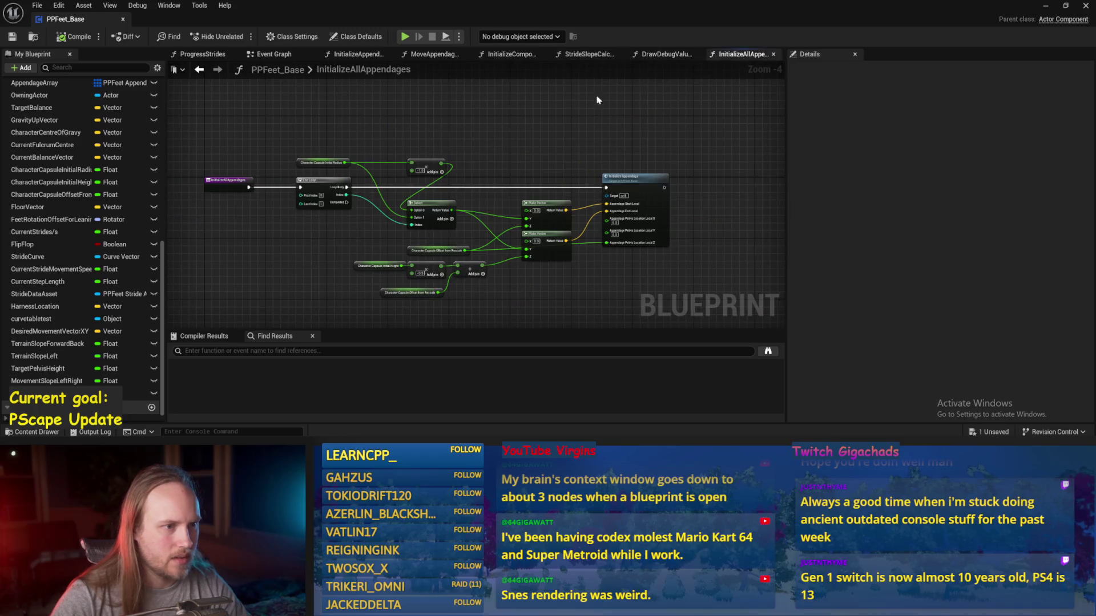
left_click(434, 54)
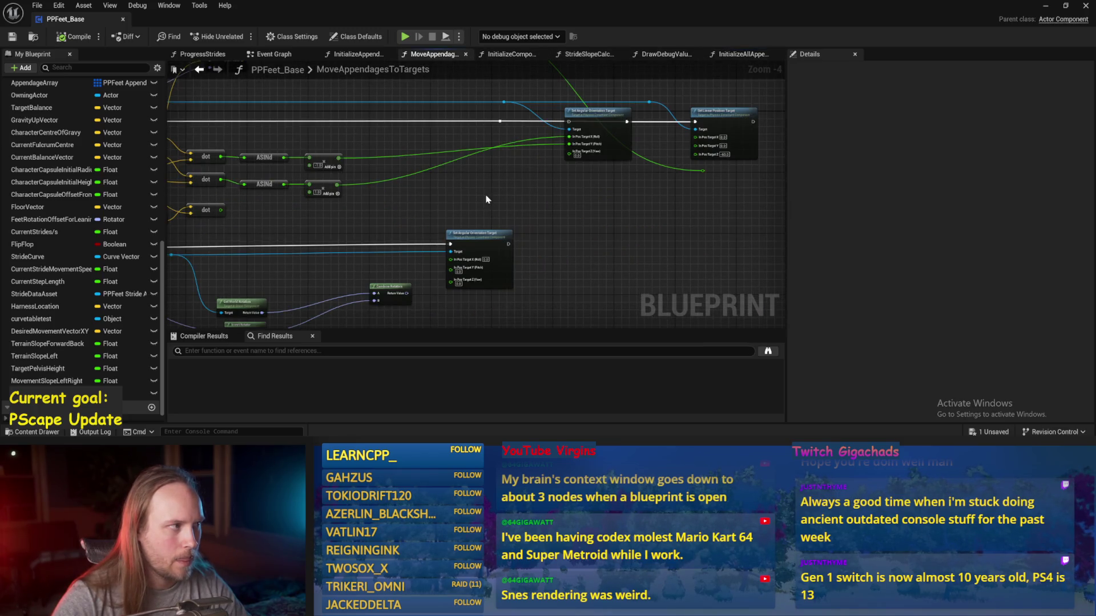
- Tilt Cube4 to about 38.9° and -41.5°, stop play, and reopen StrideSlopeCalculations
left_click(1045, 6)
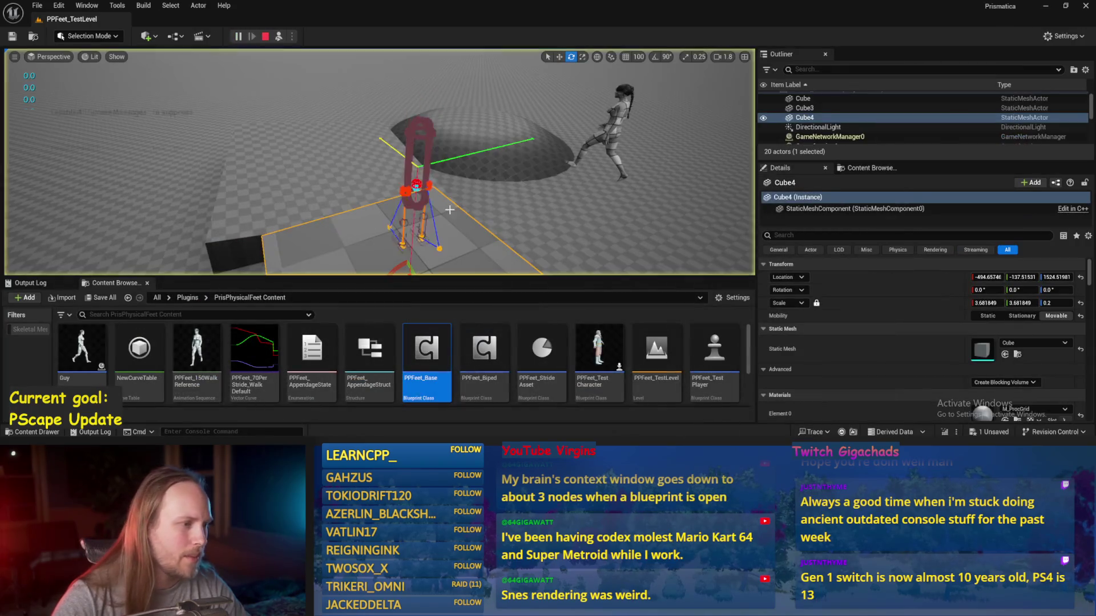
mouse_move(333, 170)
left_mouse_down()
mouse_move(324, 125)
mouse_move(553, 250)
left_mouse_up()
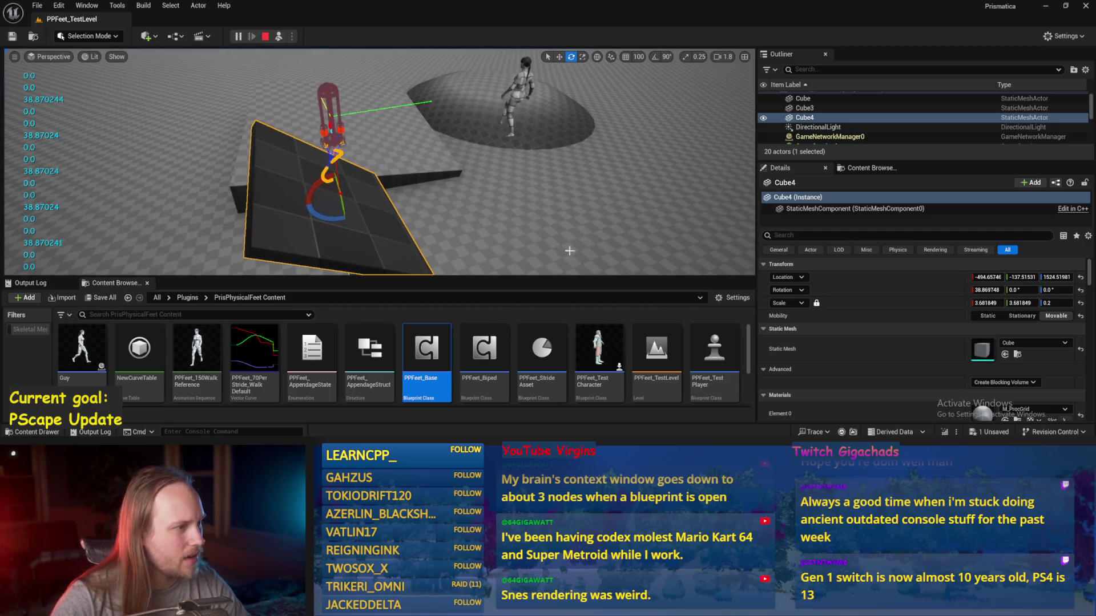
mouse_move(306, 180)
left_mouse_down()
mouse_move(313, 174)
mouse_move(294, 215)
left_mouse_up()
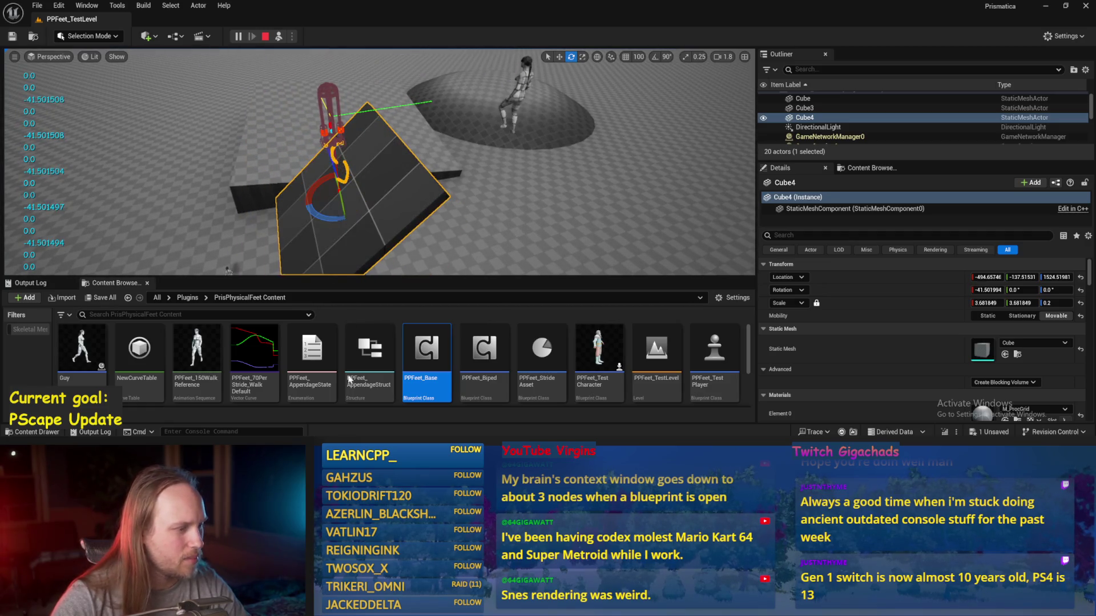
key("Escape")
mouse_move(341, 442)
double_click(427, 348)
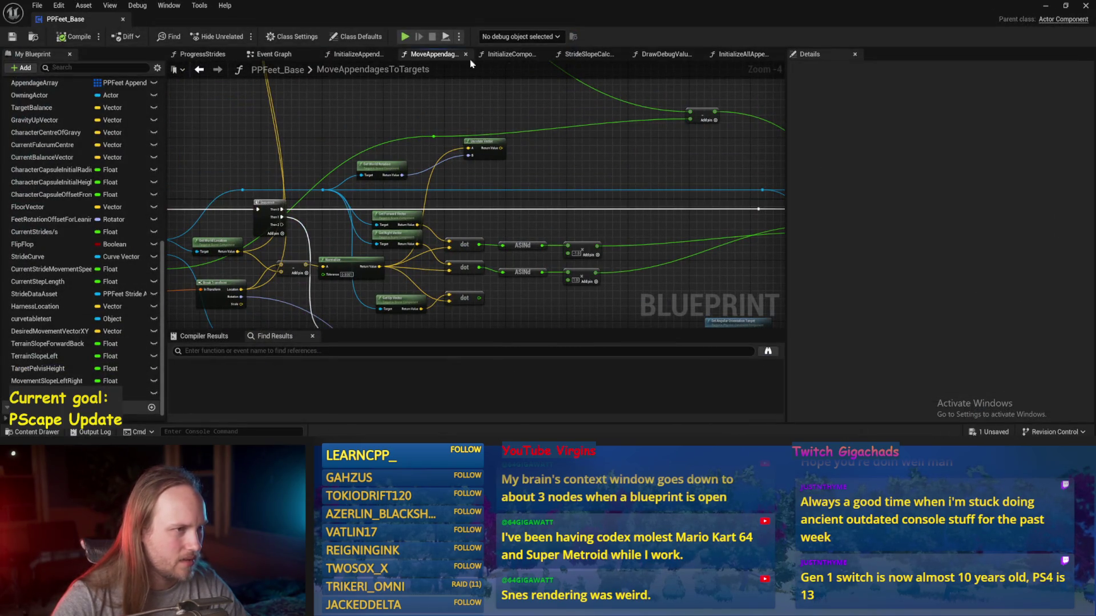
left_click(583, 53)
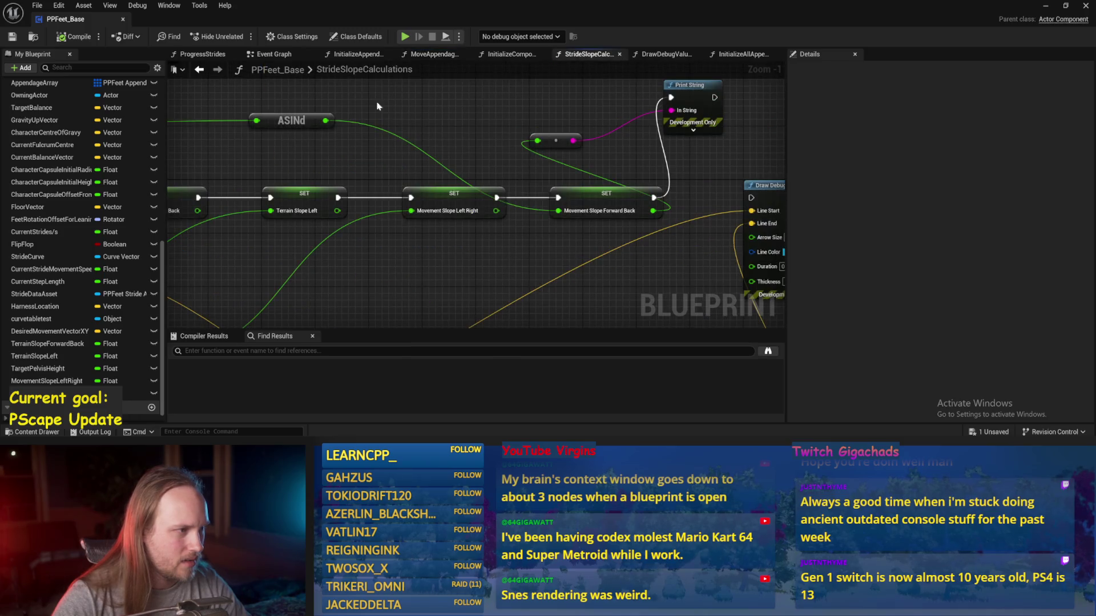
- Insert a ×-1 Multiply after ASINd feeding Movement Slope Forward Back
left_click_drag(501, 113, 565, 117)
type("*")
key("Return")
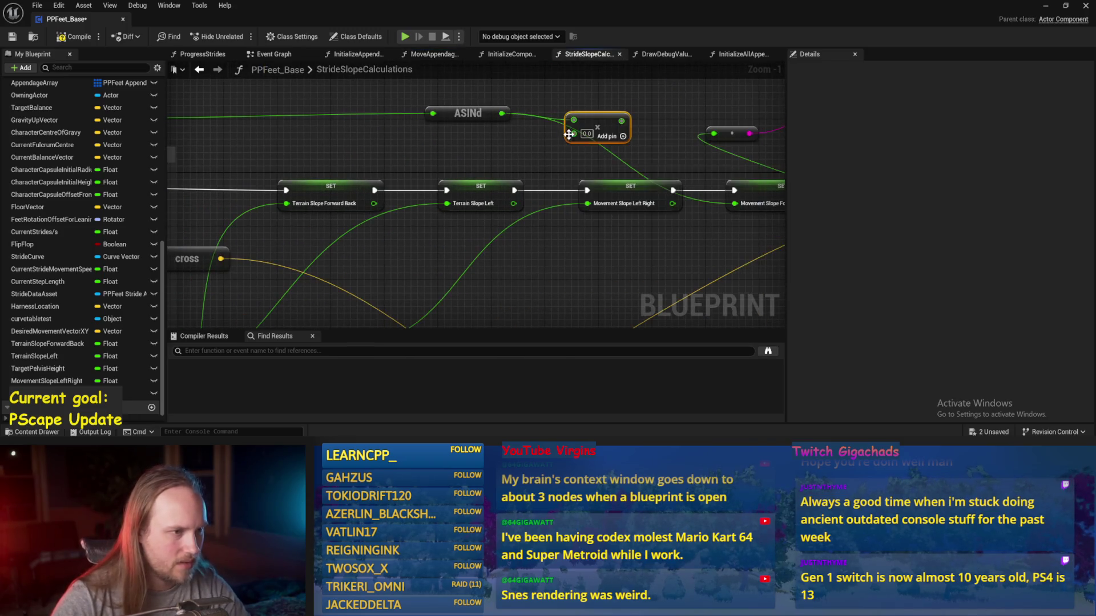
type("-1")
key("Return")
mouse_move(621, 121)
left_mouse_down()
mouse_move(605, 171)
mouse_move(651, 211)
mouse_move(564, 228)
left_mouse_up()
- Compile and save, then play and tilt Cube4 into a ramp of about 34°
left_click(12, 36)
key("alt+p")
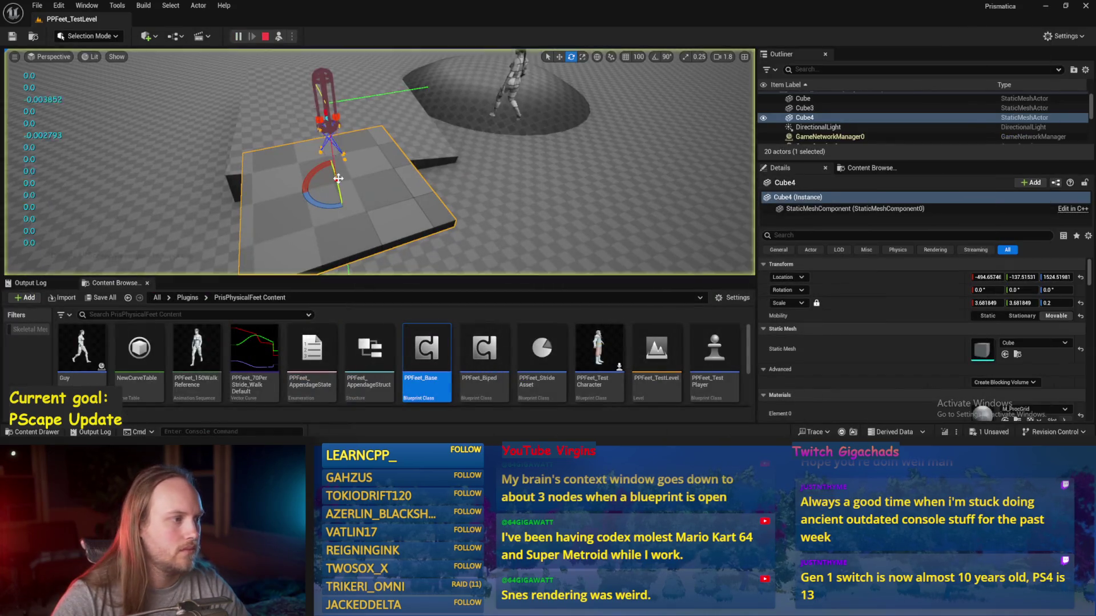
left_click_drag(338, 178, 348, 143)
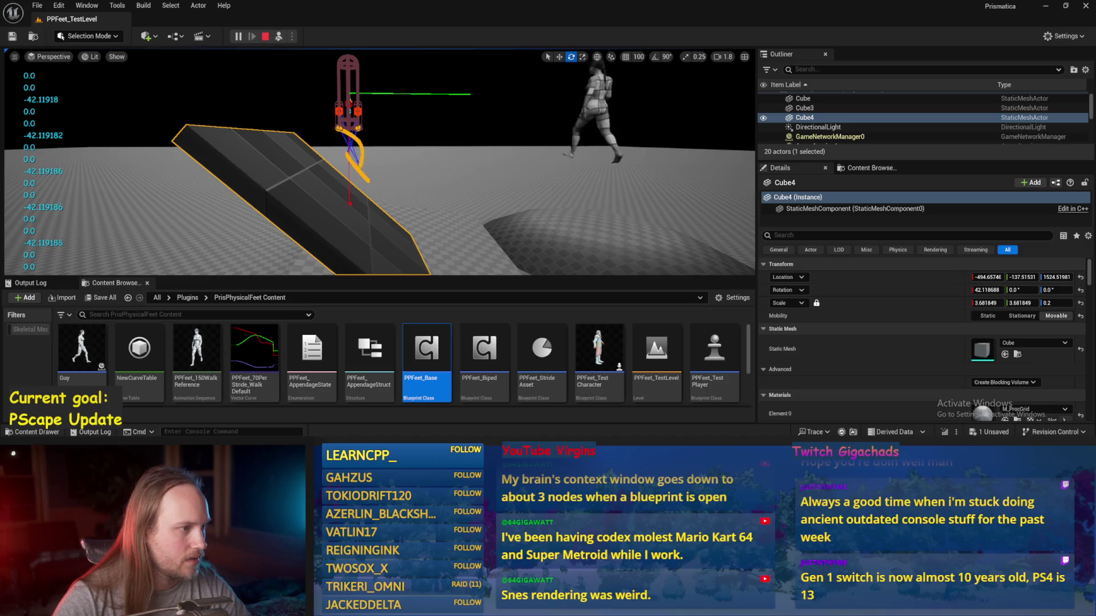
- Raise Cube4, tilt it steeply both ways, reset it, then tilt it 42° on its other axis
left_click_drag(348, 194, 357, 149)
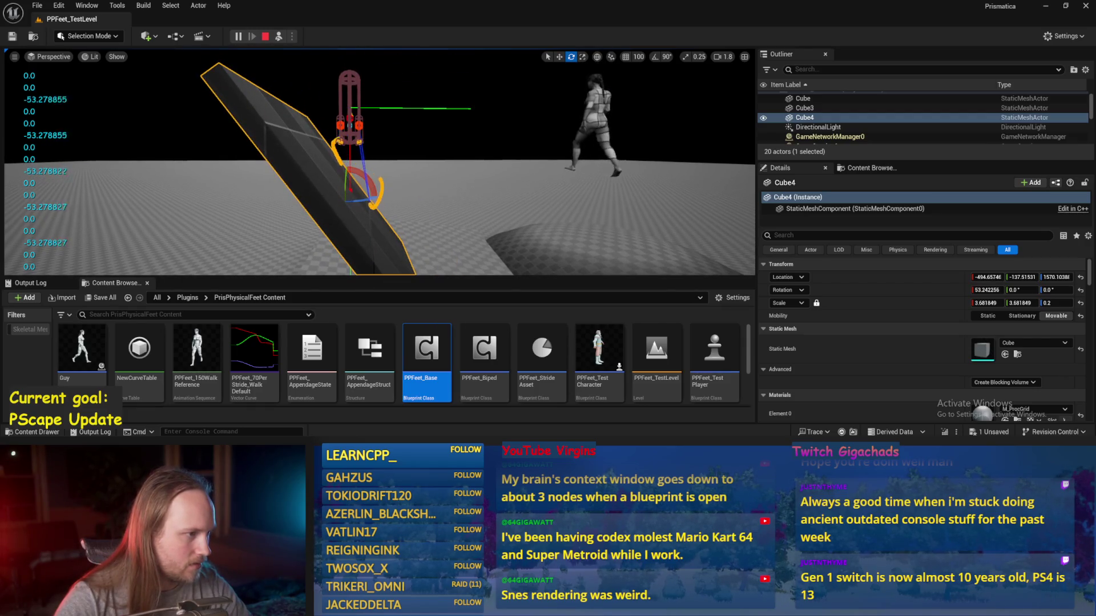
left_click_drag(355, 174, 320, 210)
mouse_move(367, 165)
left_mouse_down()
mouse_move(322, 169)
mouse_move(346, 183)
mouse_move(346, 214)
left_mouse_up()
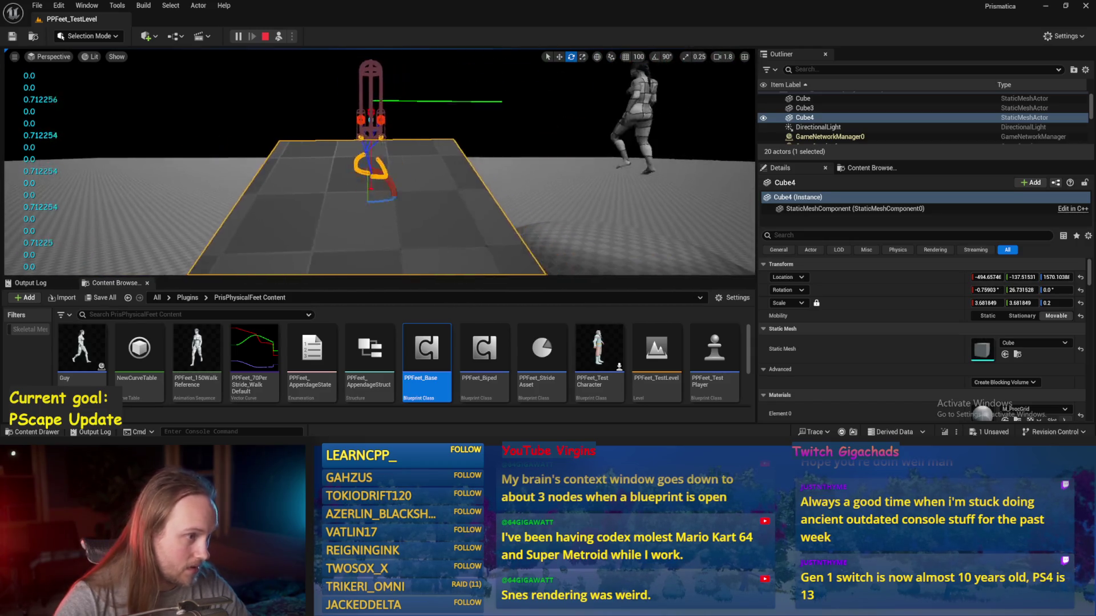
left_click(1081, 290)
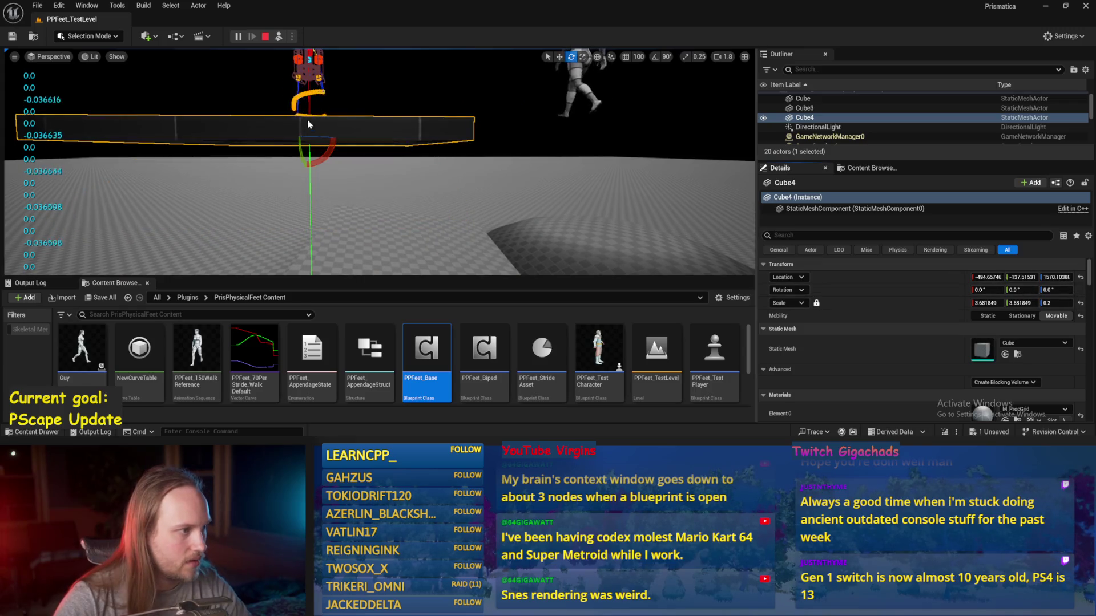
left_click_drag(298, 142, 297, 186)
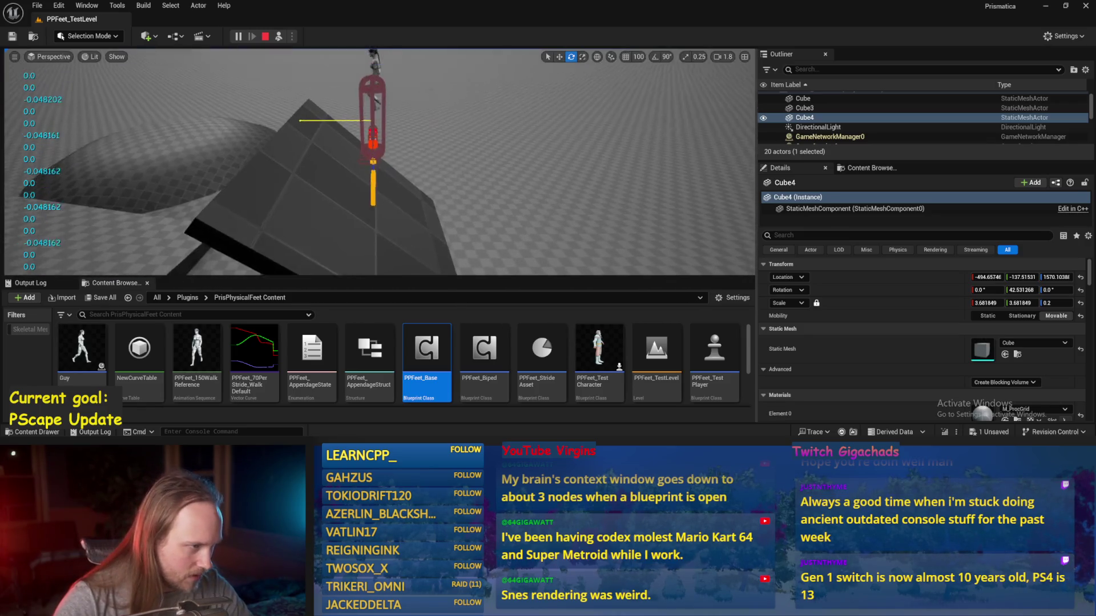
- Eject from play, turn the test player around its vertical axis, then stop play
key("F8")
key("e")
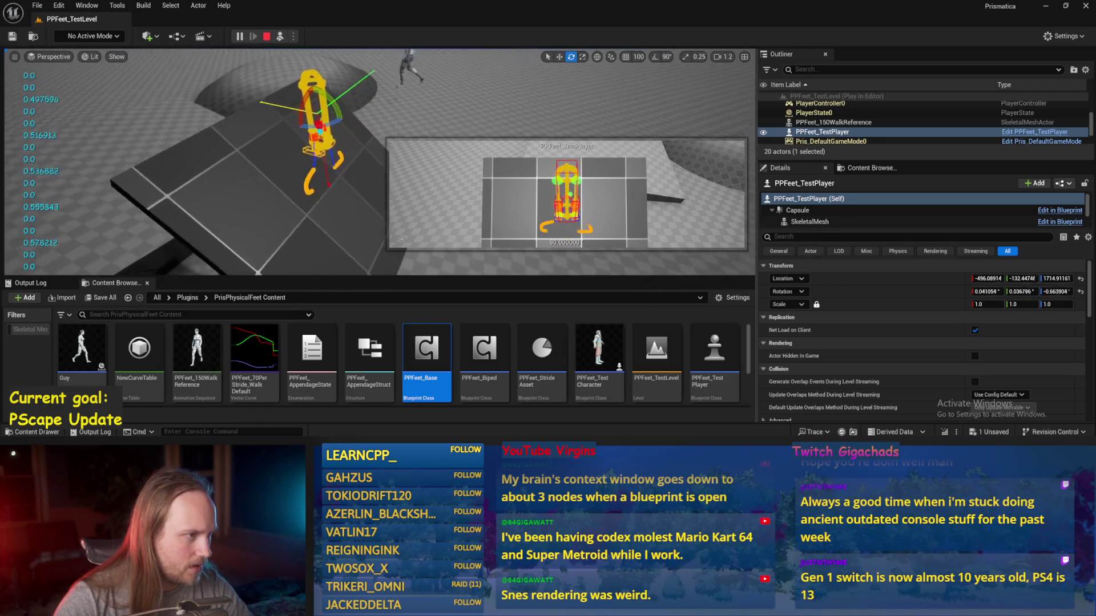
left_click_drag(307, 123, 285, 97)
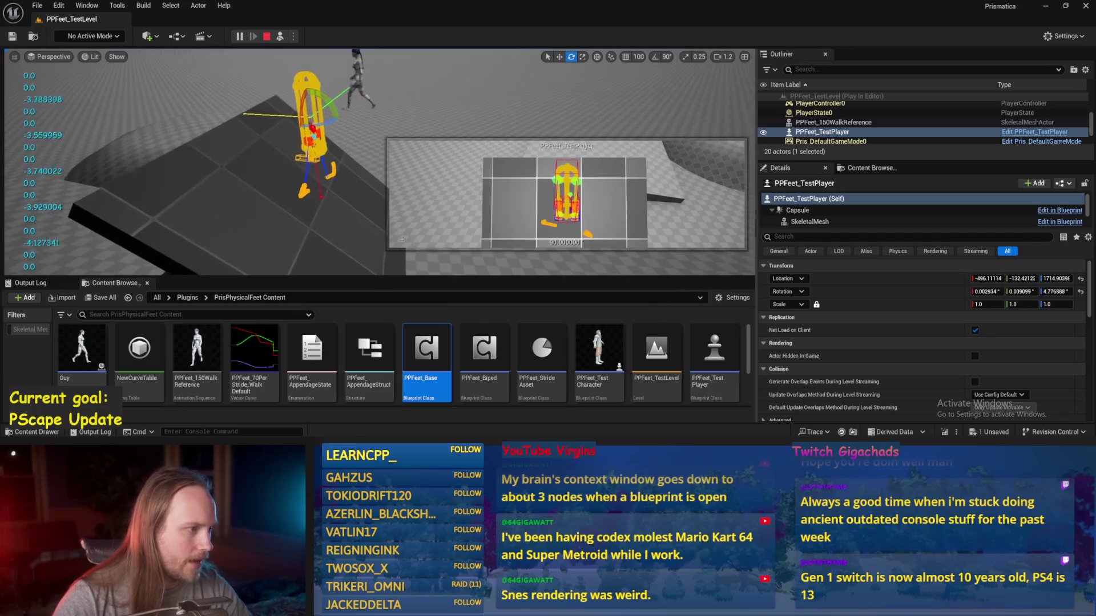
left_click_drag(306, 168, 306, 169)
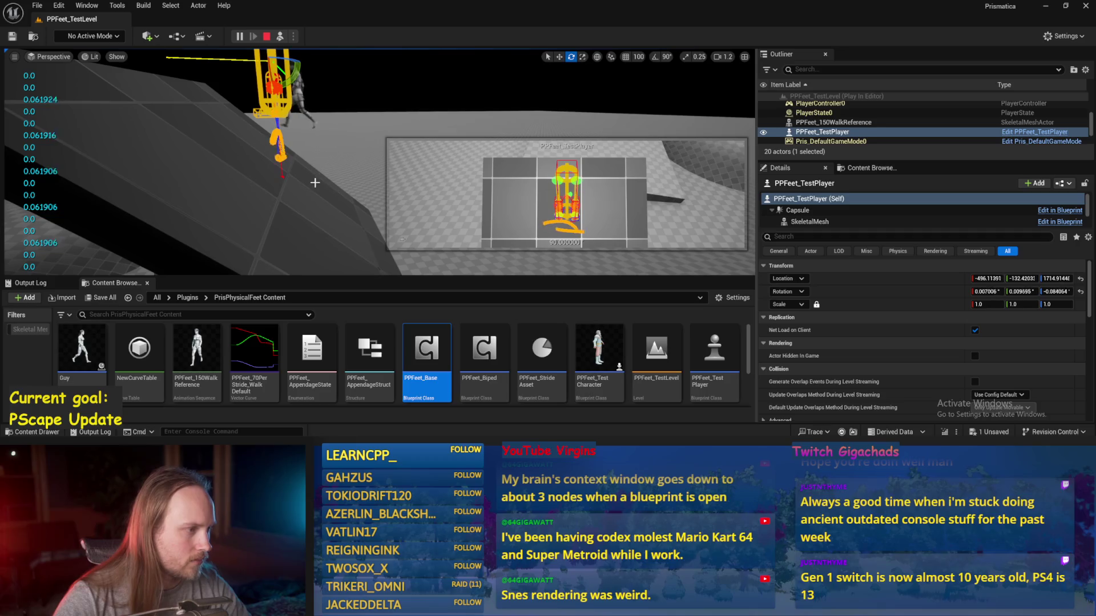
key("Escape")
left_click_drag(333, 266, 333, 267)
left_click(63, 35)
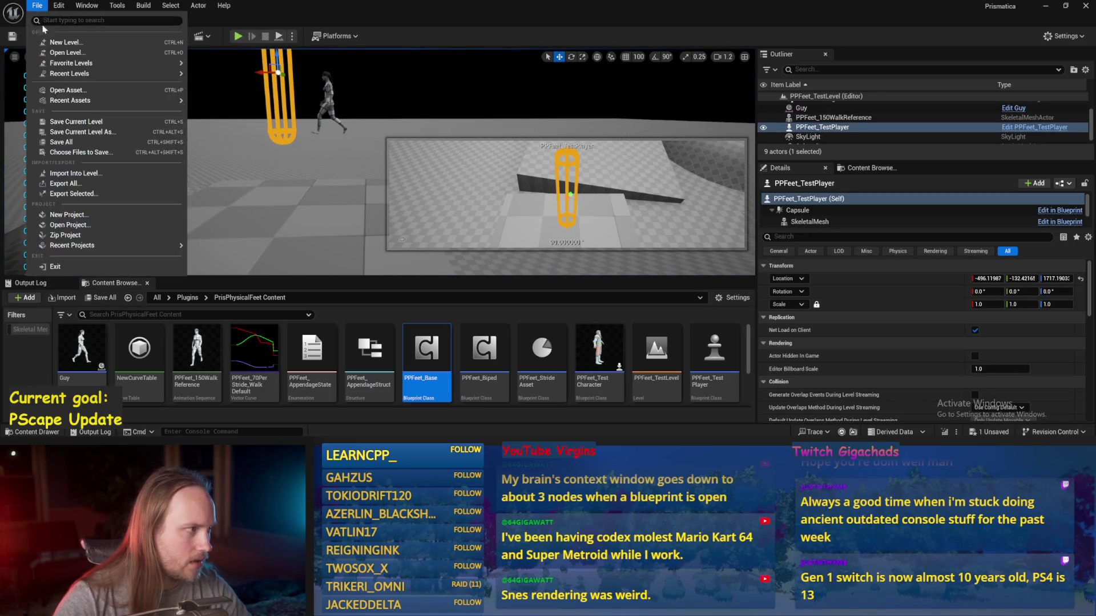
- Save all, then play and tilt Cube4 to about 65° before resetting it flat
left_click(199, 123)
left_click(279, 38)
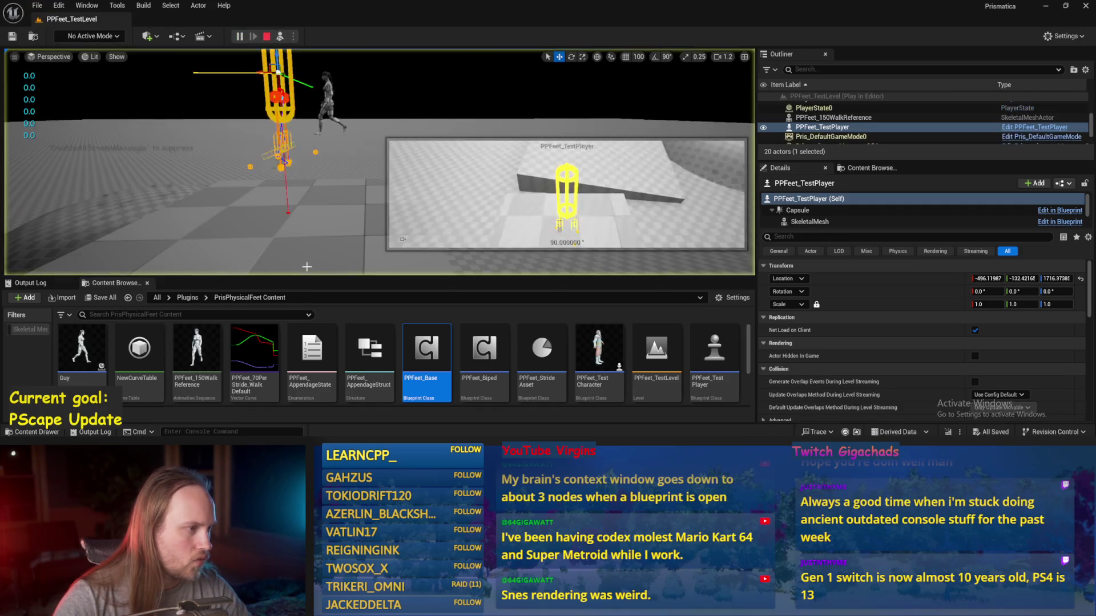
left_click(268, 218)
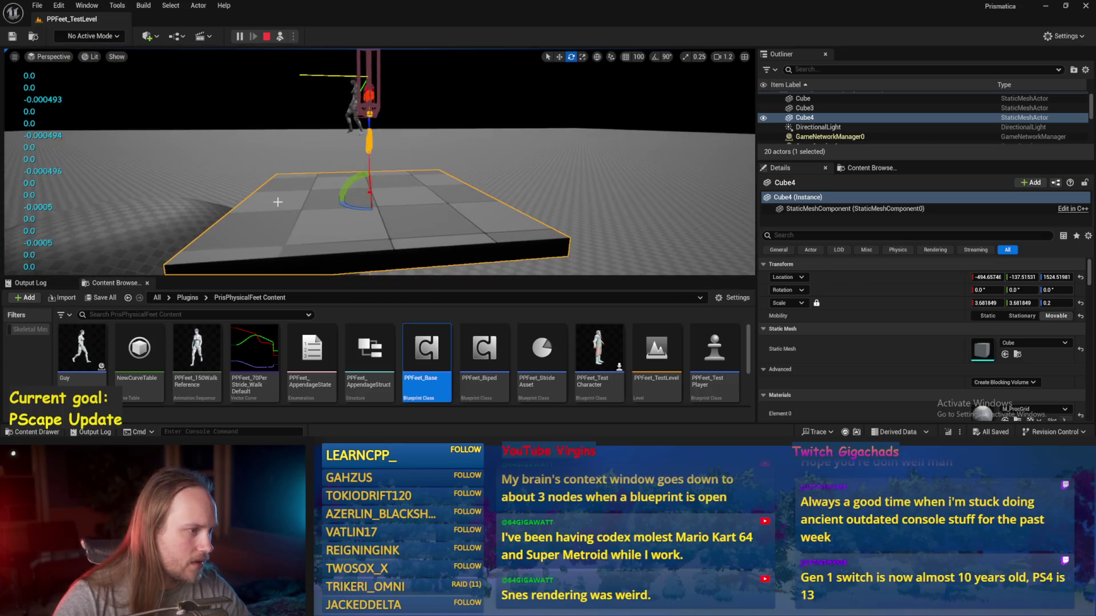
key("e")
mouse_move(368, 170)
left_mouse_down()
mouse_move(319, 174)
mouse_move(342, 154)
mouse_move(353, 163)
left_mouse_up()
key("F8")
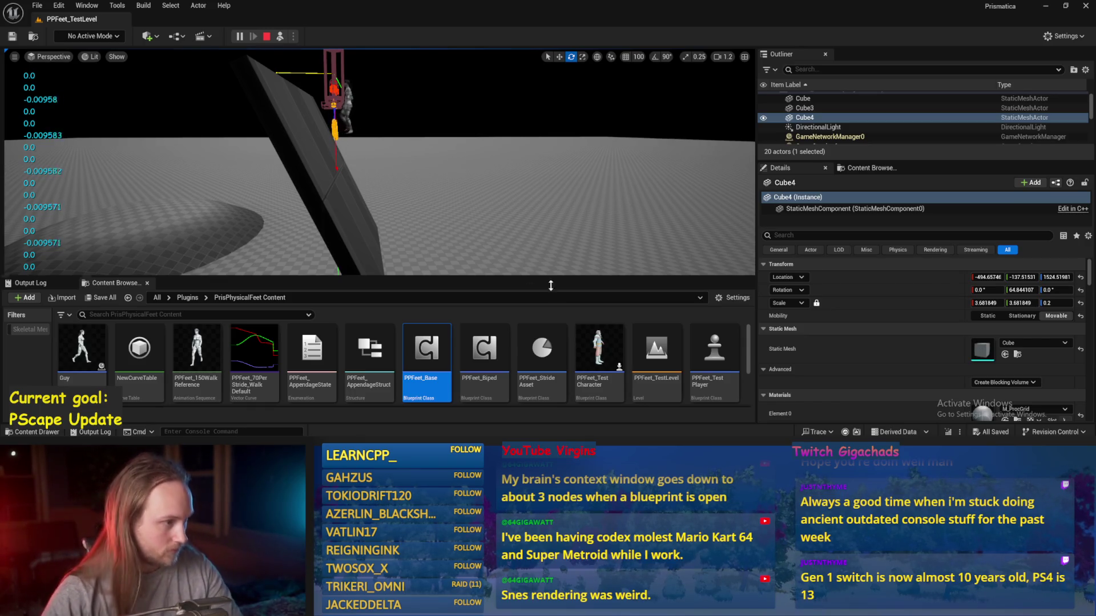
left_click(1080, 290)
- Raise Cube4 to a height of 1583.1 and roll the test player sideways both ways
key("q")
key("f")
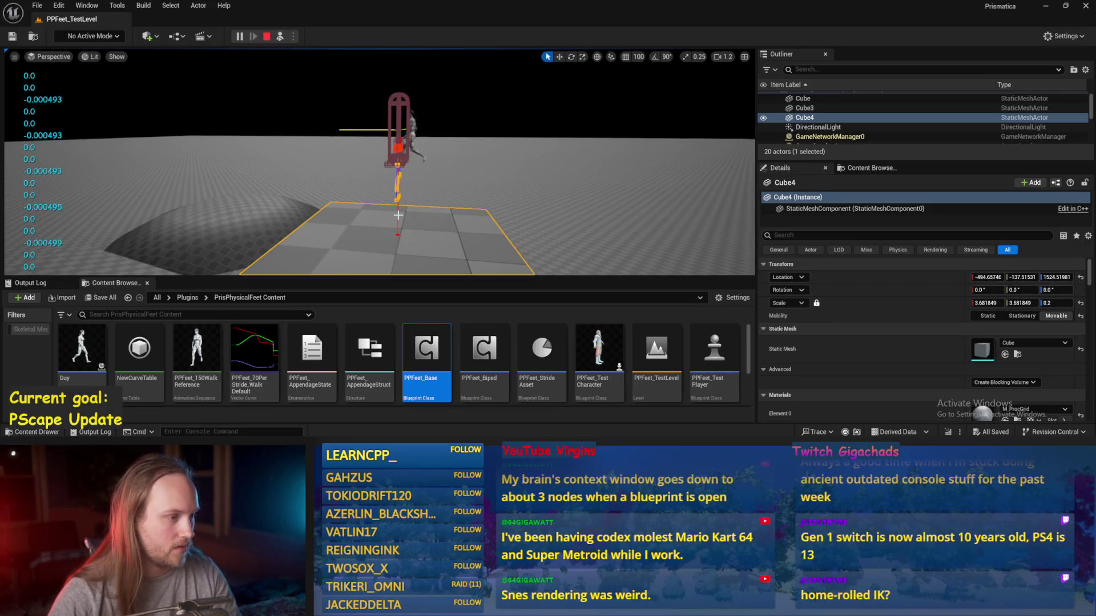
left_click_drag(400, 228, 401, 206)
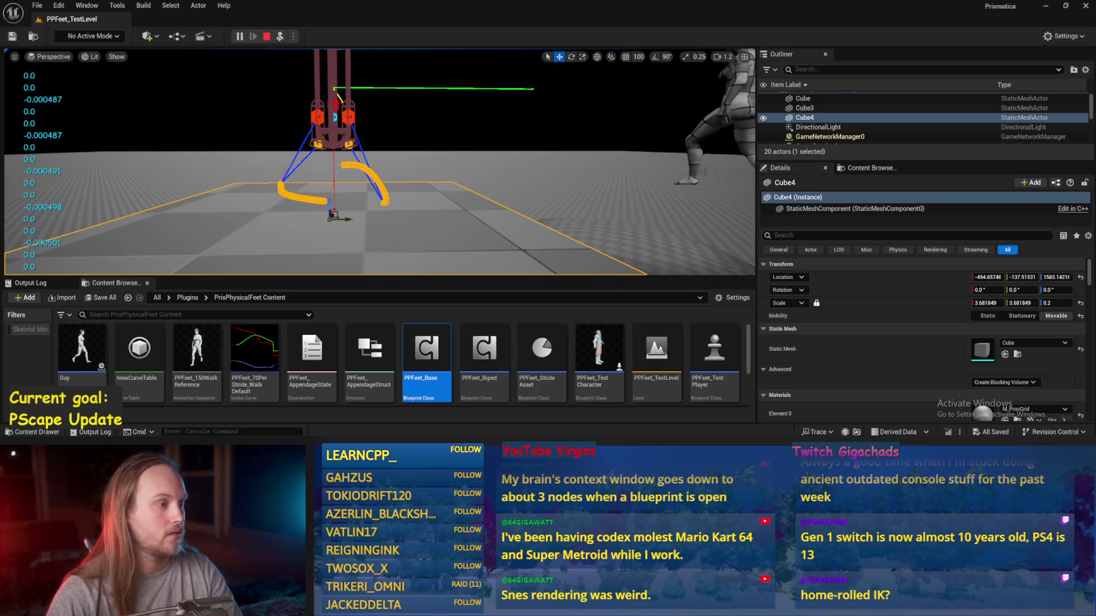
left_click(363, 150)
key("e")
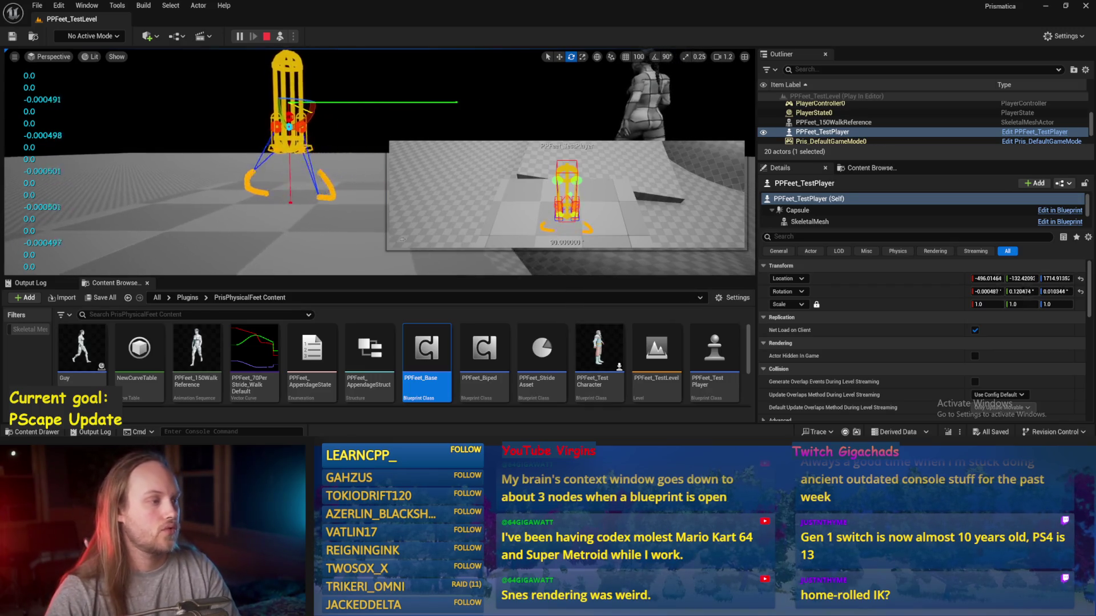
mouse_move(296, 136)
left_mouse_down()
mouse_move(271, 147)
mouse_move(251, 136)
mouse_move(297, 137)
mouse_move(257, 137)
left_mouse_up()
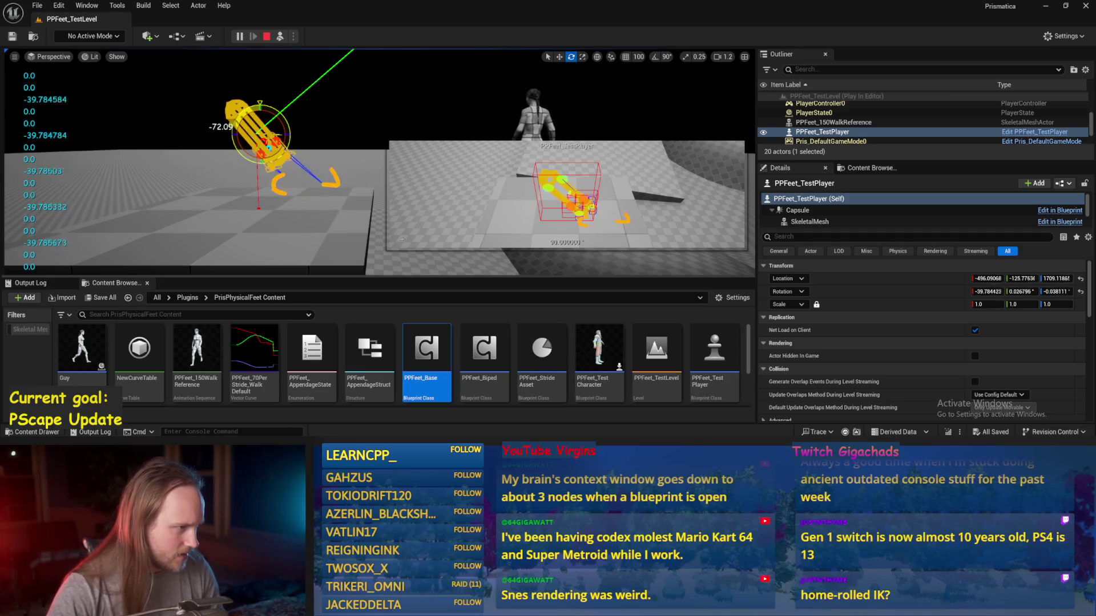
left_click_drag(257, 137, 306, 137)
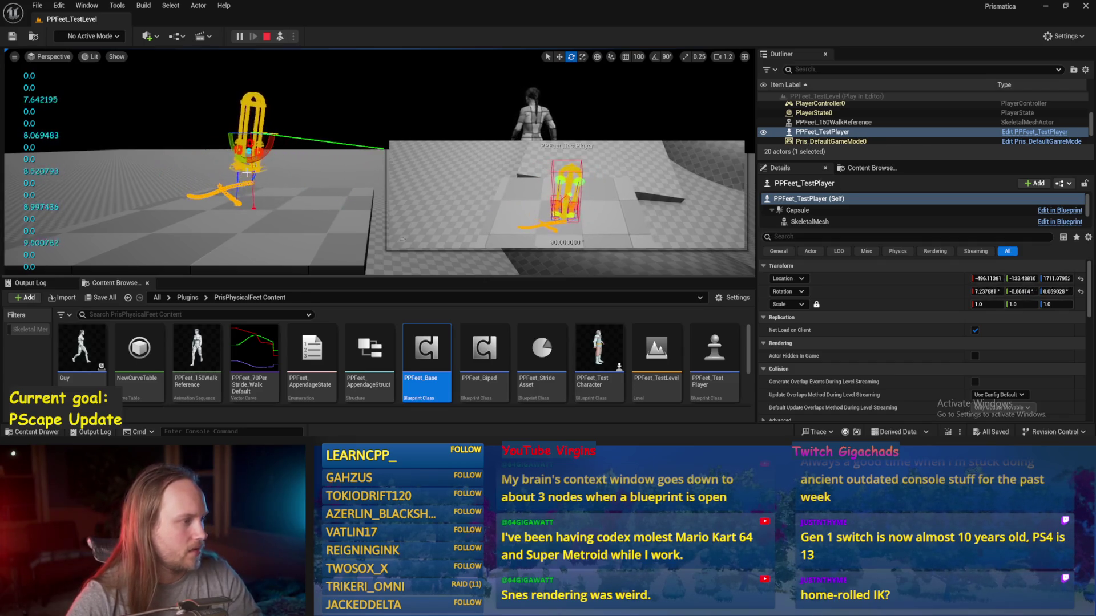
- Stop play, save the level map, and return to PPFeet_Base
left_click(402, 239)
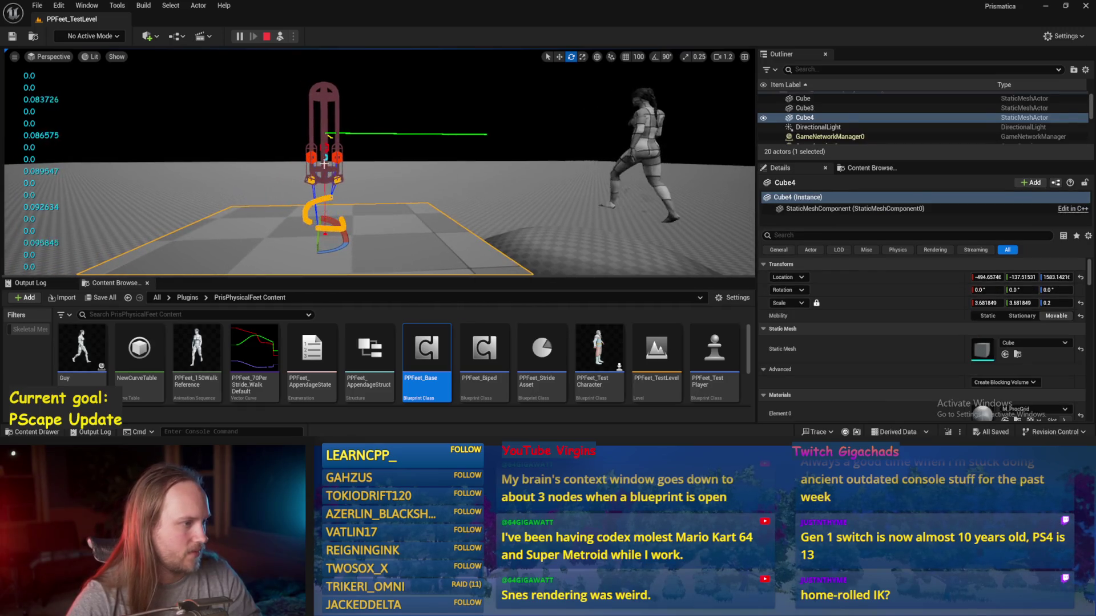
key("Escape")
key("ctrl+s")
left_click(403, 414)
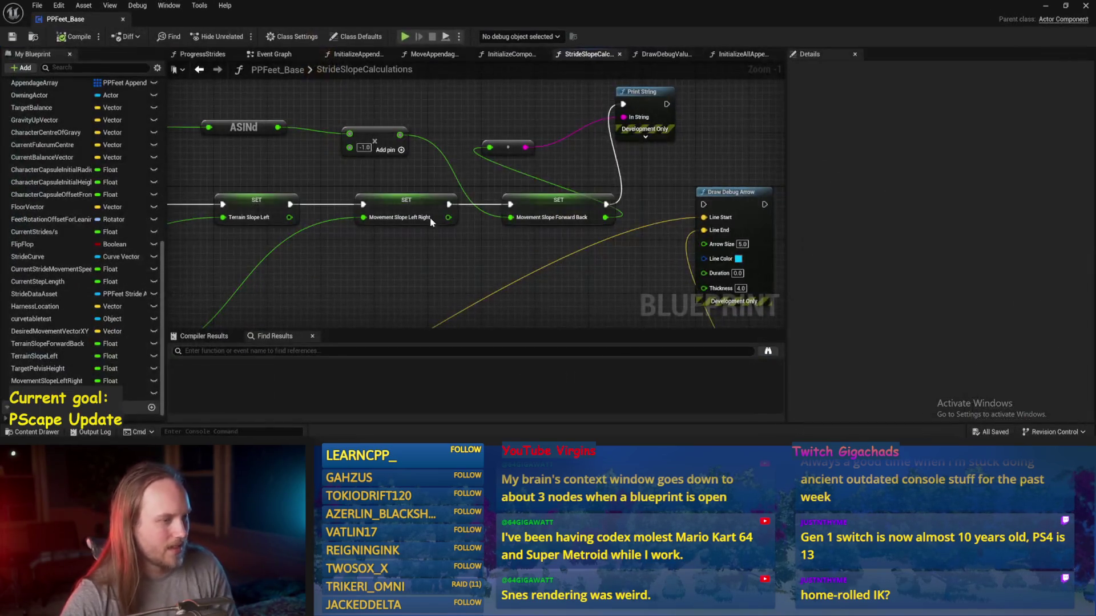
- Play the level and pitch the test player capsule steeply forward, then stop
left_click(1049, 6)
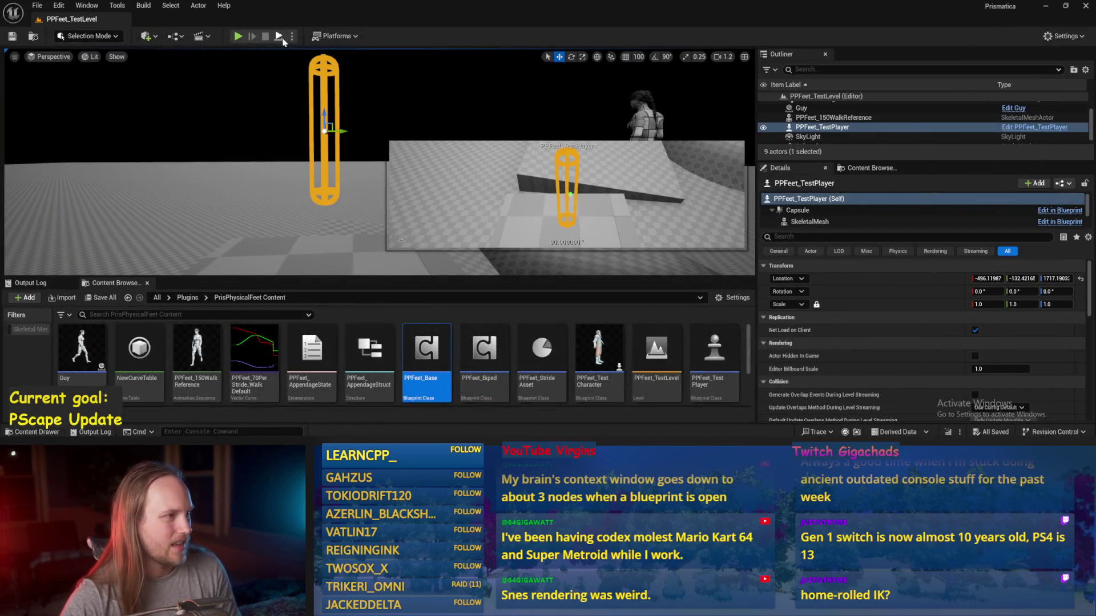
key("alt+p")
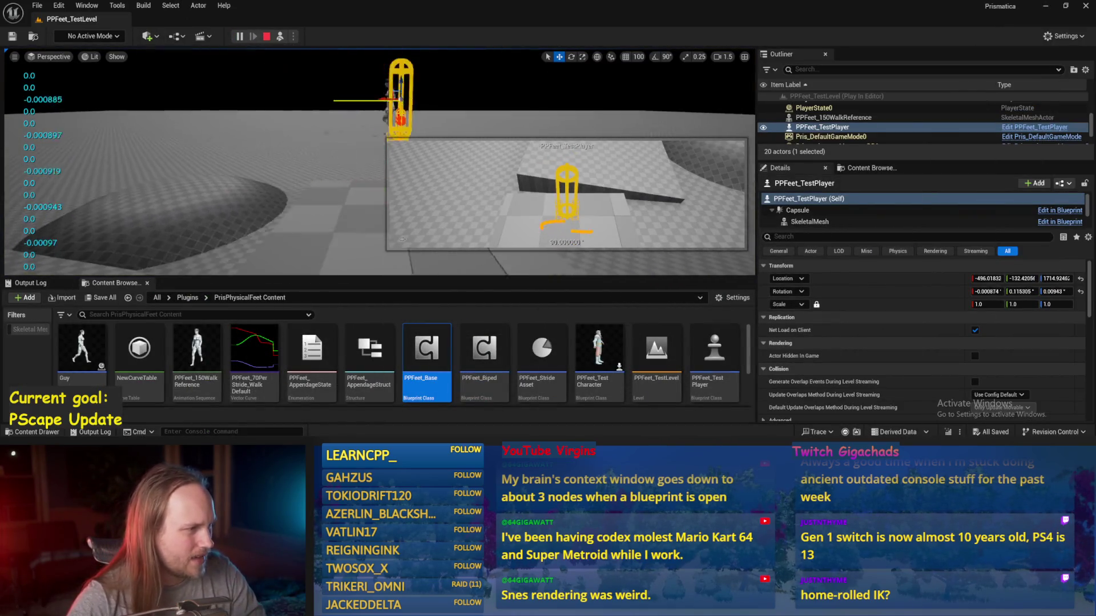
key("e")
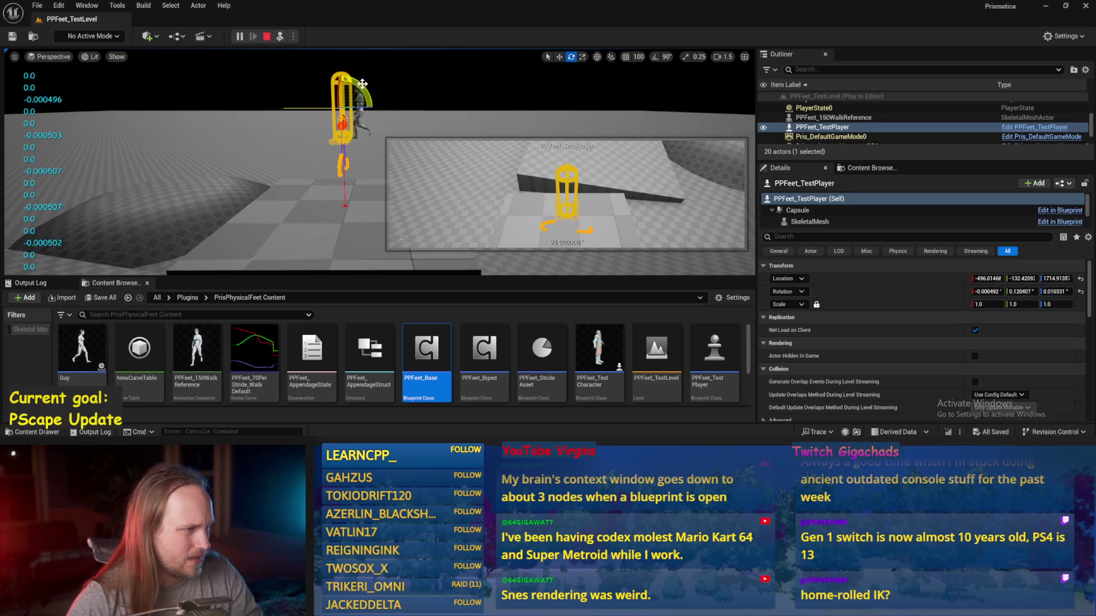
left_click_drag(358, 84, 365, 133)
key("Escape")
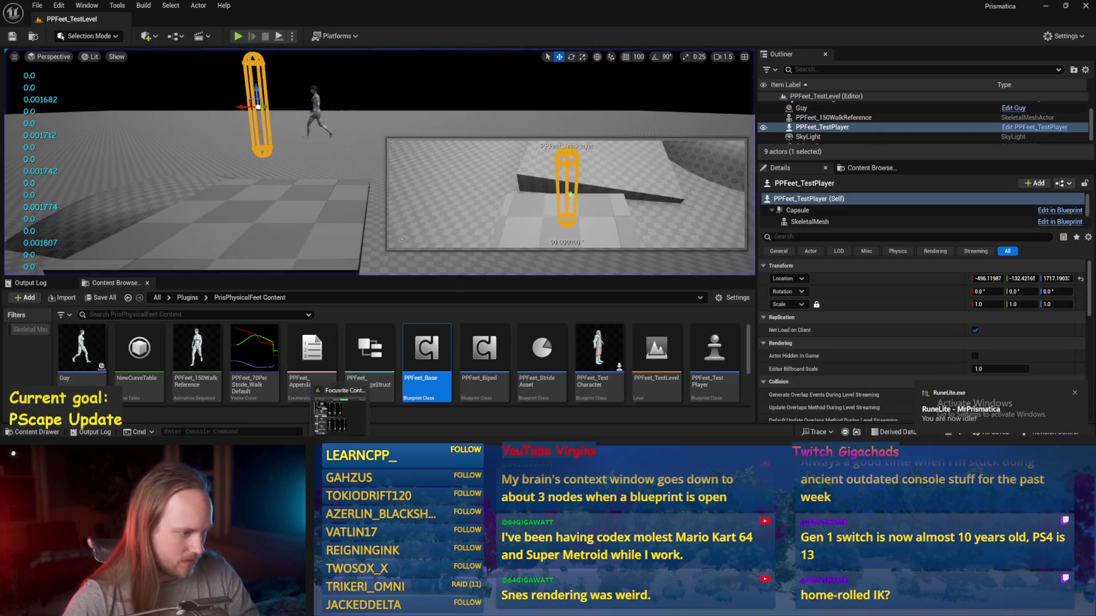
key("alt+Tab")
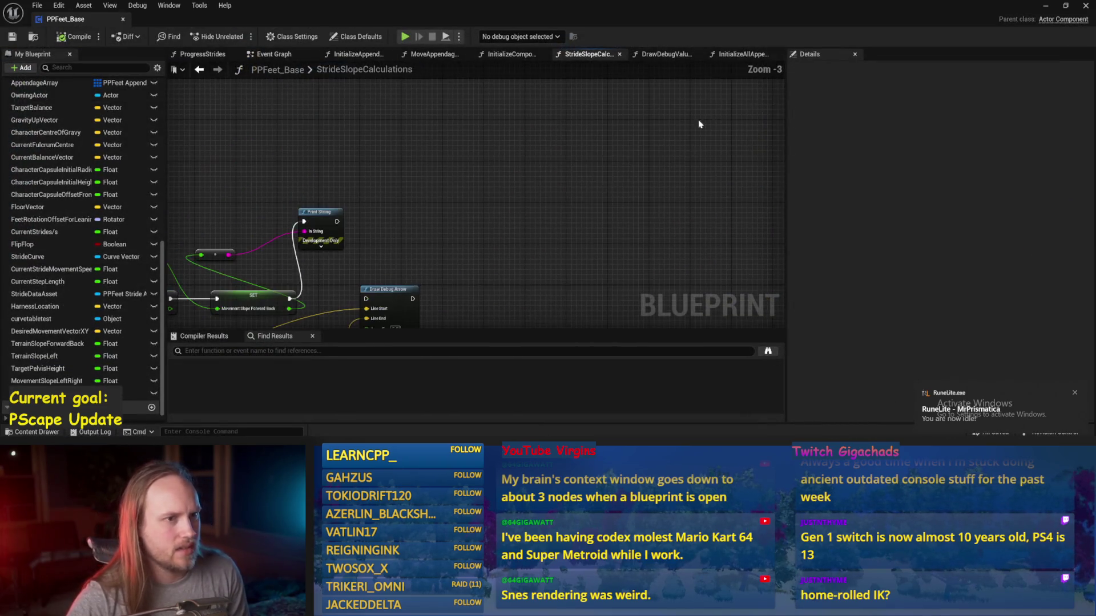
- In the Event Graph, wire Get Forward Vector into SET Desired Movement Vector XY
left_click(270, 54)
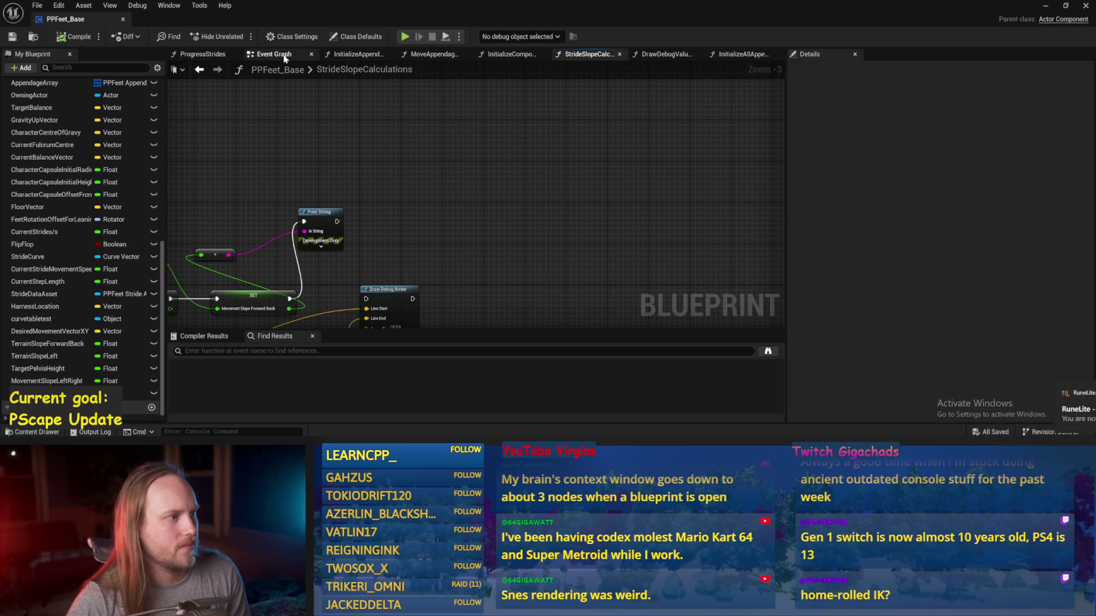
scroll(649, 202, "up", 1)
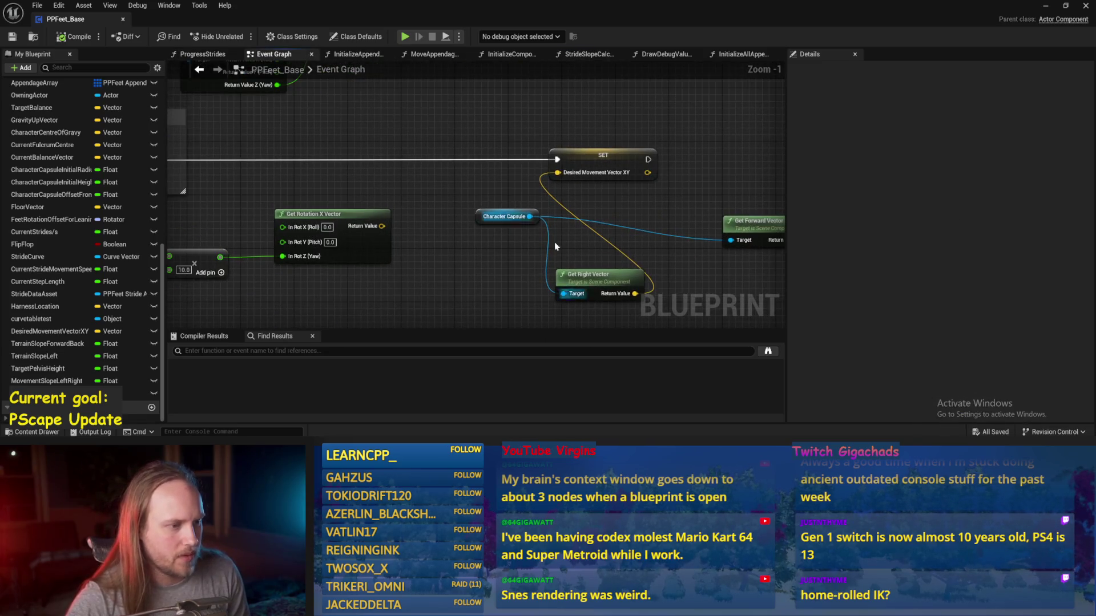
mouse_move(617, 187)
left_mouse_down()
mouse_move(351, 155)
mouse_move(485, 163)
mouse_move(478, 153)
left_mouse_up()
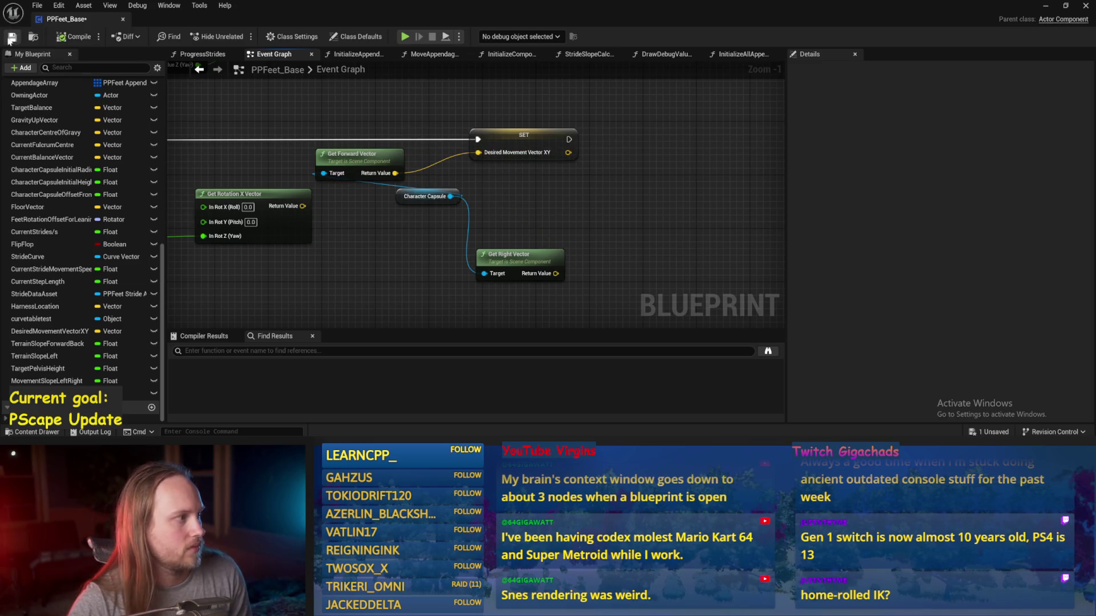
left_click(1047, 5)
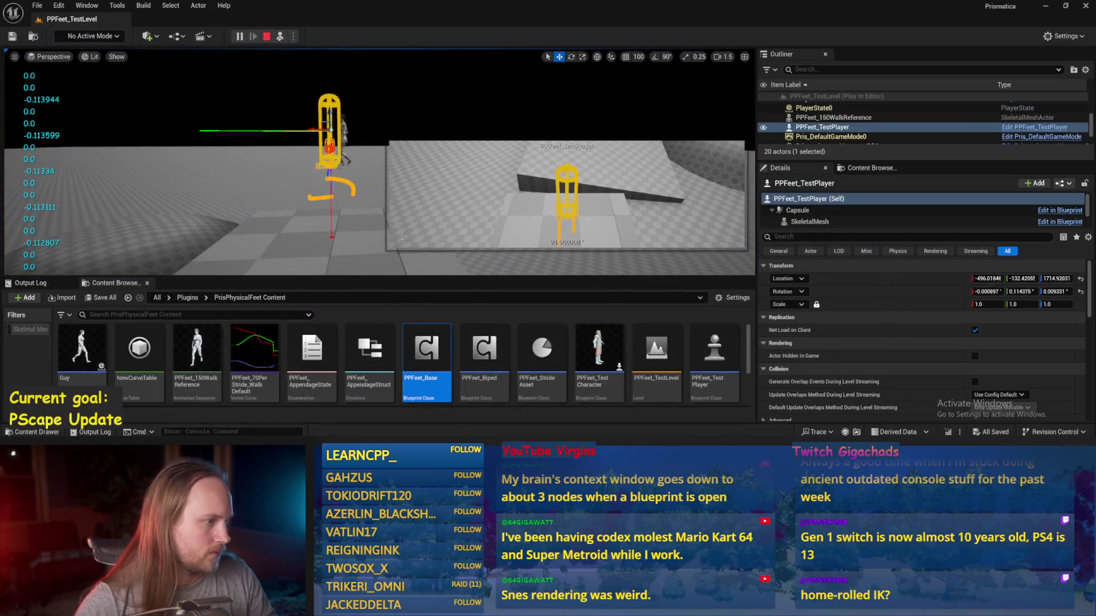
- Rotate the playing character about 86 degrees, stop play, and open PPFeet_150WalkReference
key("e")
left_click_drag(338, 125, 296, 134)
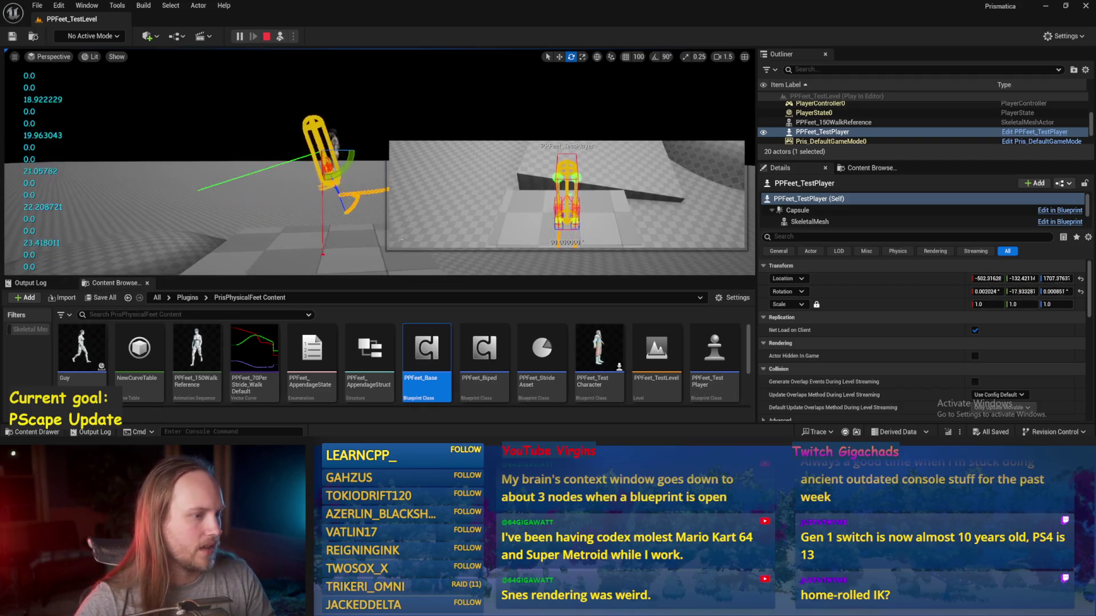
key("Escape")
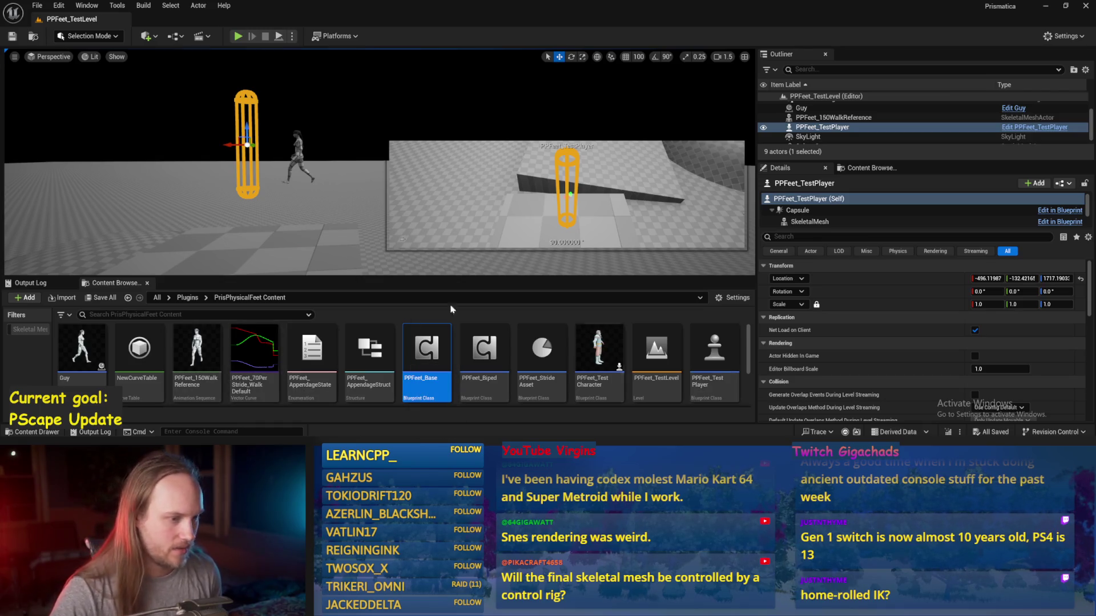
double_click(196, 349)
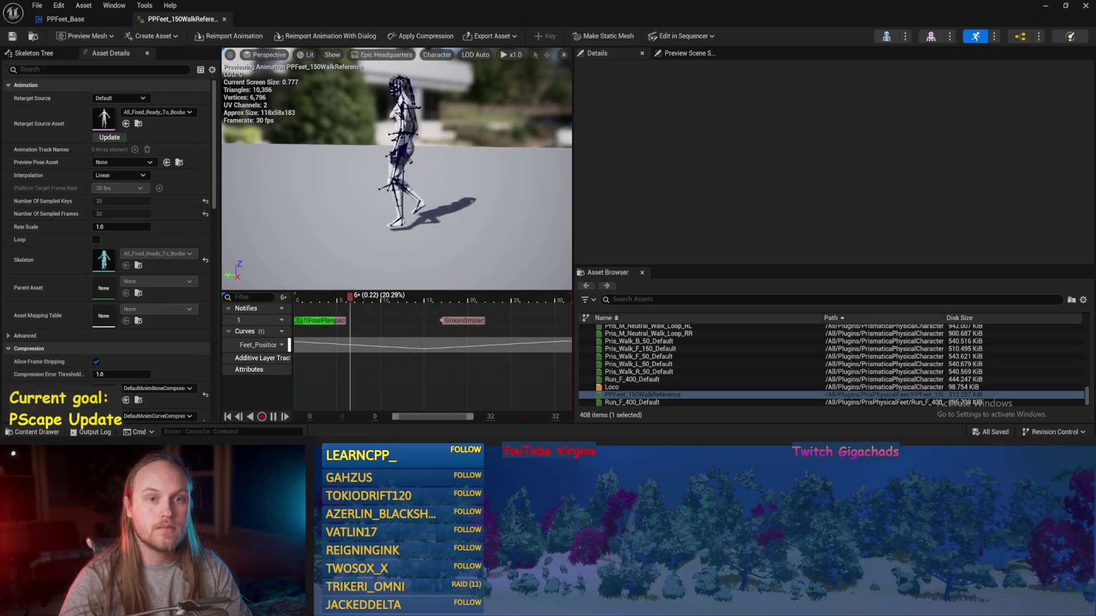
- Leave the animation editor and return to the PPFeet_TestLevel window
key("alt+Tab")
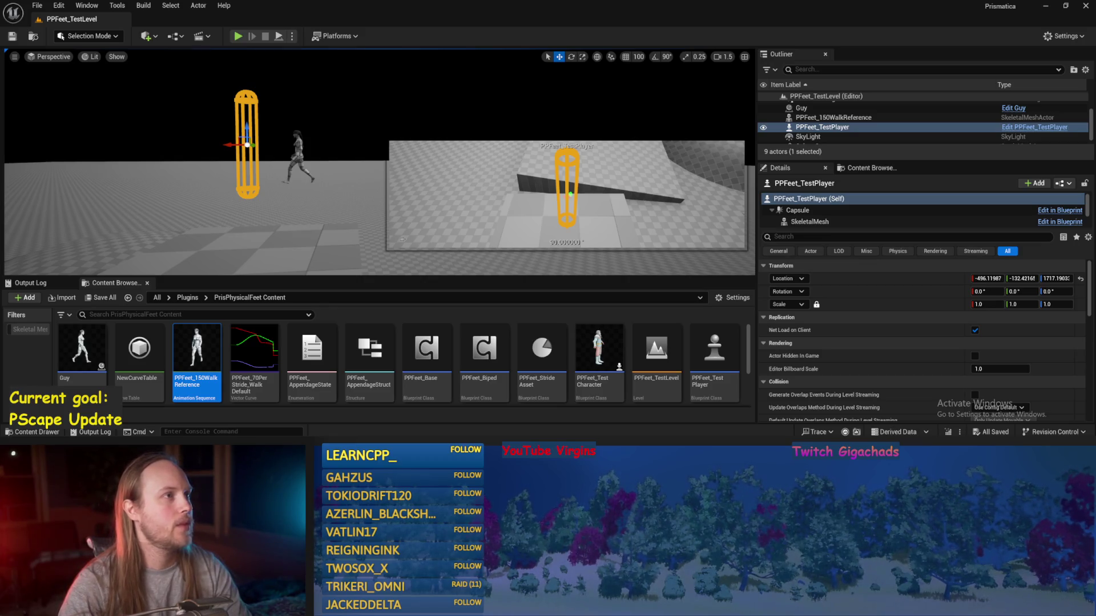
left_click_drag(342, 171, 335, 139)
left_click(319, 240)
left_click(278, 36)
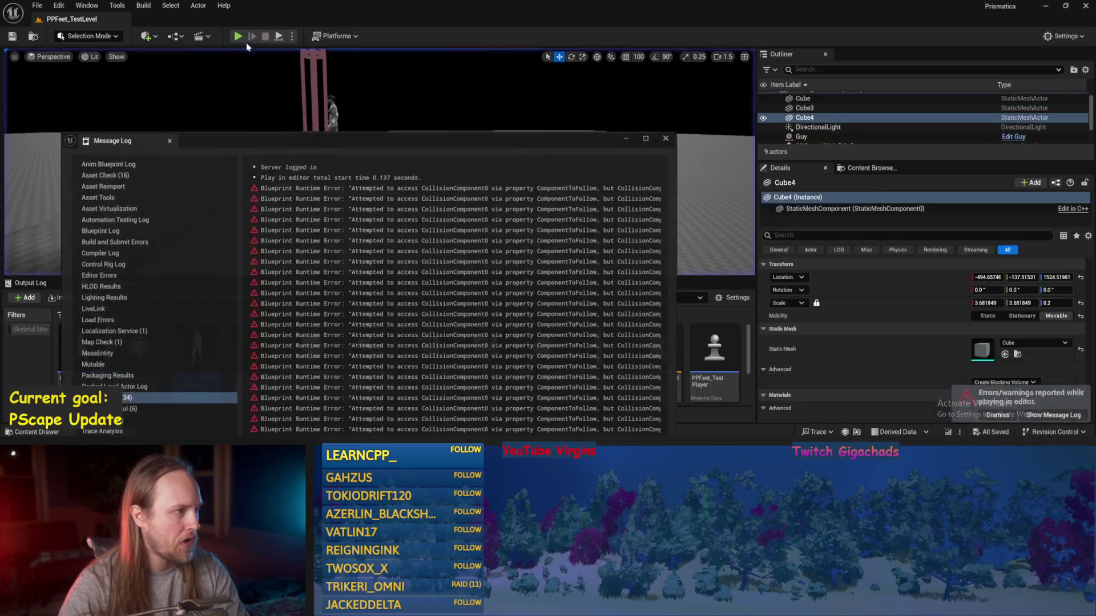
key("Escape")
left_click(667, 138)
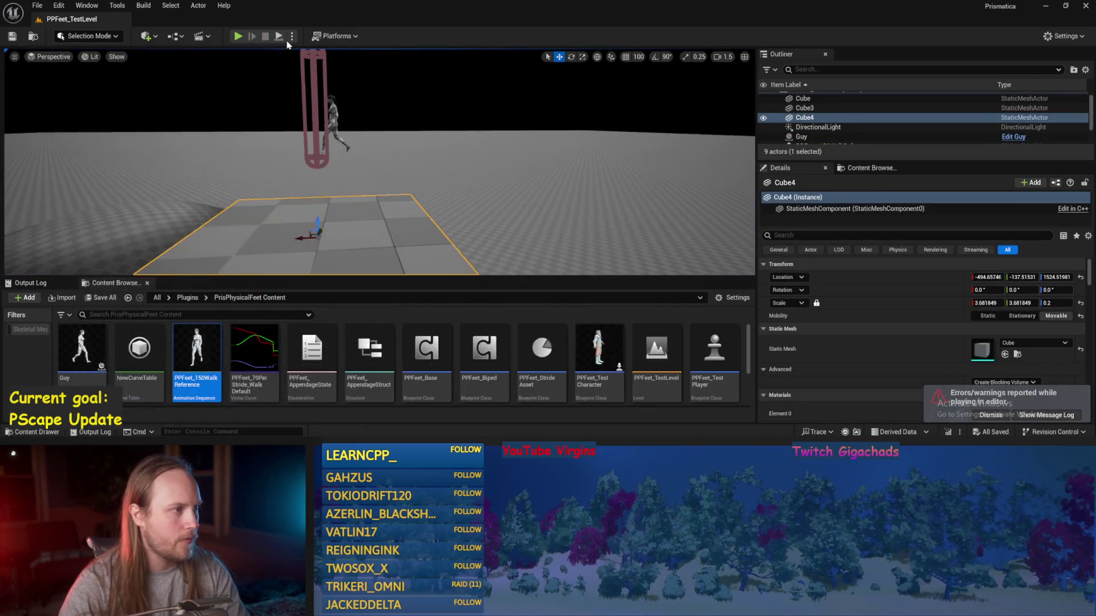
key("alt+s")
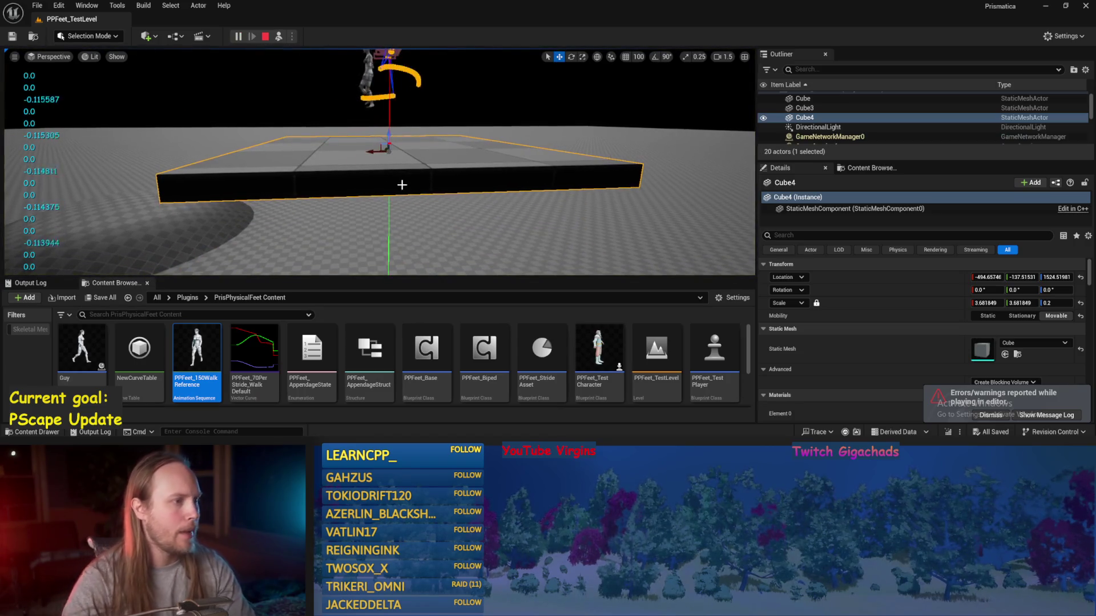
scroll(379, 162, "down", 3)
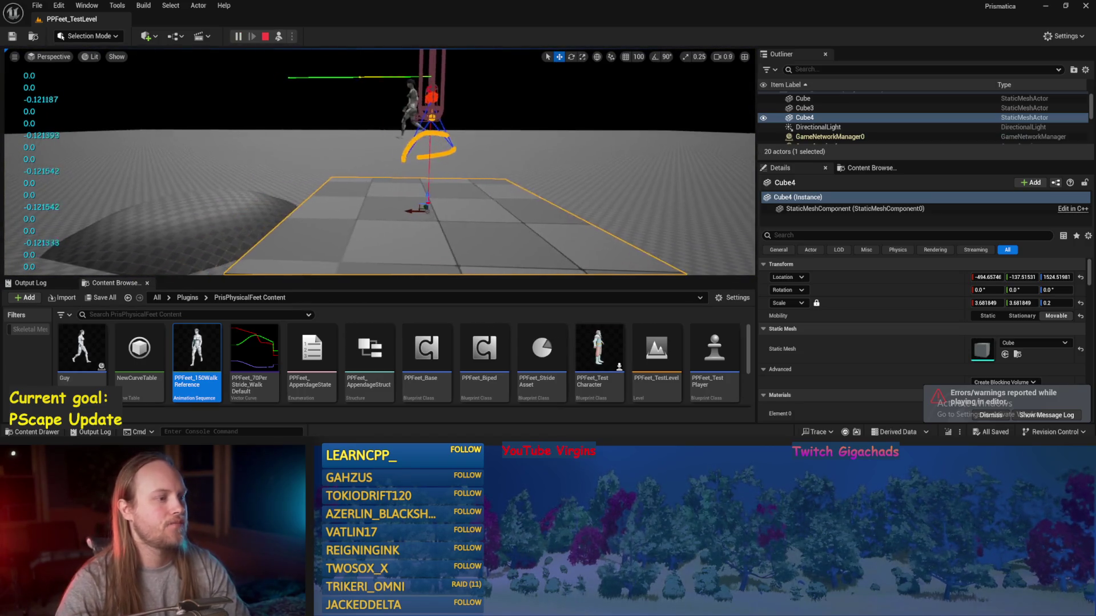
key("e")
mouse_move(365, 228)
left_mouse_down()
mouse_move(340, 201)
mouse_move(357, 186)
left_mouse_up()
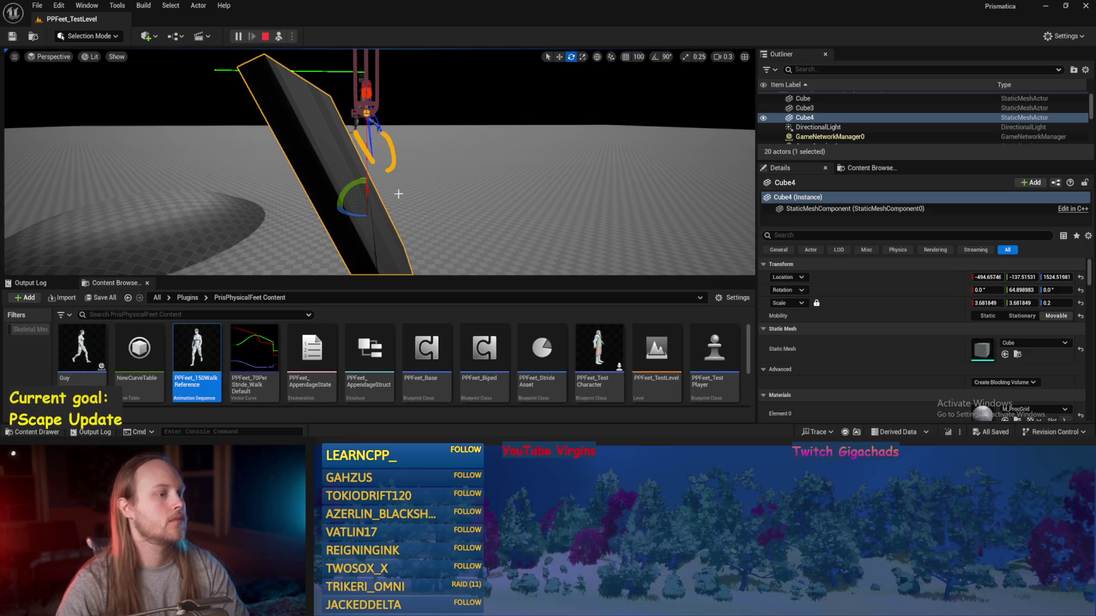
mouse_move(349, 205)
left_mouse_down()
mouse_move(374, 231)
mouse_move(364, 112)
left_mouse_up()
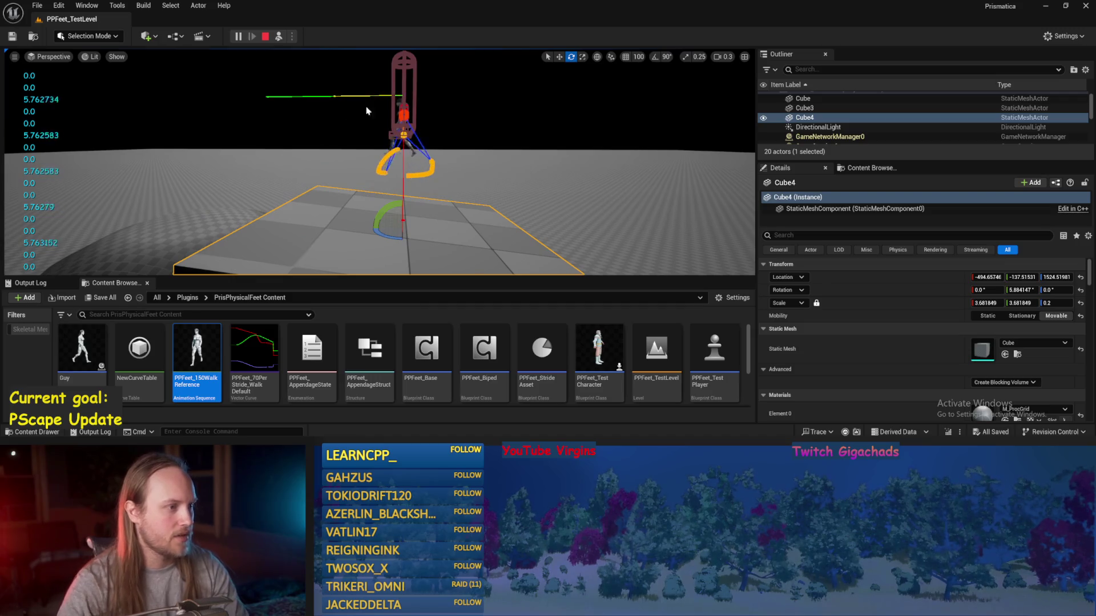
key("Escape")
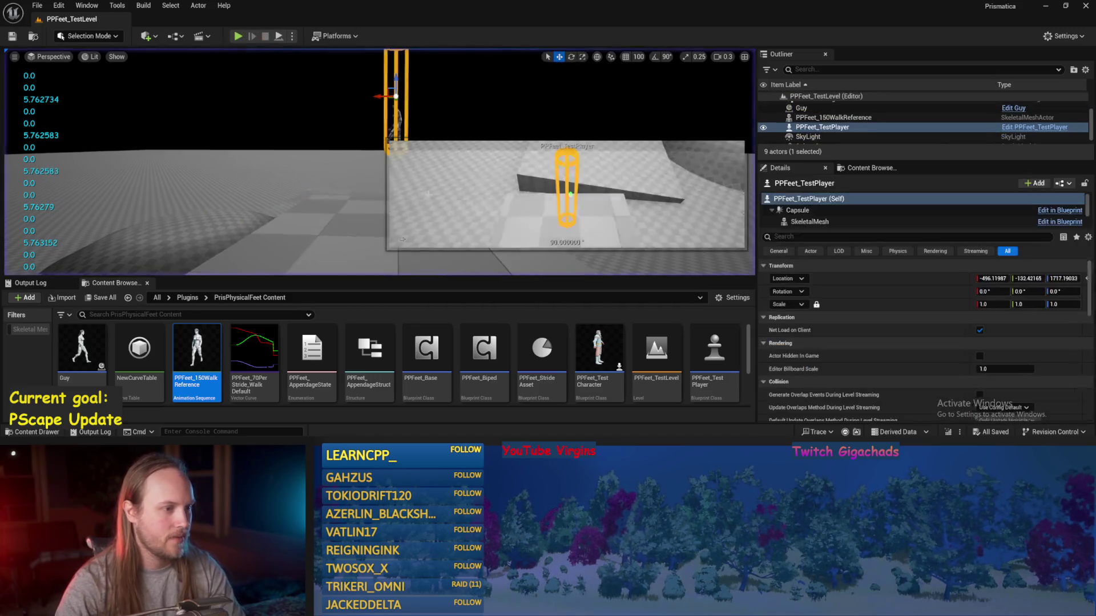
- Set the test player's Auto Possess AI and Auto Possess Player to Disabled
key("ctrl+s")
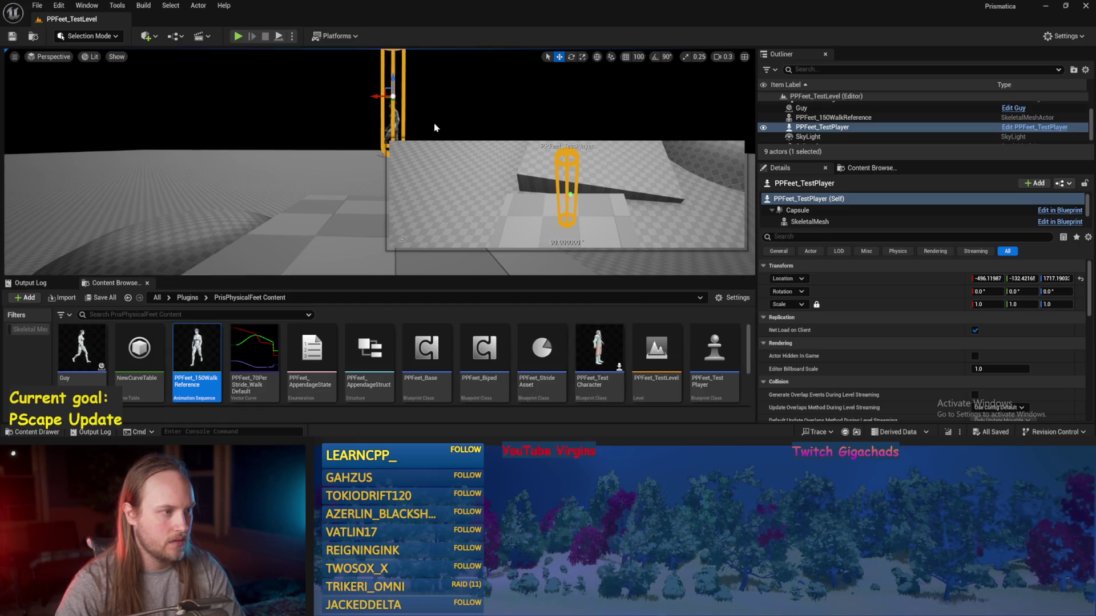
left_click(828, 236)
type("po")
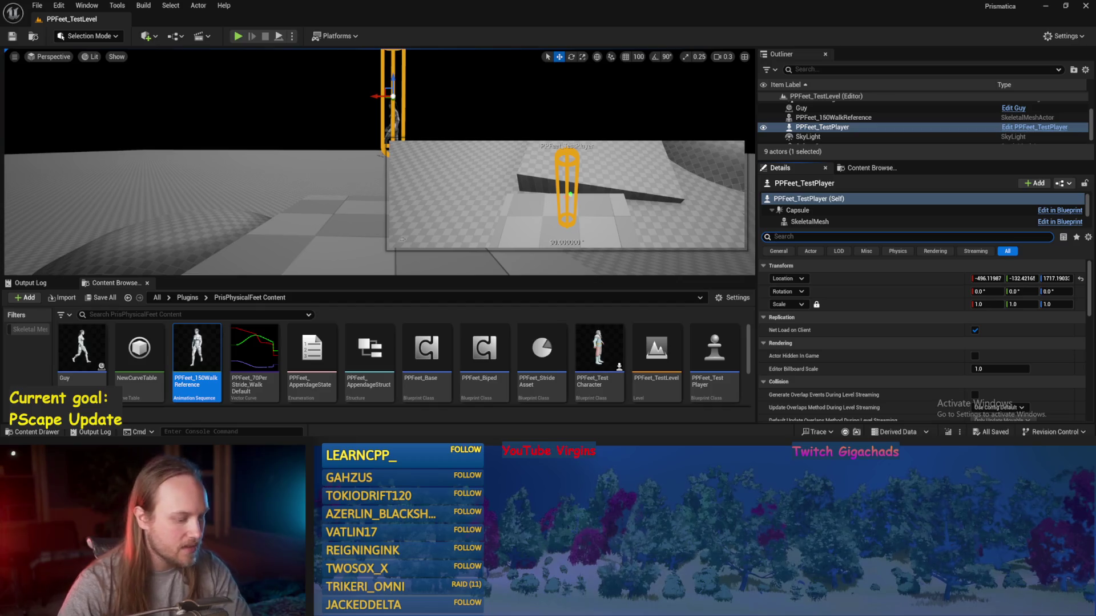
type("ss")
left_click(1002, 291)
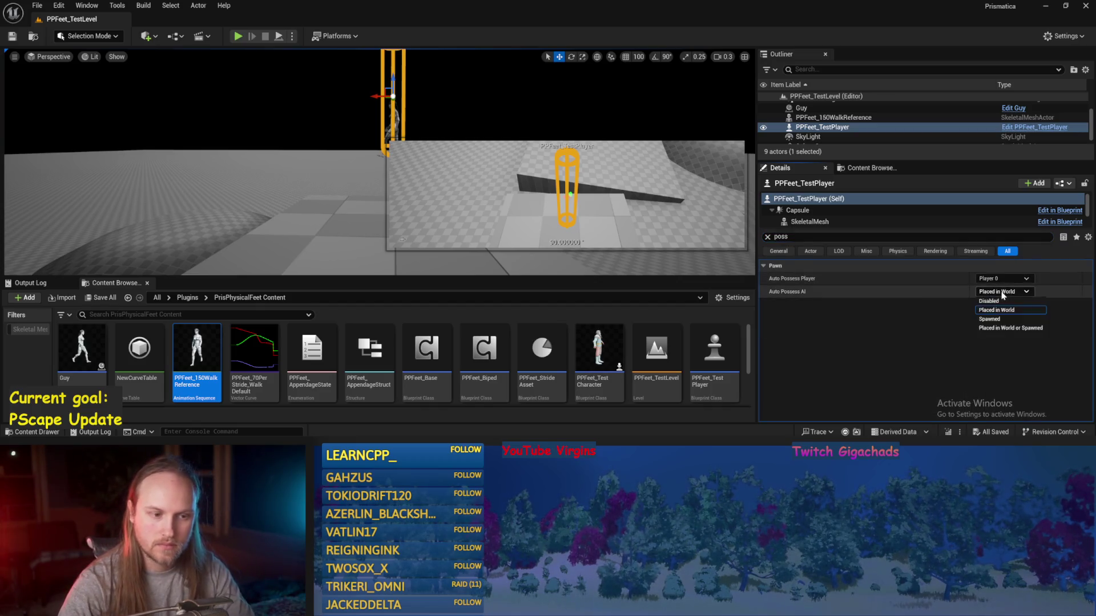
left_click(1002, 301)
left_click(1002, 292)
key("Escape")
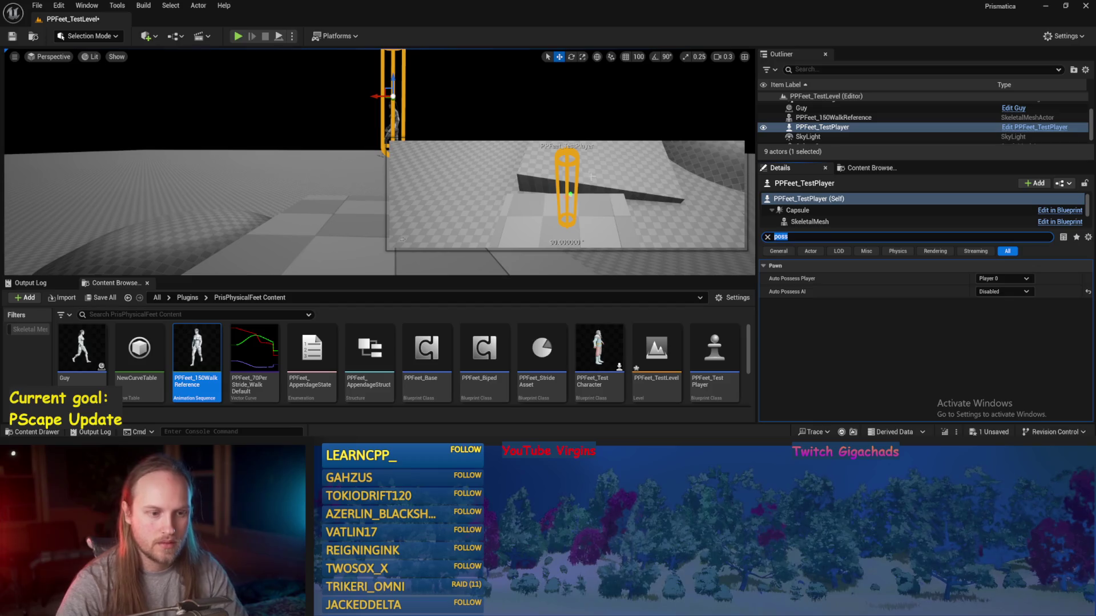
left_click(1002, 279)
left_click(992, 288)
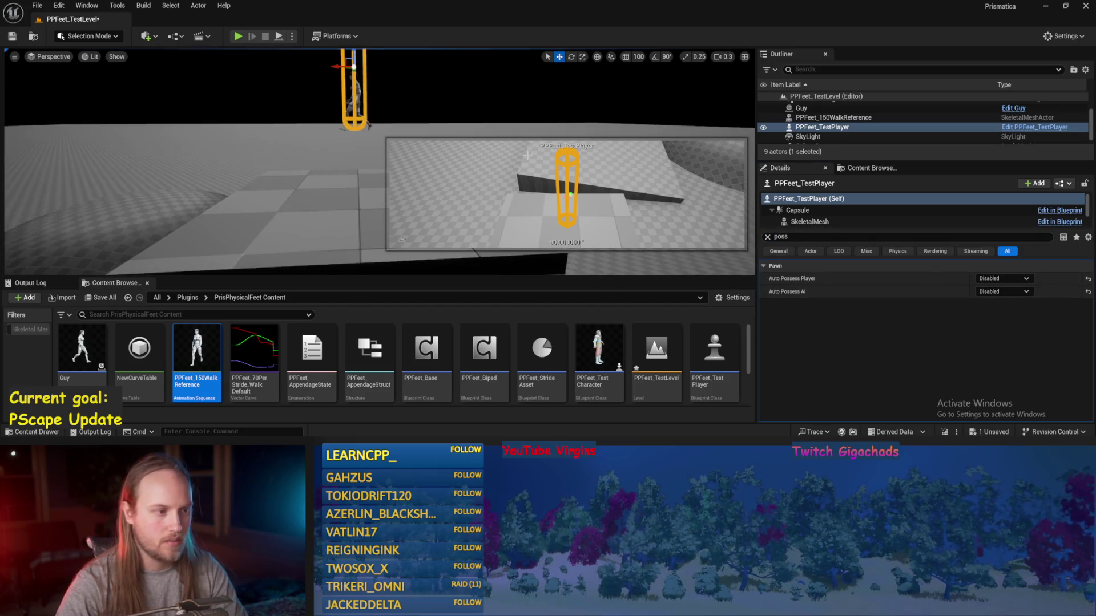
- Save the level, run a quick play test, and open the PPFeet_TestPlayer blueprint
left_click(257, 182)
key("ctrl+s")
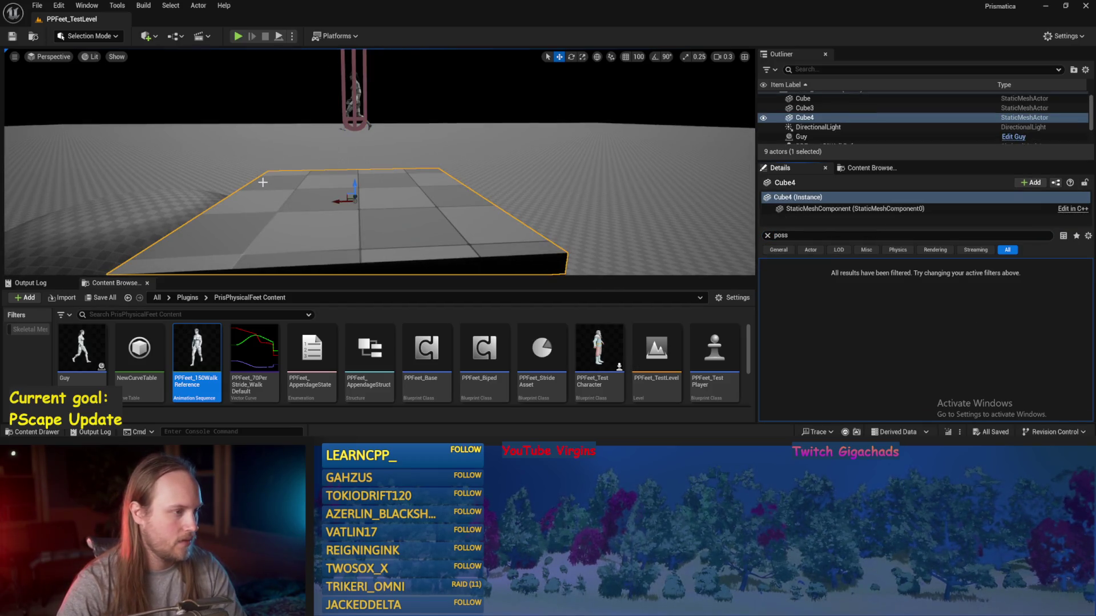
key("alt+p")
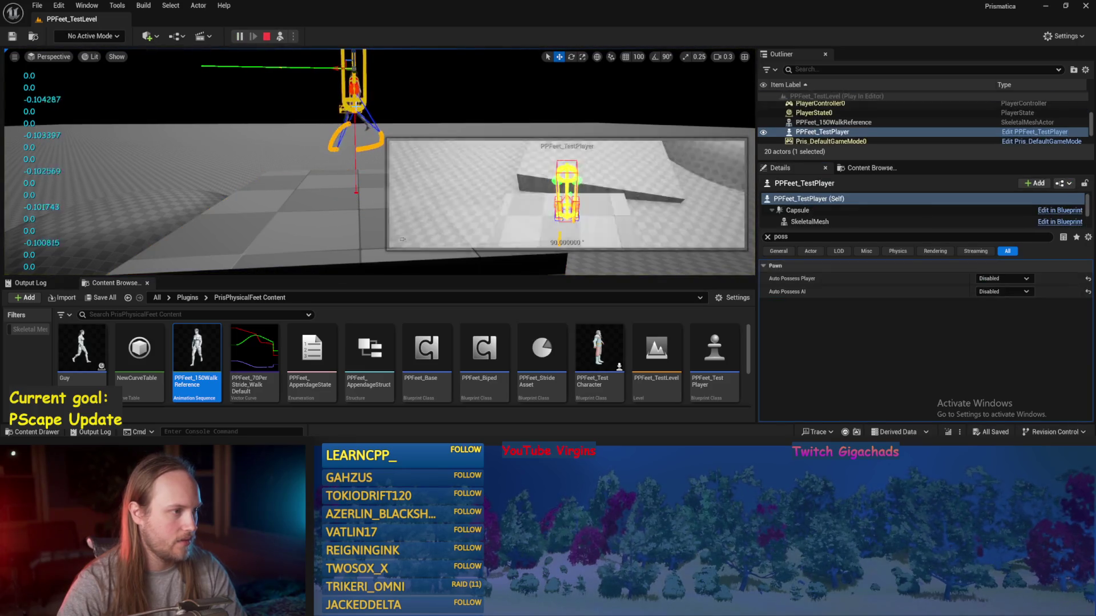
key("Escape")
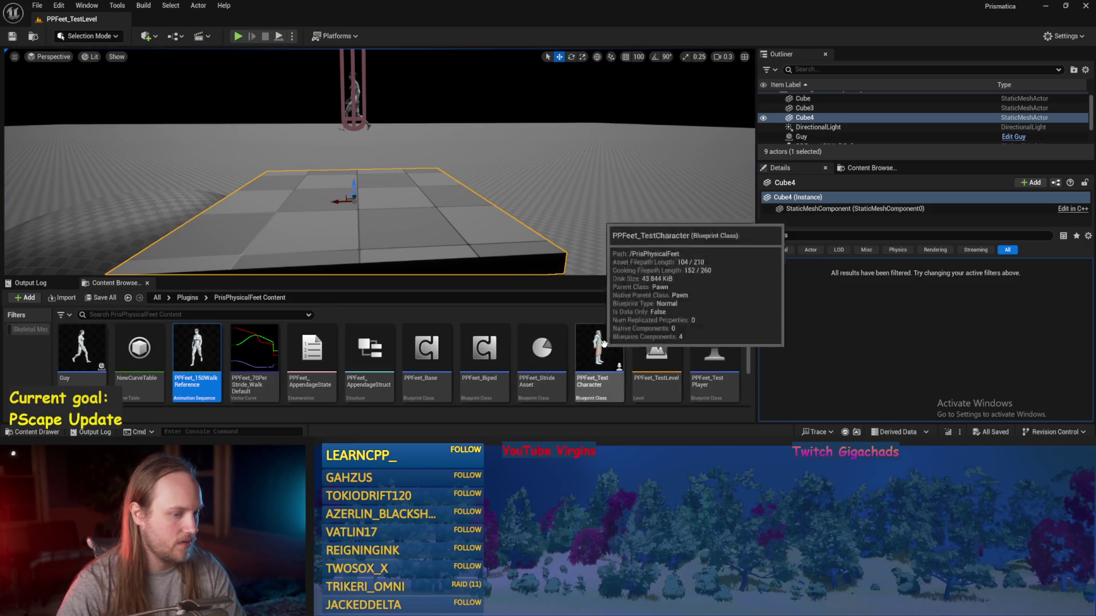
double_click(714, 348)
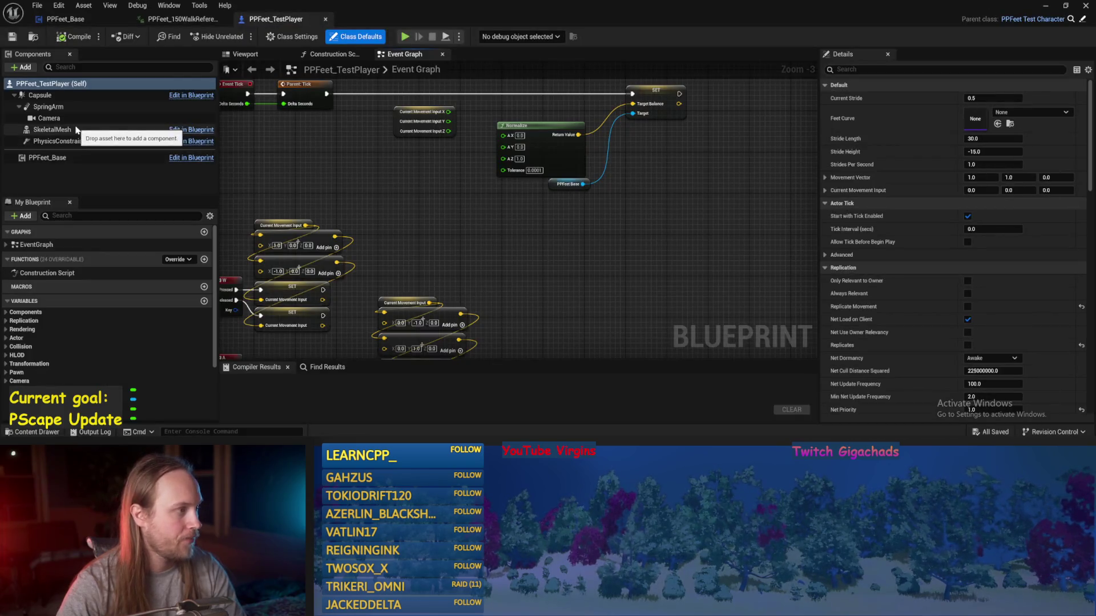
- Inspect the Camera and SkeletalMesh components and bring the BeginPlay graph into view
left_click(69, 118)
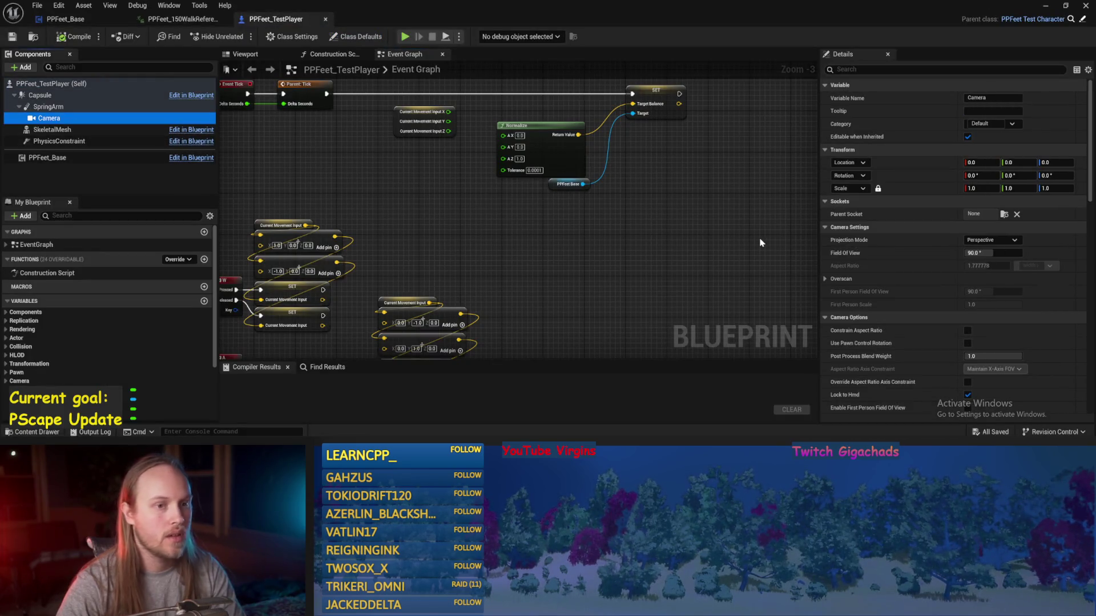
left_click(54, 130)
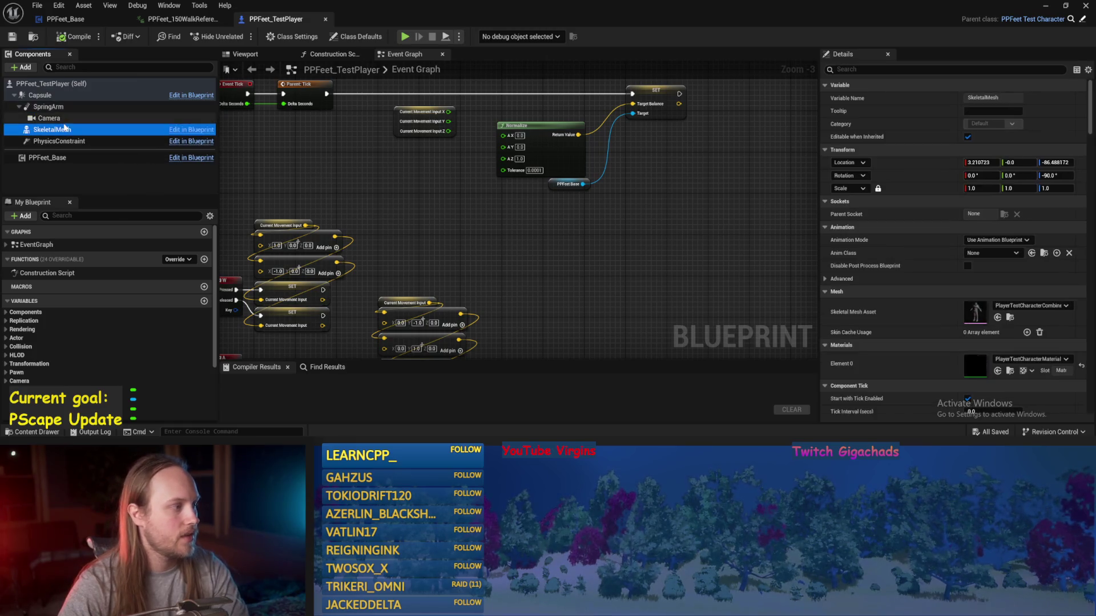
left_click(64, 120)
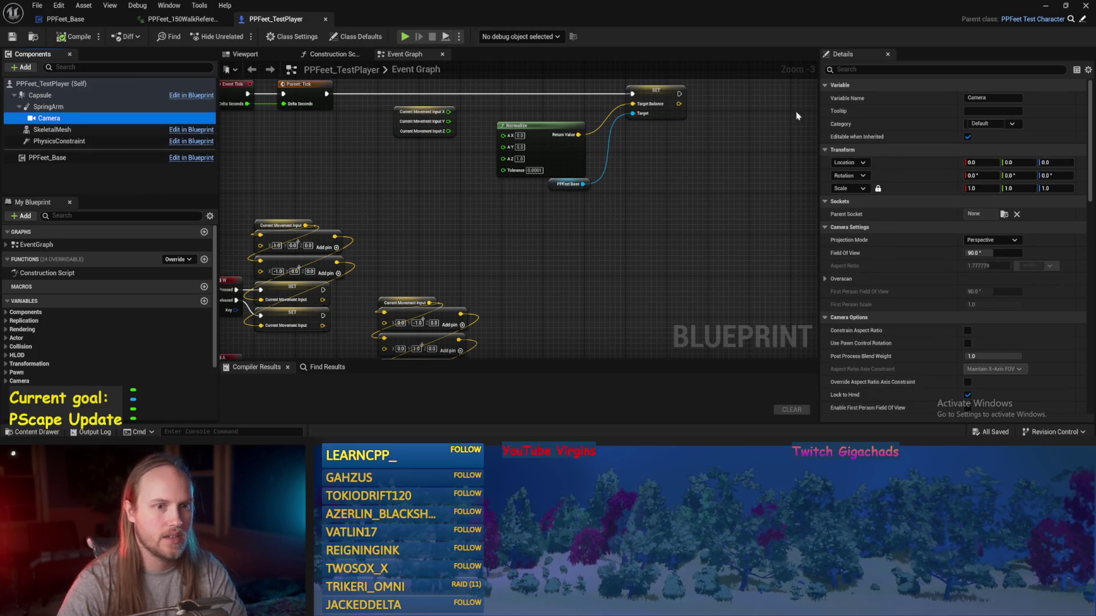
left_click(861, 70)
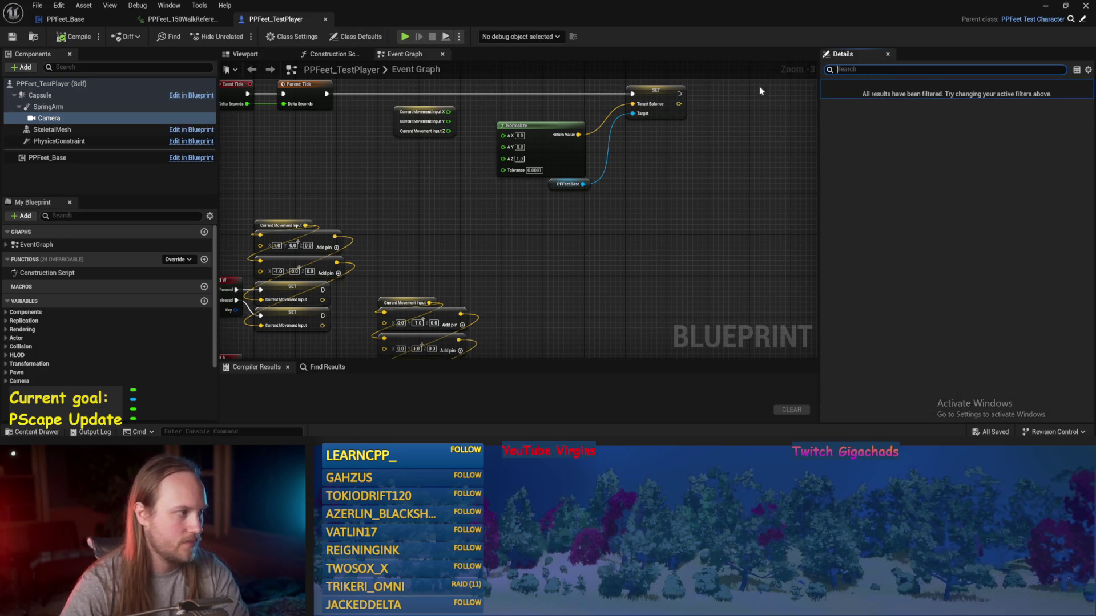
scroll(694, 196, "down", 9)
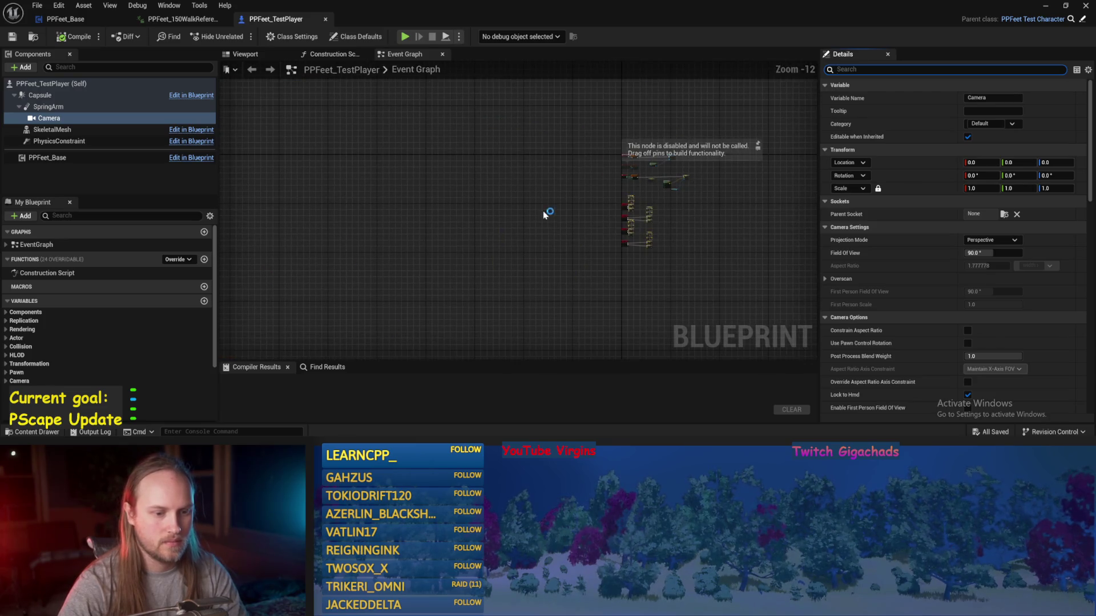
scroll(689, 206, "up", 10)
scroll(487, 193, "down", 5)
left_click_drag(421, 225, 611, 204)
scroll(612, 203, "up", 5)
- Add a Destroy Component node on the Camera, run it after Enable Input, and compile
left_click_drag(582, 242, 477, 285)
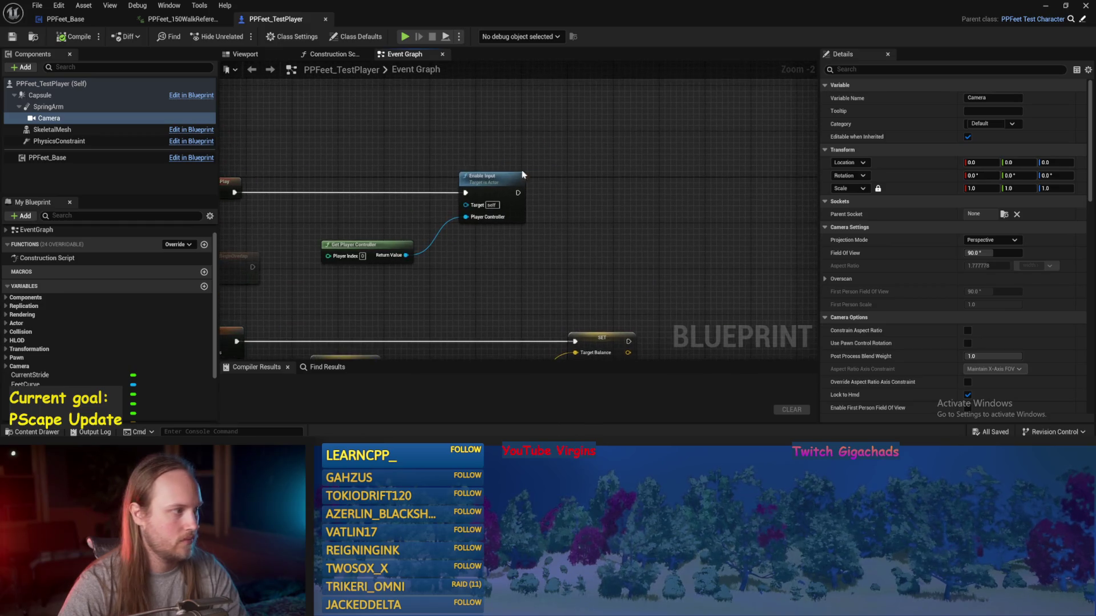
mouse_move(49, 118)
left_mouse_down()
mouse_move(545, 118)
mouse_move(633, 147)
left_mouse_up()
type("remo")
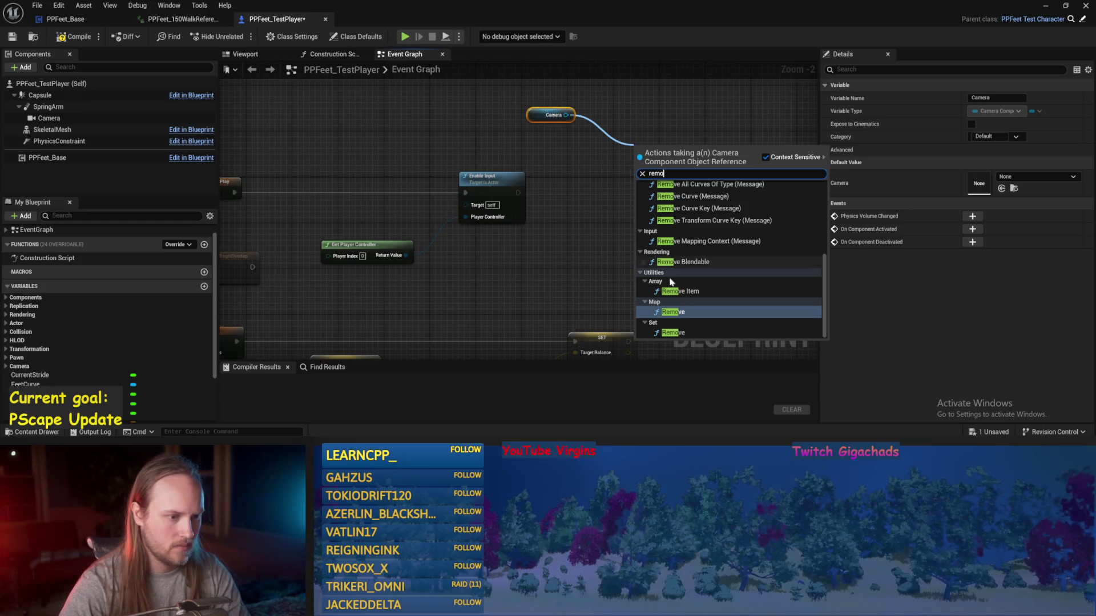
scroll(709, 291, "up", 5)
left_click(567, 135)
left_click_drag(568, 116, 611, 153)
type("component")
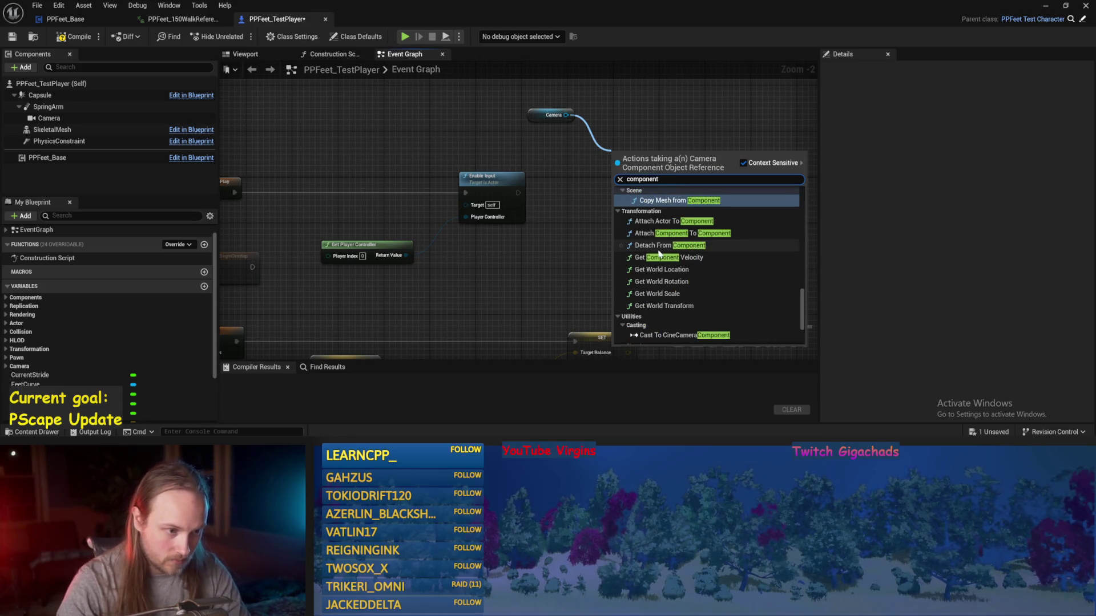
scroll(660, 253, "down", 8)
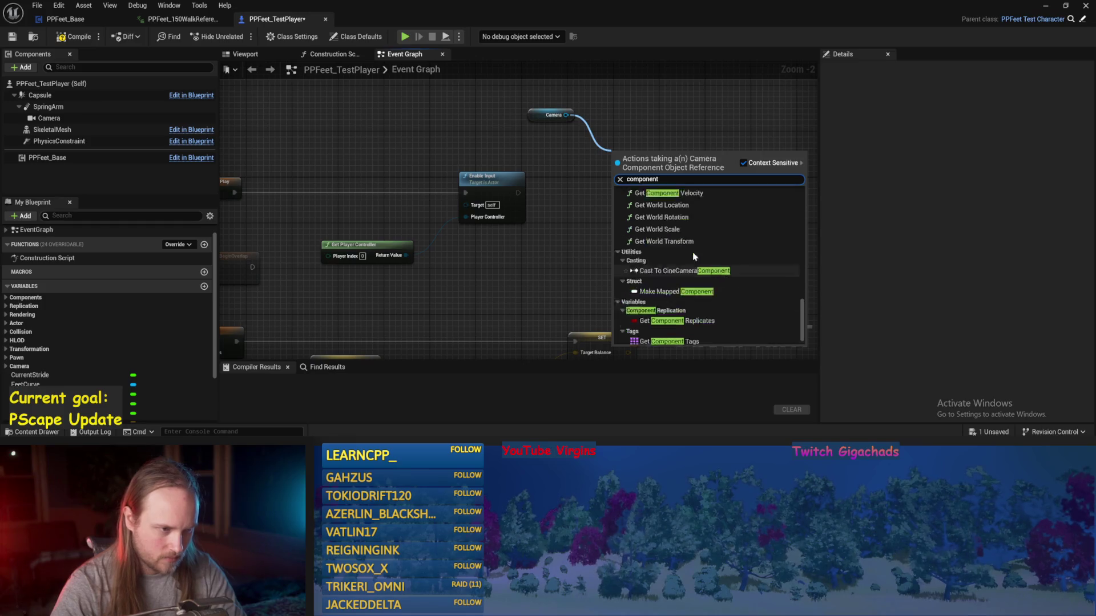
key("ctrl+a")
type("destro")
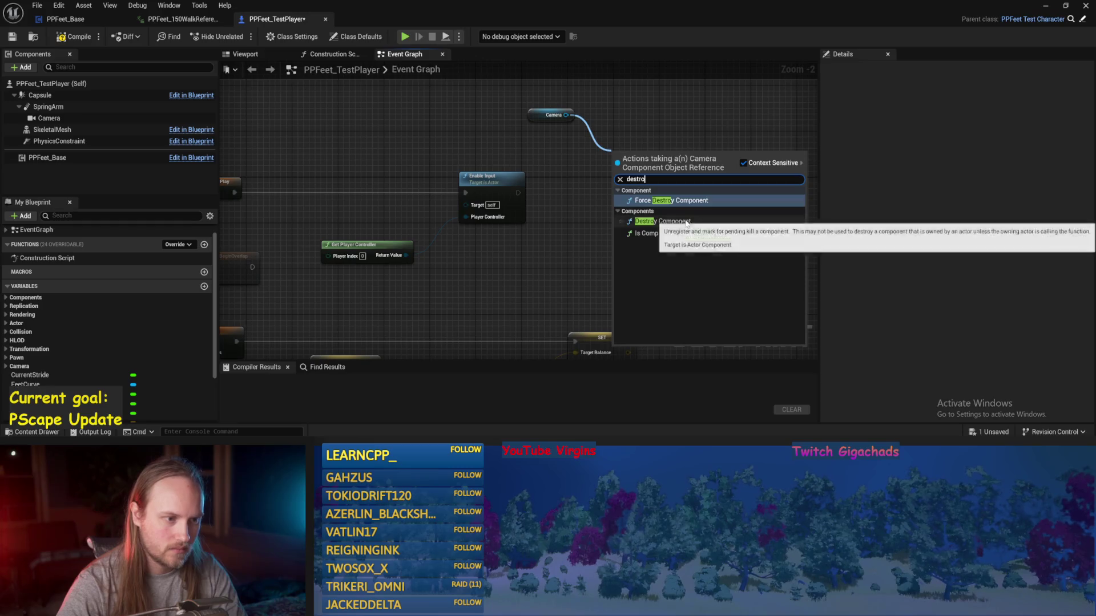
left_click(662, 222)
left_click_drag(518, 194, 614, 170)
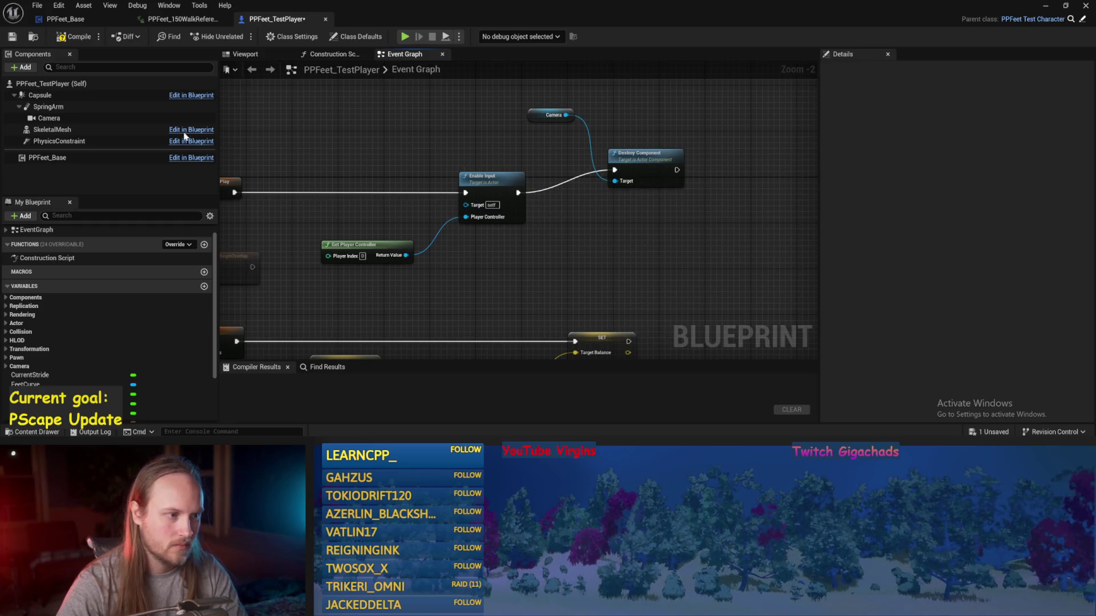
left_click(76, 38)
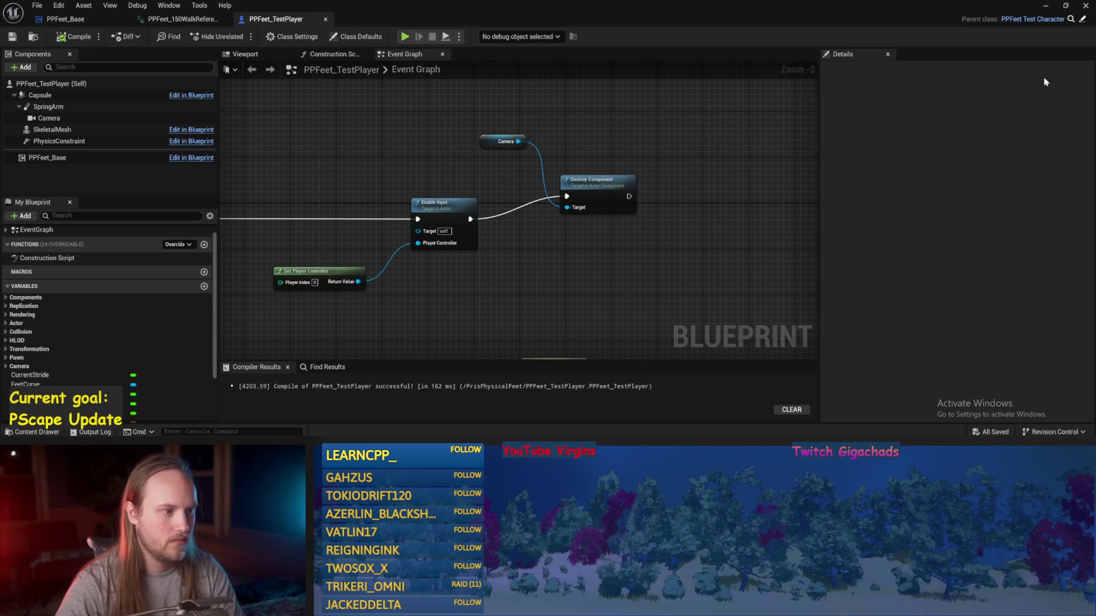
left_click(1047, 8)
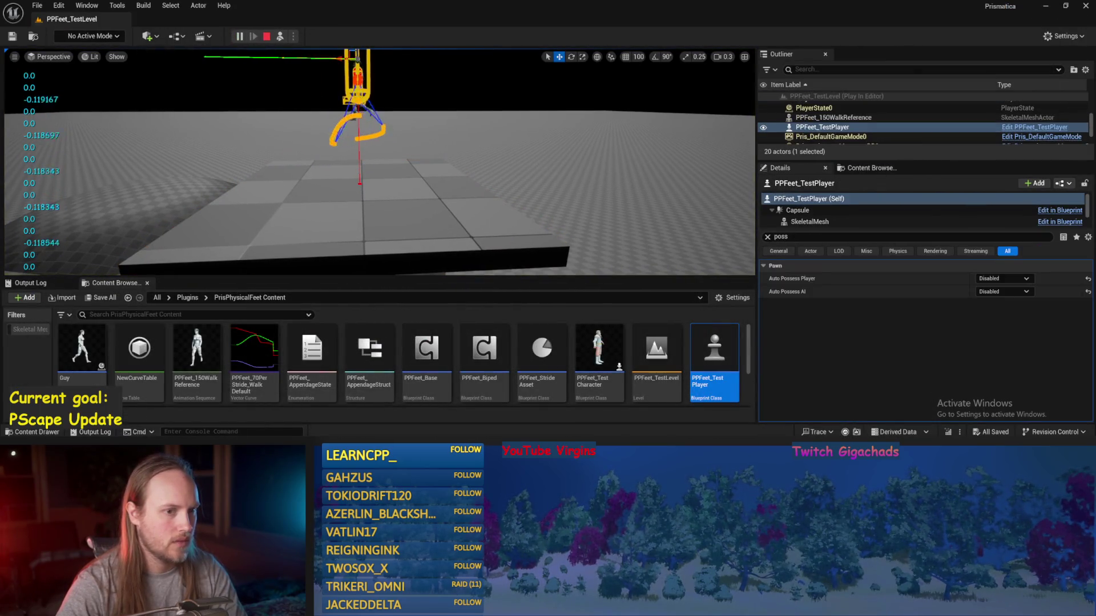
- During play, tilt floor block Cube4 into a slope, select the test player, then stop
scroll(424, 204, "up", 3)
key("s")
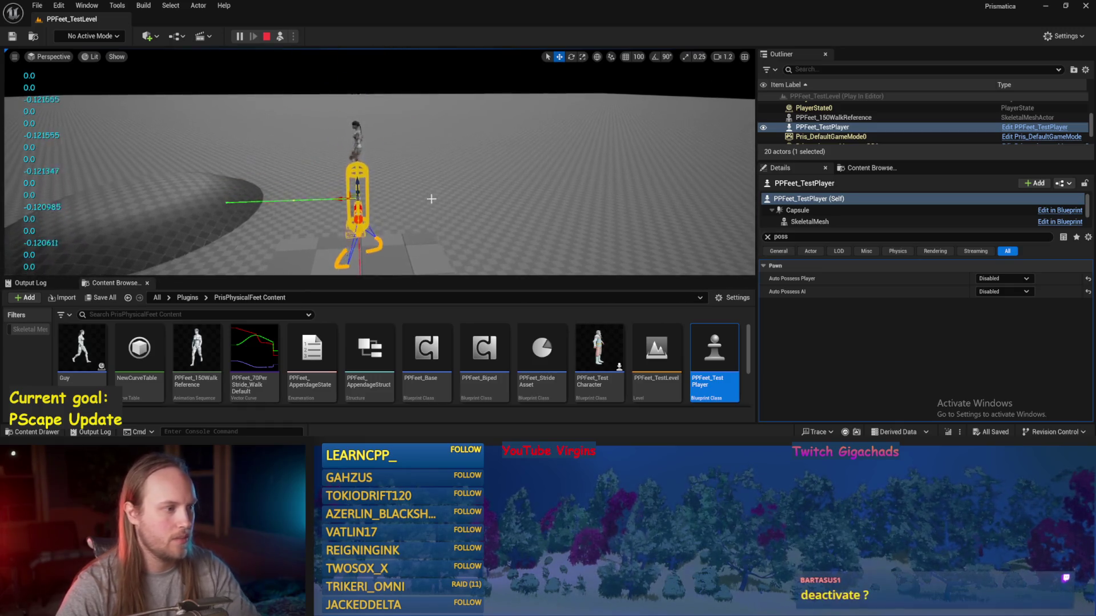
key("w")
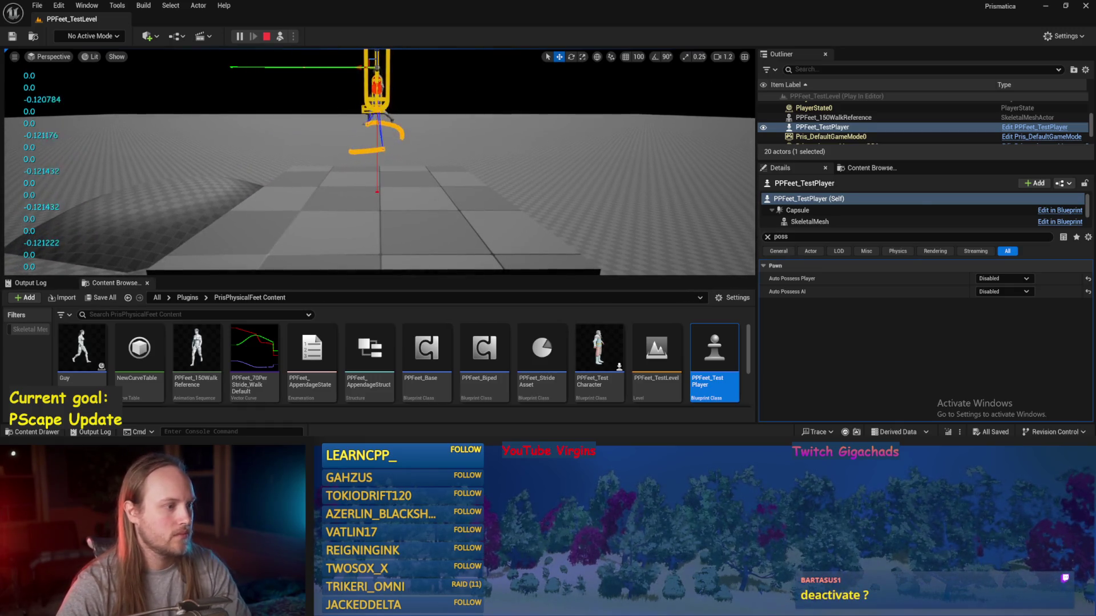
left_click(413, 241)
key("e")
mouse_move(388, 214)
left_mouse_down()
mouse_move(368, 185)
mouse_move(360, 213)
mouse_move(333, 223)
mouse_move(347, 248)
mouse_move(379, 249)
mouse_move(368, 249)
left_mouse_up()
left_click(365, 129)
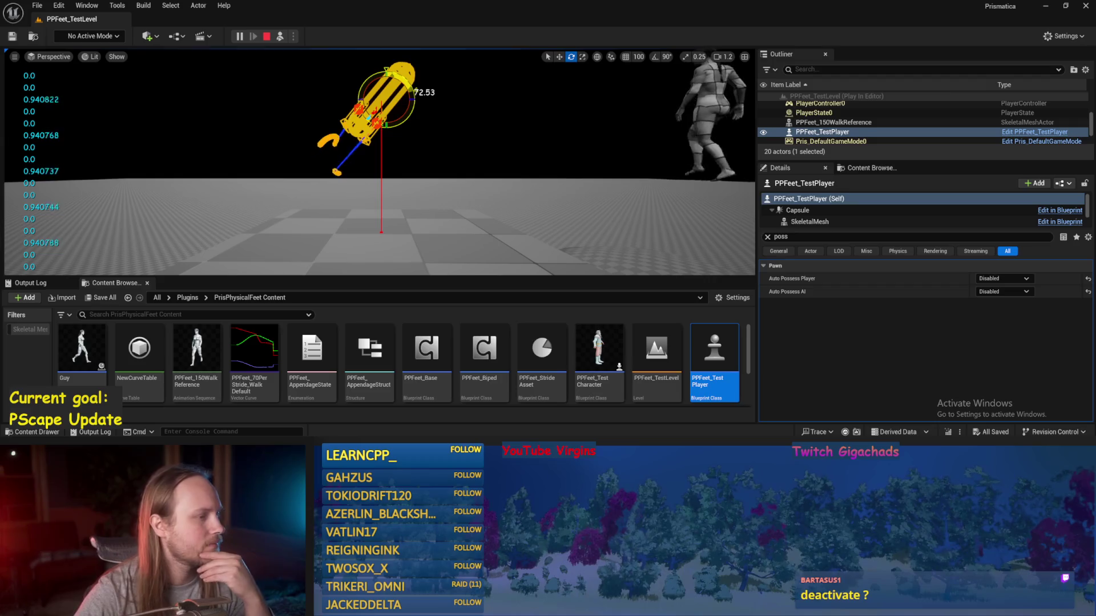
key("Escape")
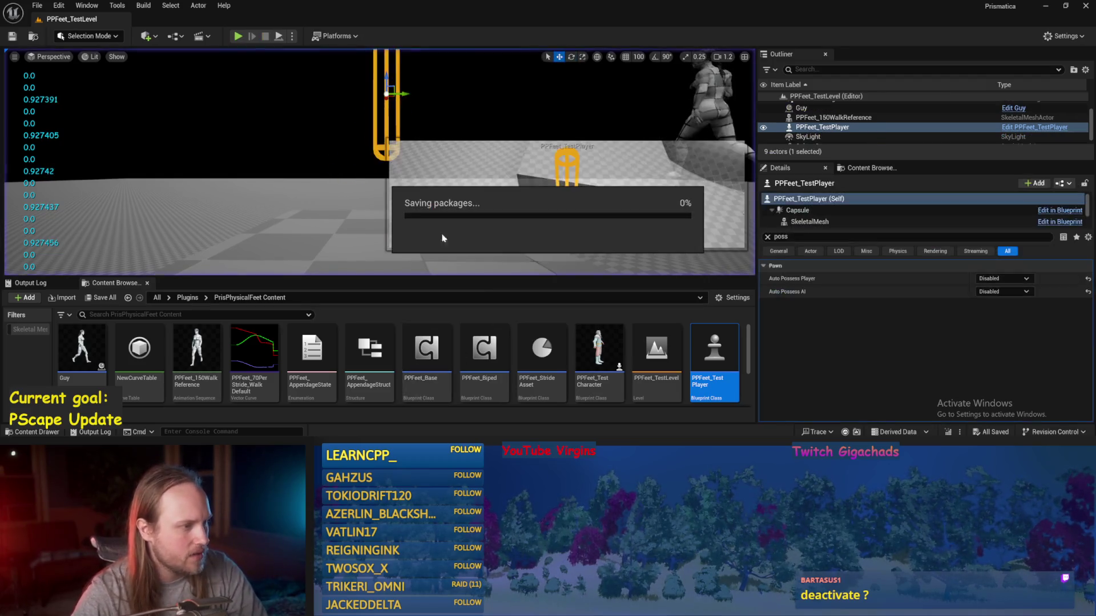
- Bring up PPFeet_Base and review its physics nodes and StrideSlopeCalculations graph
mouse_move(364, 441)
left_click(415, 412)
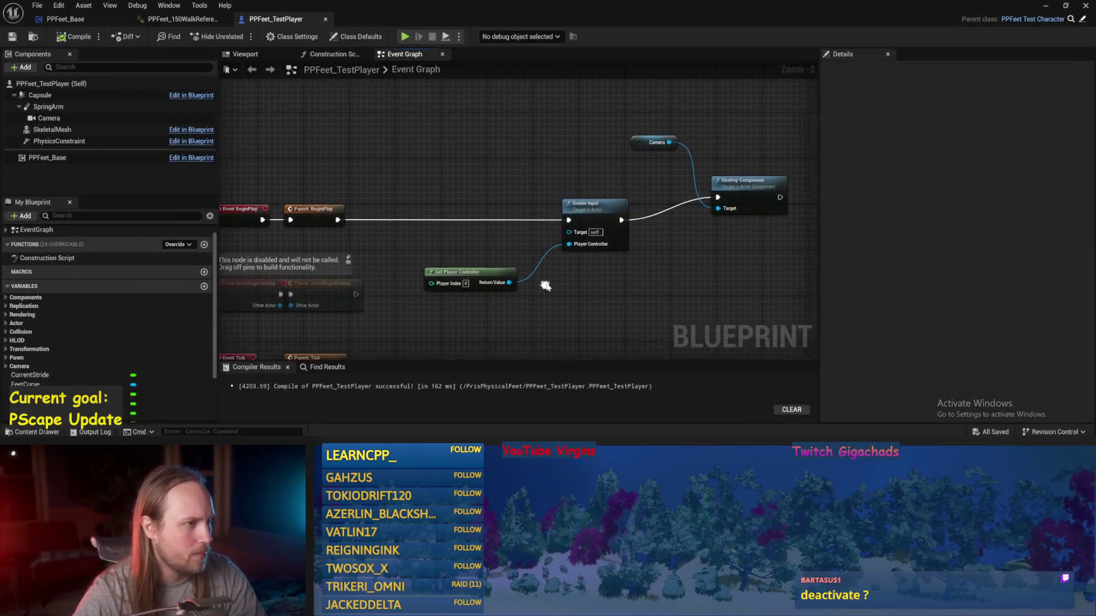
left_click(308, 55)
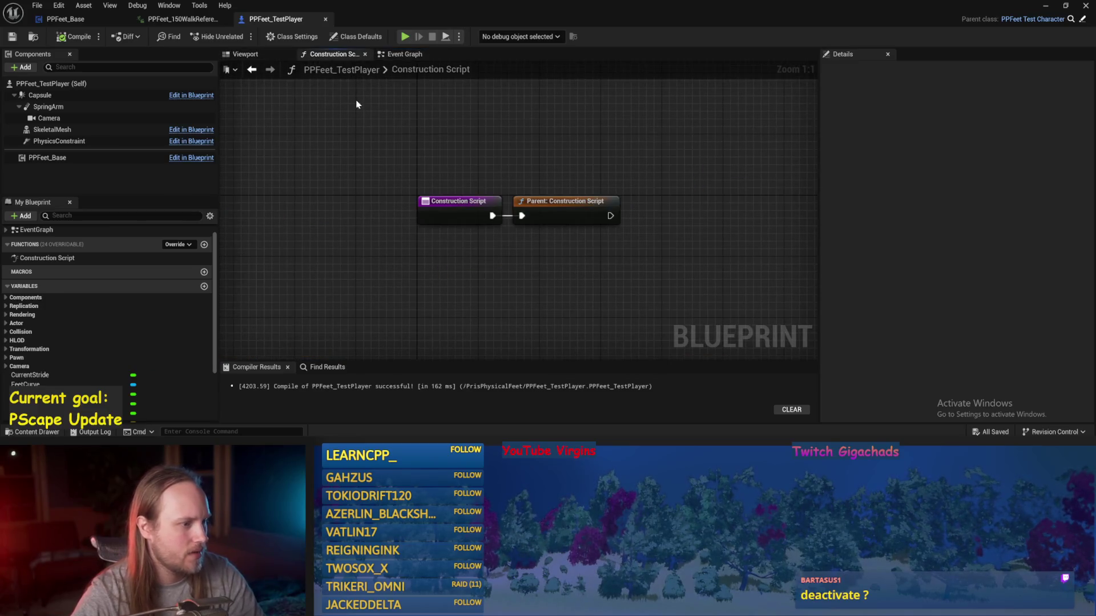
left_click(246, 54)
left_click(65, 19)
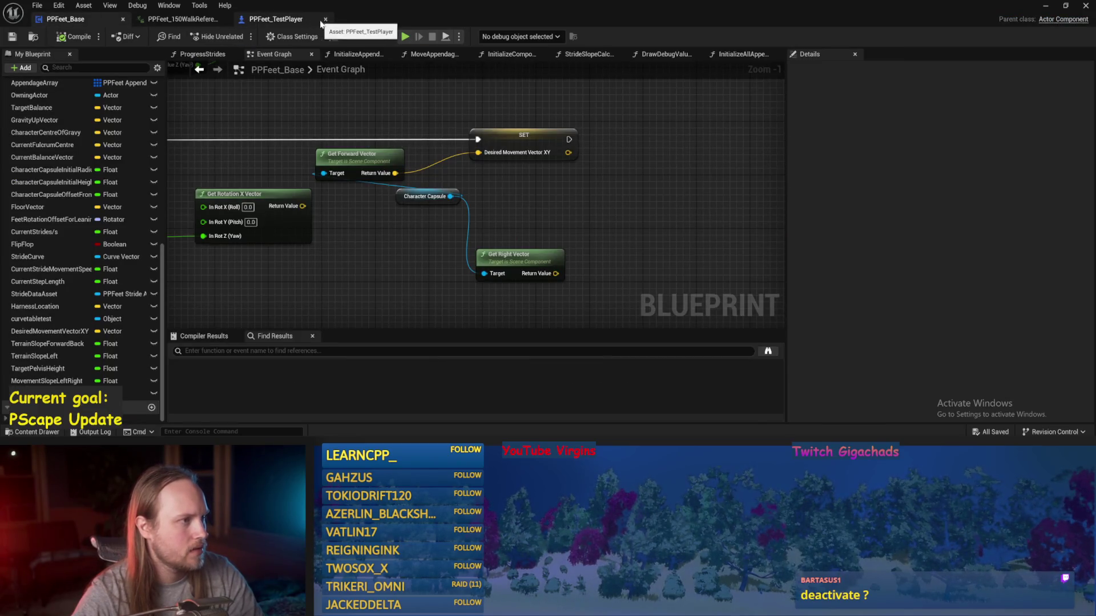
scroll(542, 172, "down", 2)
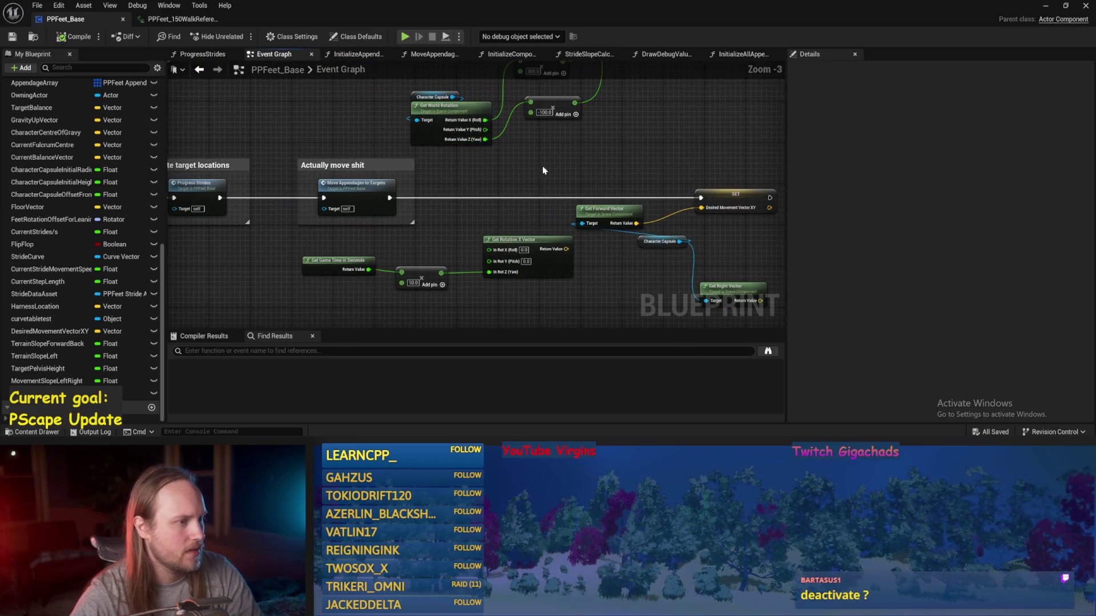
scroll(515, 216, "down", 1)
mouse_move(515, 217)
left_mouse_down()
mouse_move(484, 257)
mouse_move(530, 291)
left_mouse_up()
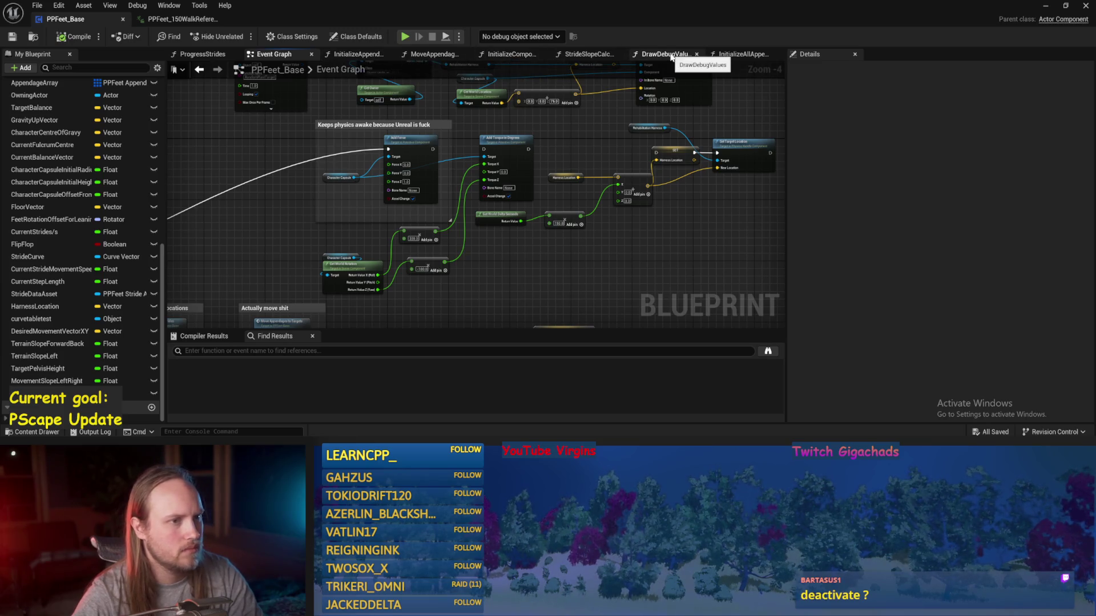
left_click(588, 54)
mouse_move(438, 293)
left_mouse_down()
mouse_move(617, 142)
mouse_move(609, 151)
left_mouse_up()
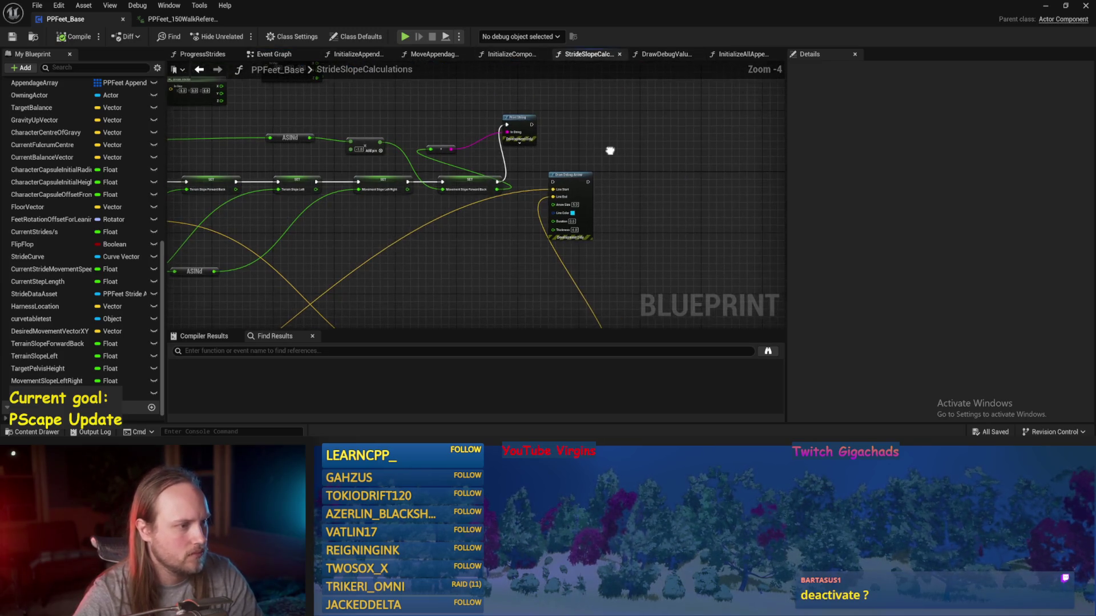
mouse_move(393, 248)
left_mouse_down()
mouse_move(466, 247)
mouse_move(498, 266)
left_mouse_up()
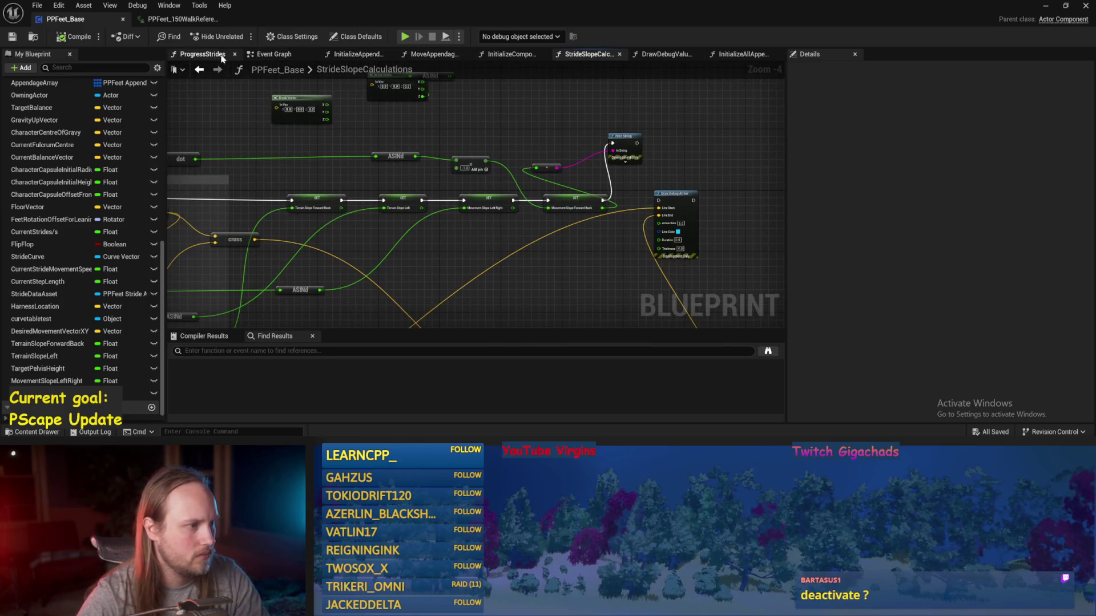
- In ProgressStrides, connect the Offset Feet sum to Make Transform Location, save and compile
left_click(203, 55)
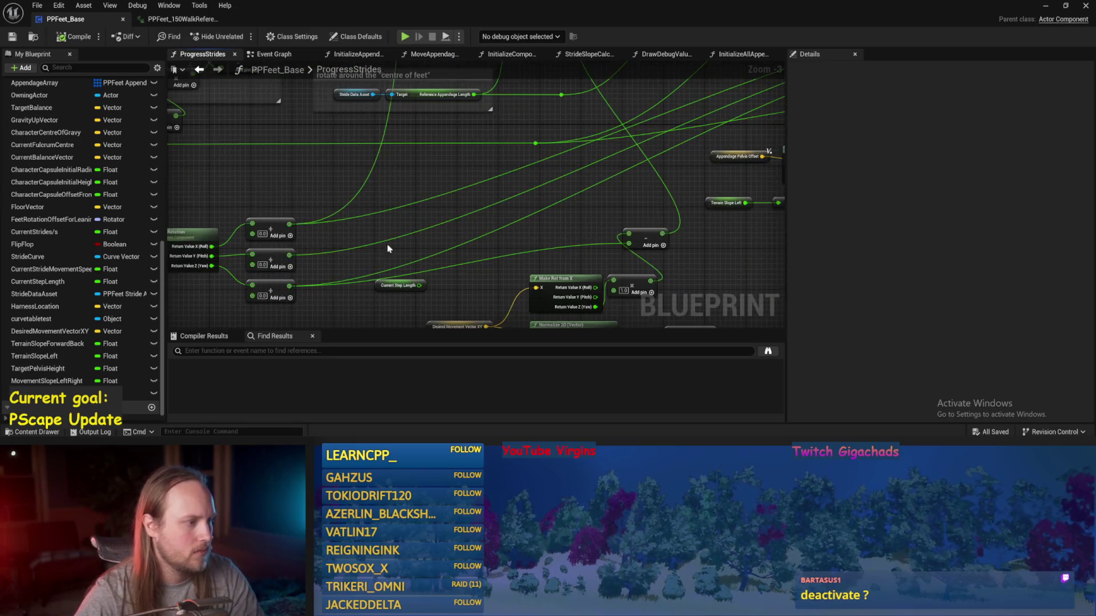
left_click_drag(428, 227, 456, 294)
mouse_move(288, 311)
left_mouse_down()
mouse_move(429, 301)
mouse_move(449, 249)
left_mouse_up()
left_click(505, 111)
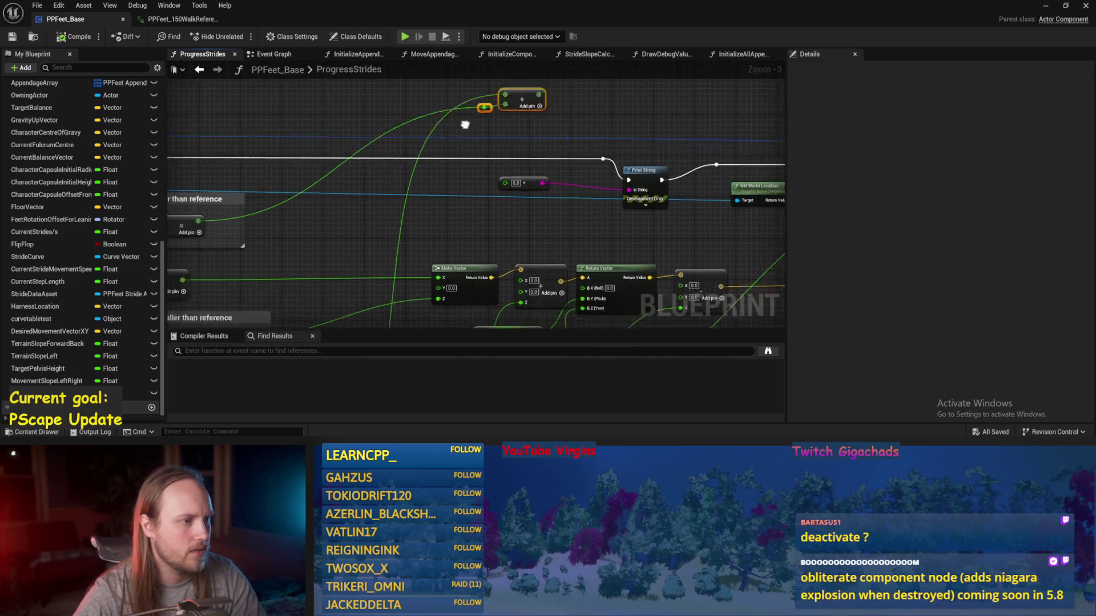
scroll(505, 111, "down", 1)
mouse_move(463, 320)
left_mouse_down()
mouse_move(462, 207)
mouse_move(348, 228)
left_mouse_up()
left_click_drag(719, 145, 573, 167)
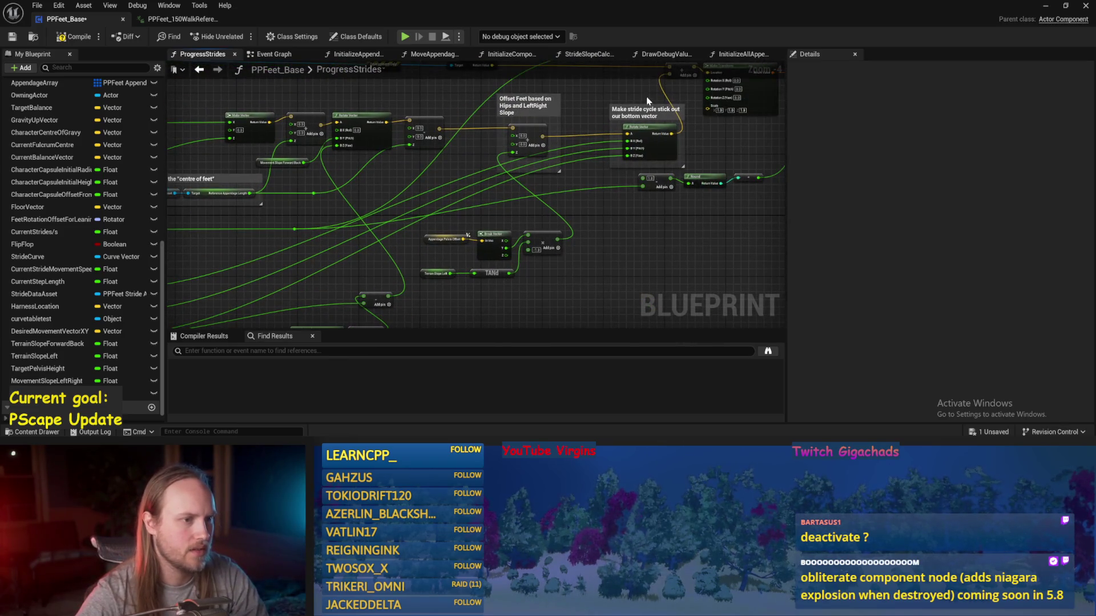
mouse_move(724, 146)
left_mouse_down()
mouse_move(697, 164)
mouse_move(616, 176)
left_mouse_up()
key("ctrl+s")
scroll(480, 112, "up", 2)
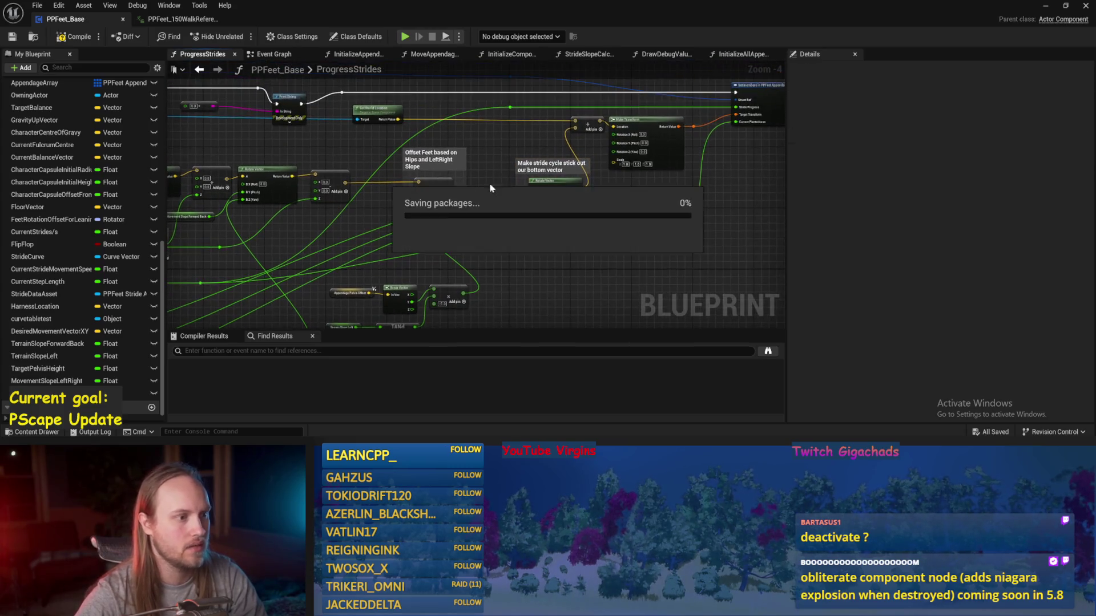
left_click_drag(447, 185, 639, 94)
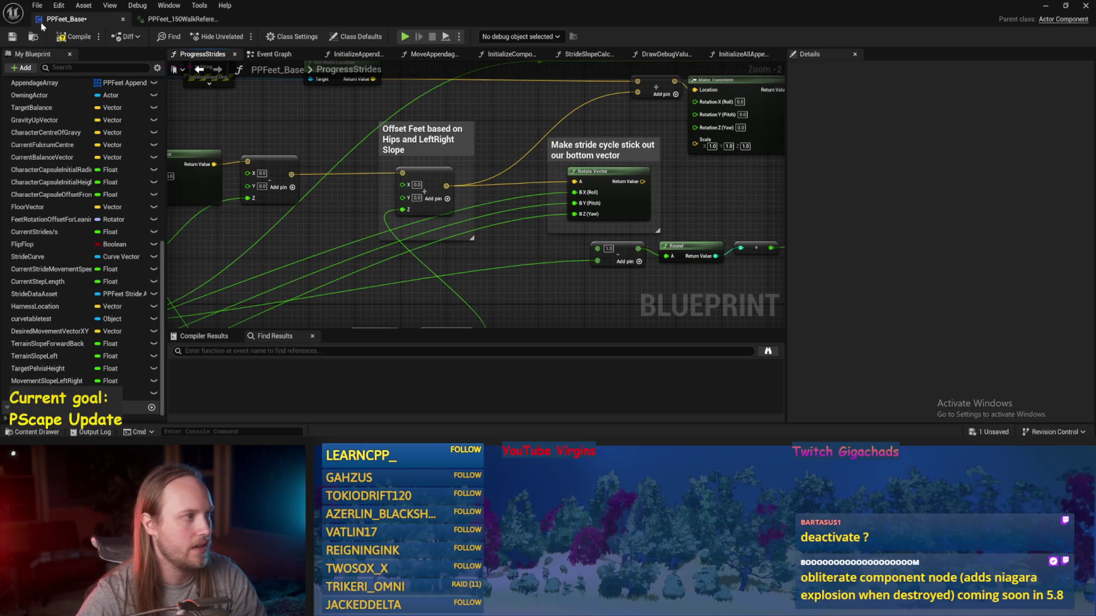
left_click(59, 38)
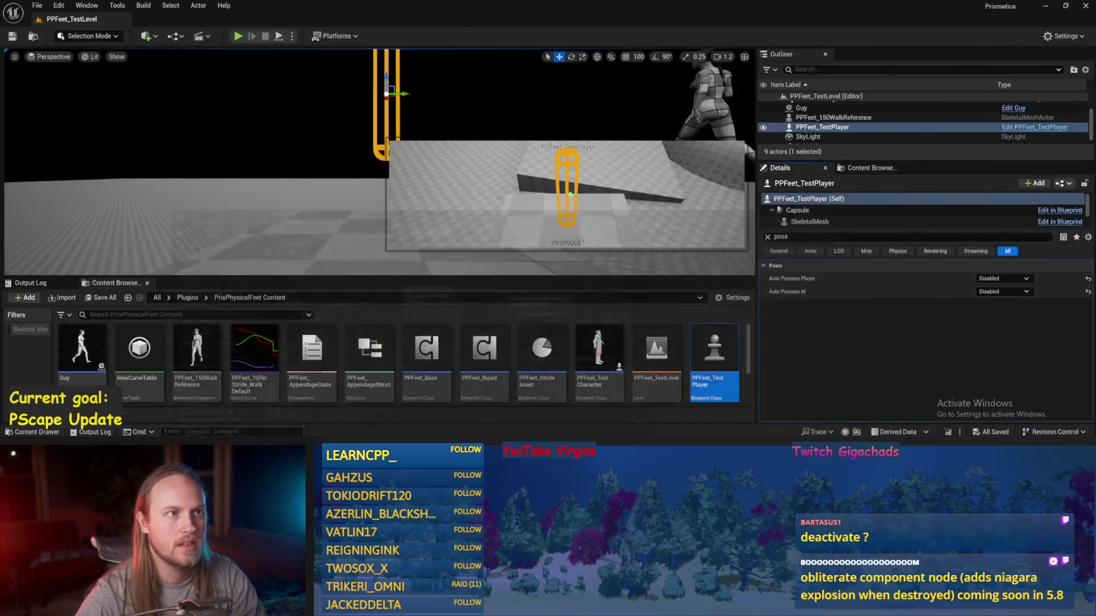
- Play the level, rotate the test player's capsule about 86 degrees and further, then stop
left_click(1085, 5)
key("alt+p")
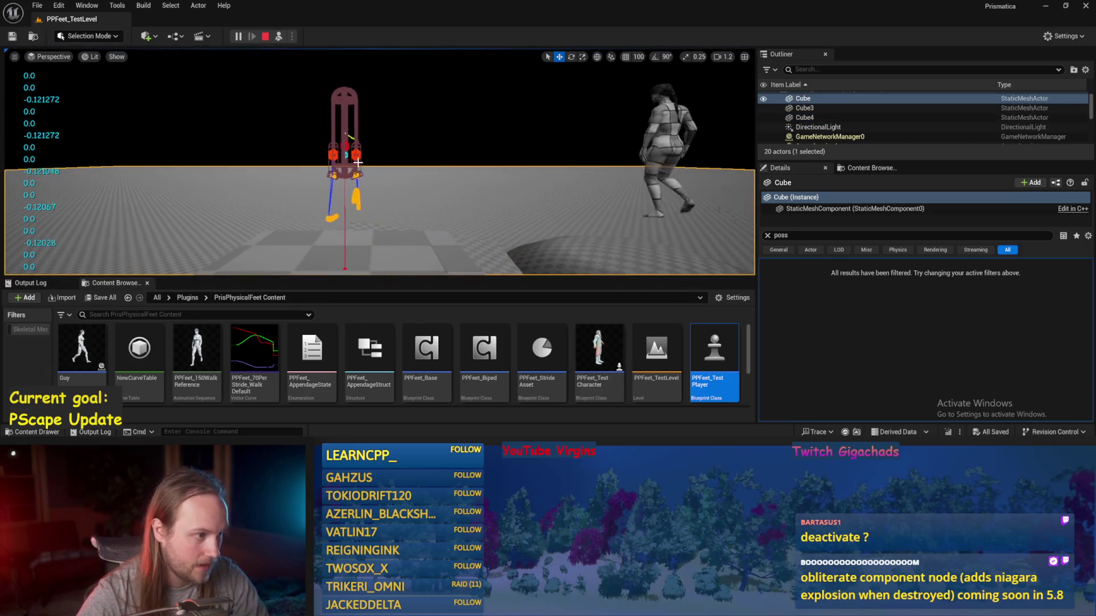
left_click(344, 131)
key("e")
mouse_move(355, 96)
left_mouse_down()
mouse_move(374, 120)
mouse_move(309, 147)
mouse_move(334, 162)
mouse_move(306, 110)
mouse_move(299, 130)
left_mouse_up()
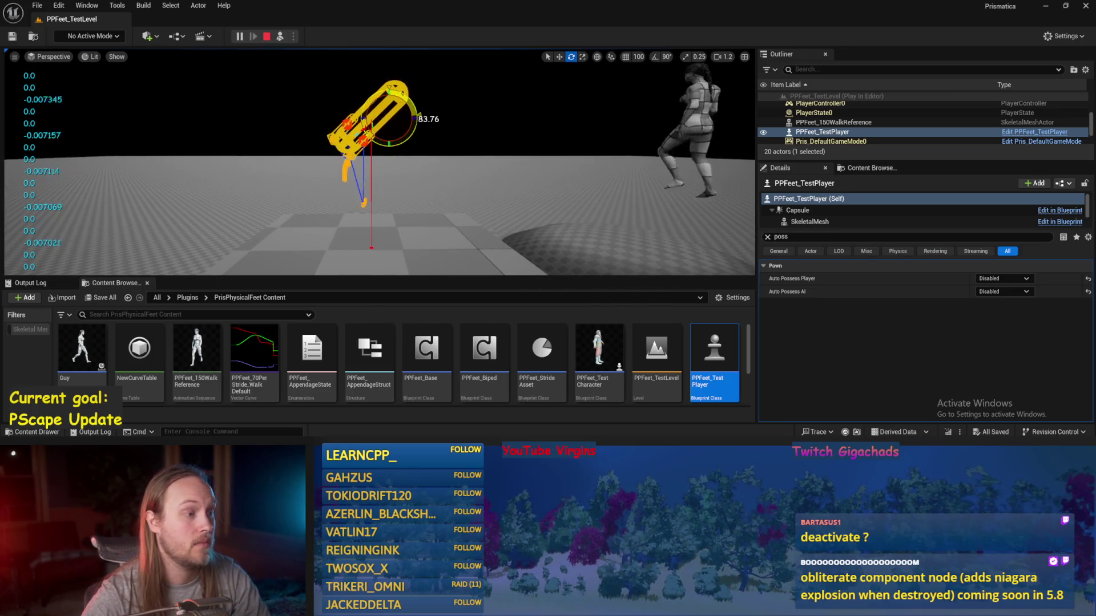
left_click_drag(399, 106, 362, 133)
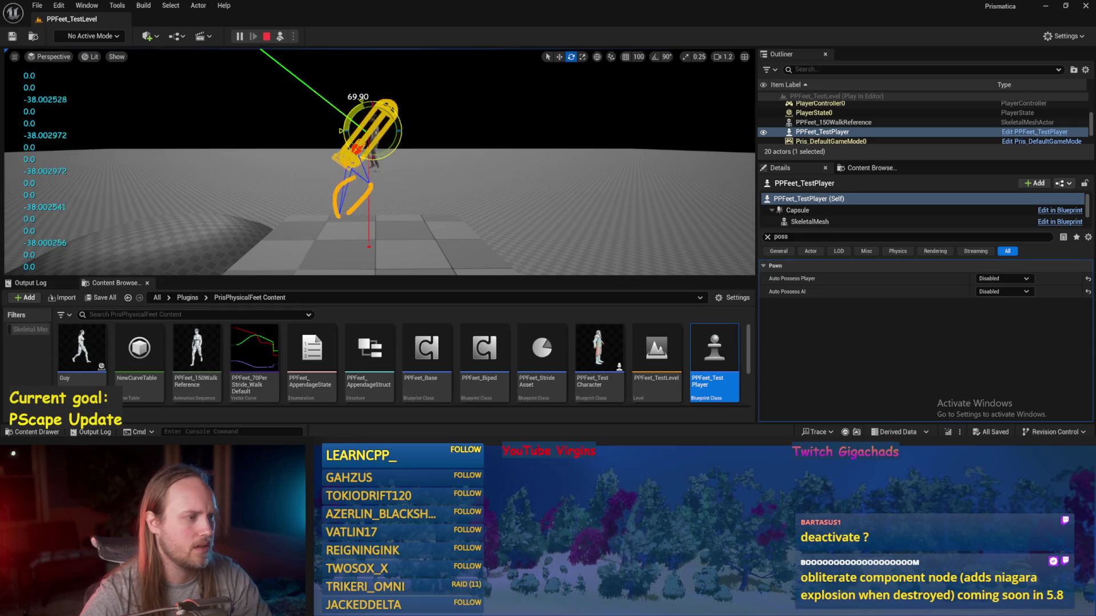
left_click_drag(337, 156, 380, 176)
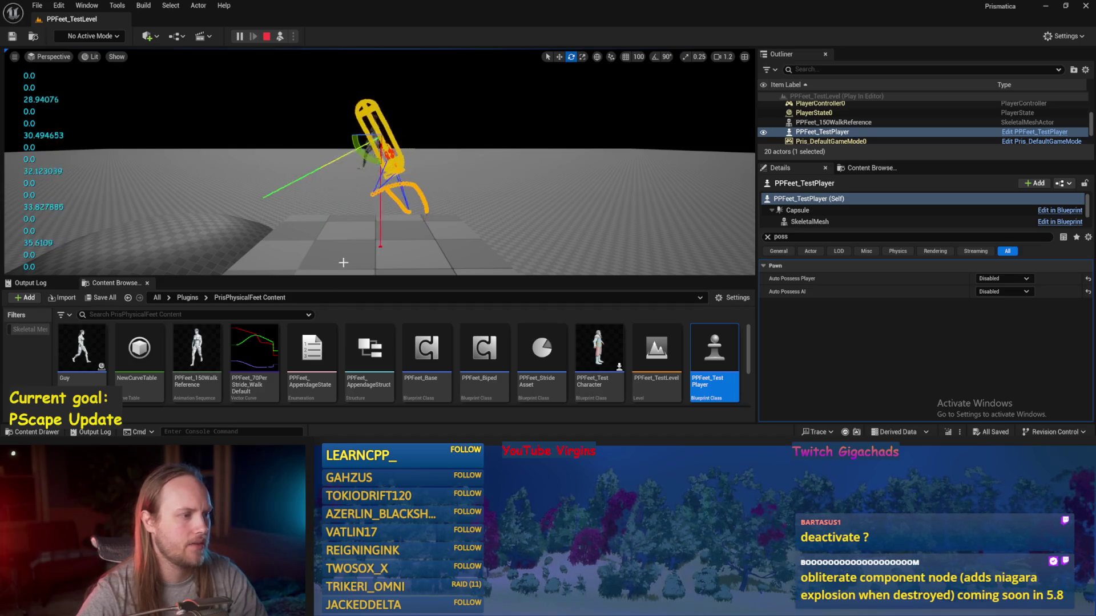
key("Escape")
left_click(415, 413)
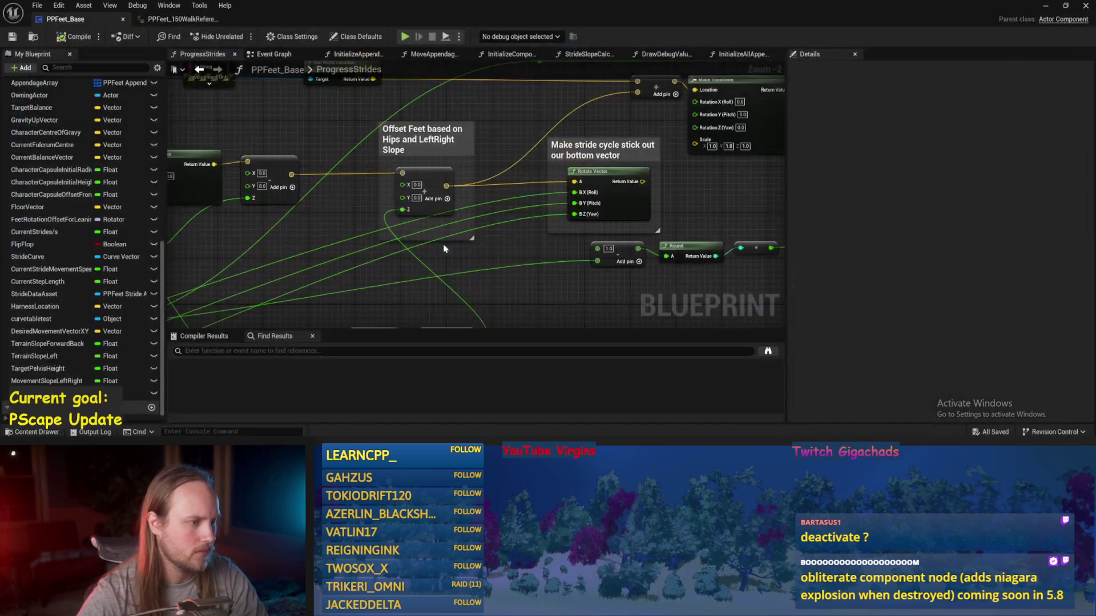
- Feed Rotate Vector's Return Value into the Add node before Make Transform and save PPFeet_Base
left_click_drag(518, 186, 513, 98)
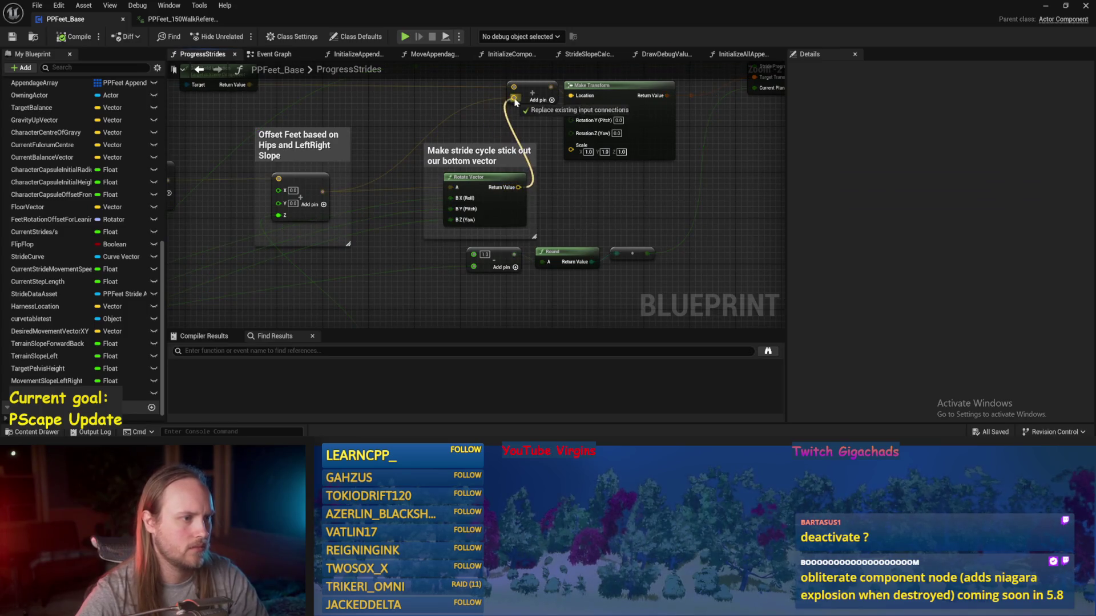
left_click(373, 143)
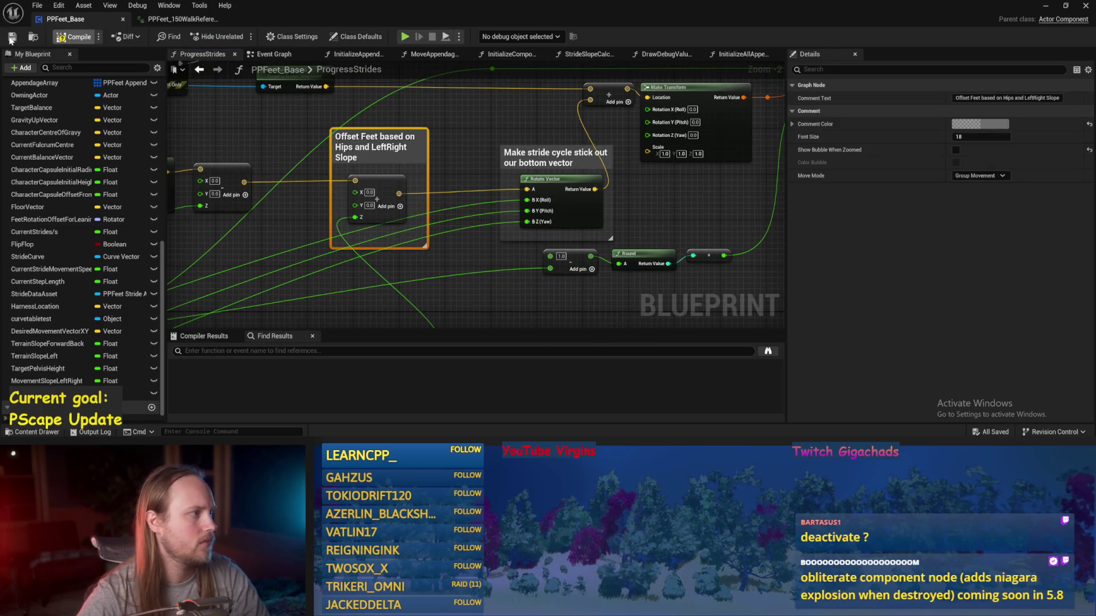
left_click(552, 297)
scroll(526, 273, "down", 1)
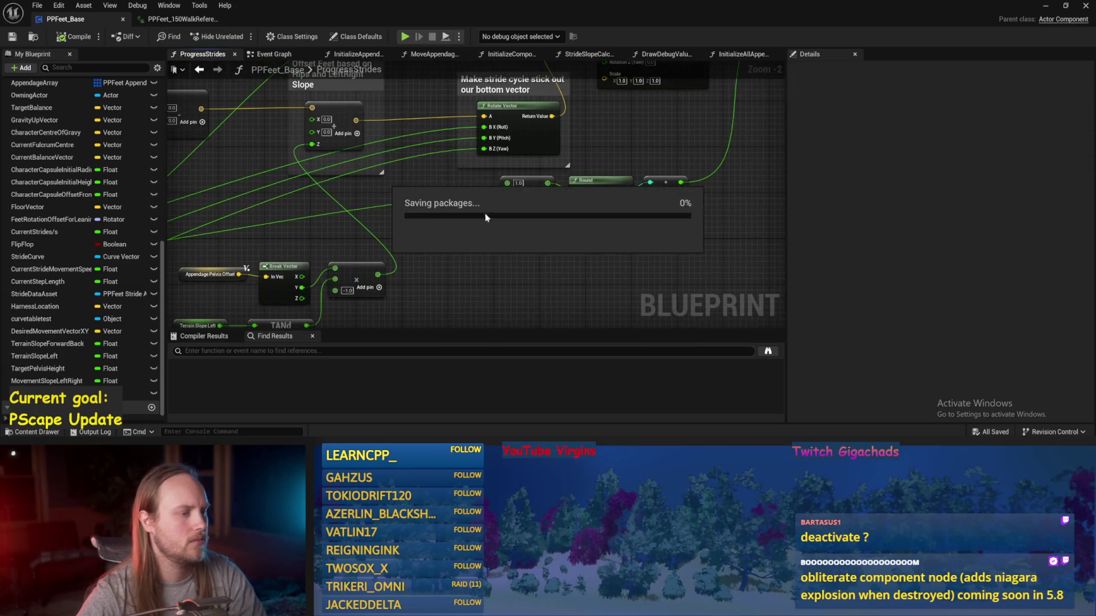
left_click(10, 39)
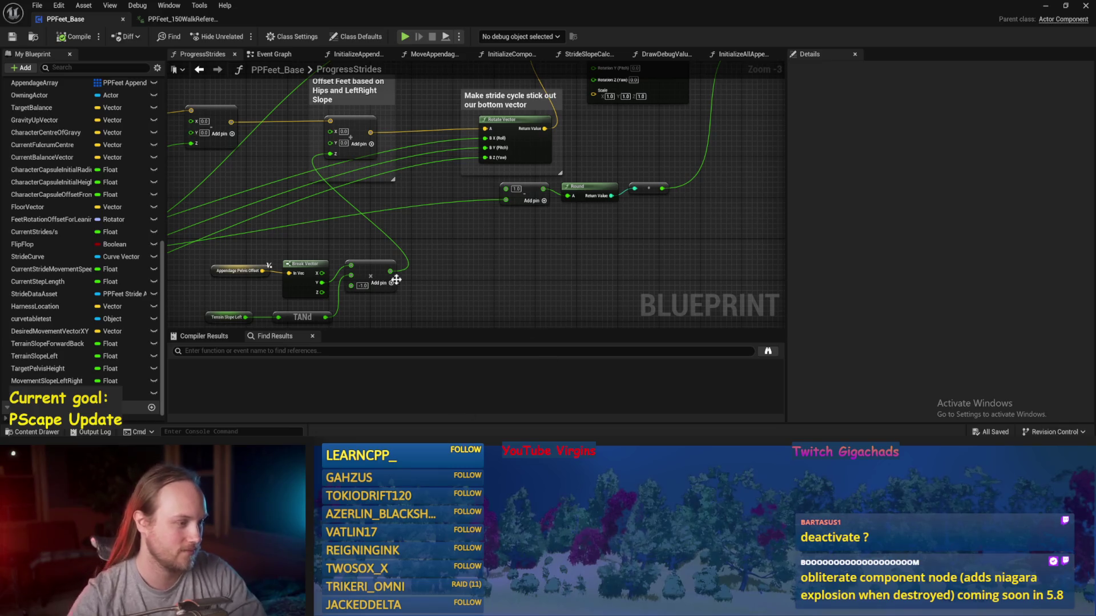
scroll(563, 241, "down", 1)
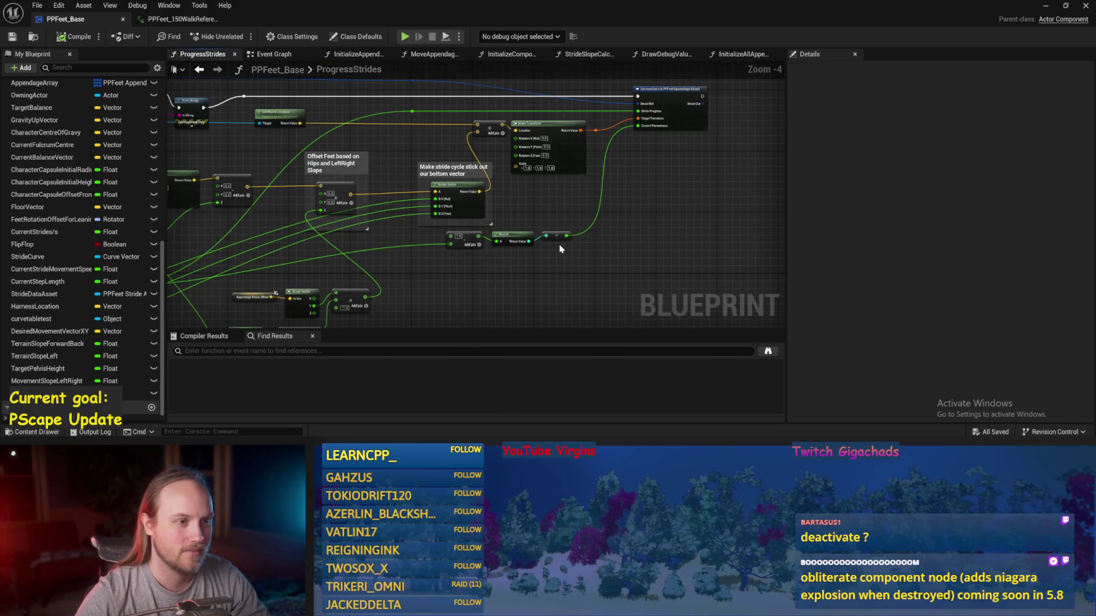
- Move the capsule rotation and Add node group to a new spot and save
mouse_move(477, 240)
left_mouse_down()
mouse_move(485, 268)
mouse_move(571, 188)
mouse_move(563, 130)
mouse_move(413, 228)
mouse_move(309, 254)
left_mouse_up()
left_click_drag(437, 200, 468, 245)
mouse_move(468, 190)
left_mouse_down()
mouse_move(478, 248)
mouse_move(413, 239)
mouse_move(440, 225)
mouse_move(290, 296)
left_mouse_up()
mouse_move(330, 243)
left_mouse_down()
mouse_move(673, 200)
mouse_move(351, 201)
mouse_move(363, 211)
left_mouse_up()
mouse_move(440, 178)
left_mouse_down()
mouse_move(445, 226)
mouse_move(434, 222)
left_mouse_up()
scroll(437, 208, "up", 2)
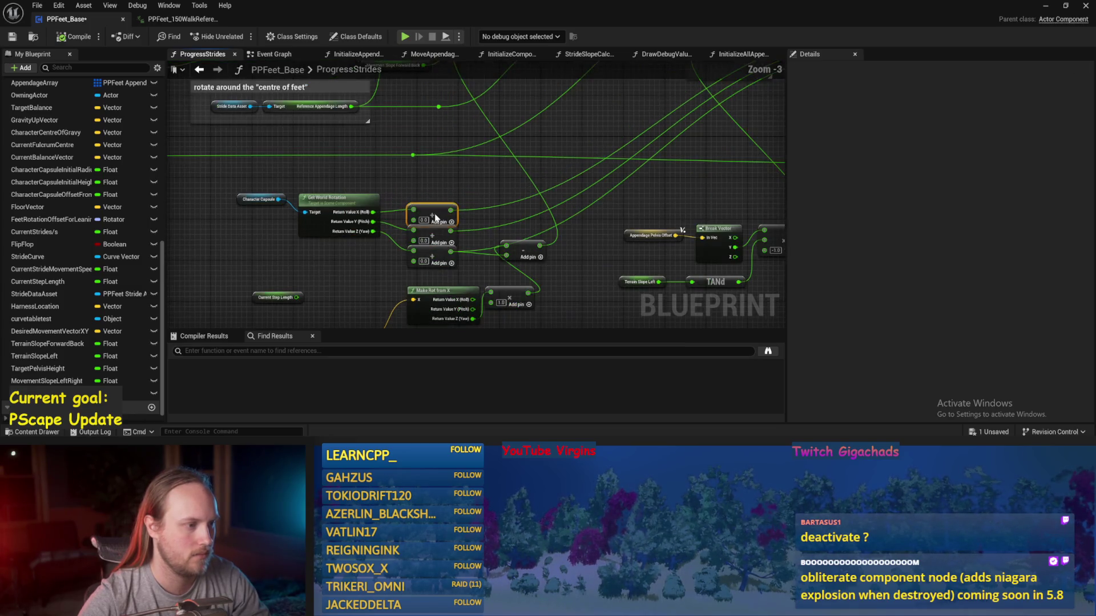
key("ctrl+s")
- Reposition the Desired Movement Vector XY and subtract nodes, saving after each move
mouse_move(464, 289)
left_mouse_down()
mouse_move(444, 228)
mouse_move(479, 230)
left_mouse_up()
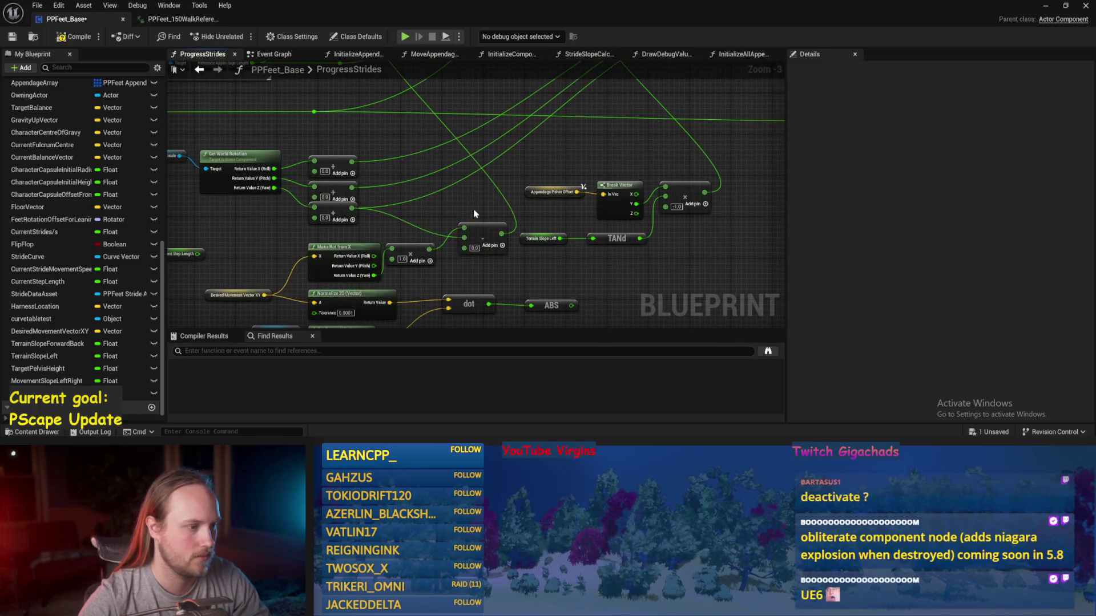
right_click(466, 250)
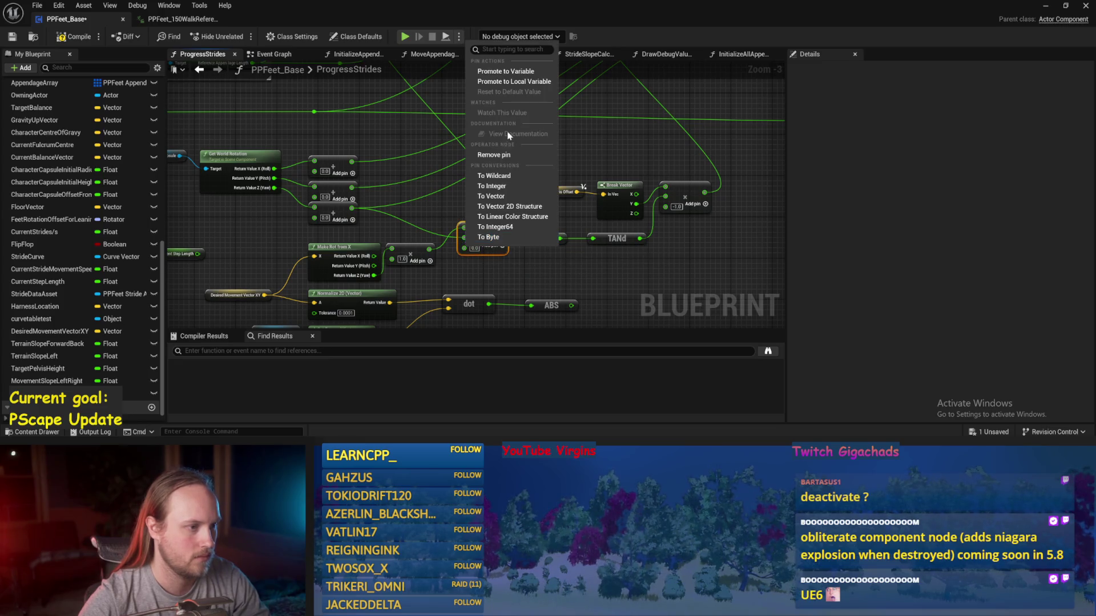
left_click(490, 175)
left_click(515, 177)
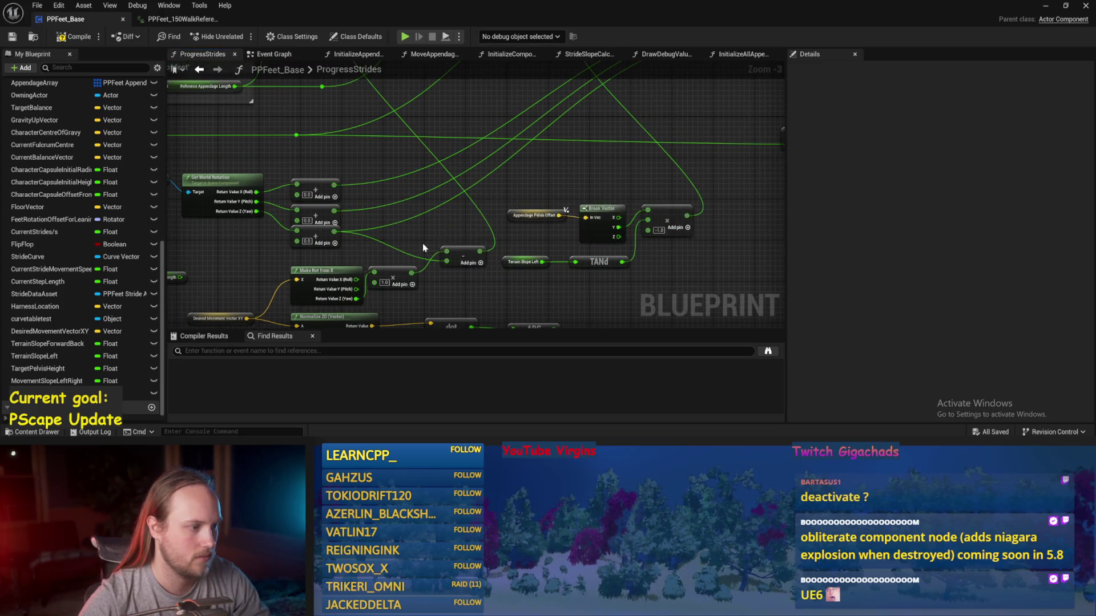
left_click_drag(424, 247, 483, 213)
left_click_drag(280, 284, 297, 242)
left_click(308, 216)
key("ctrl+s")
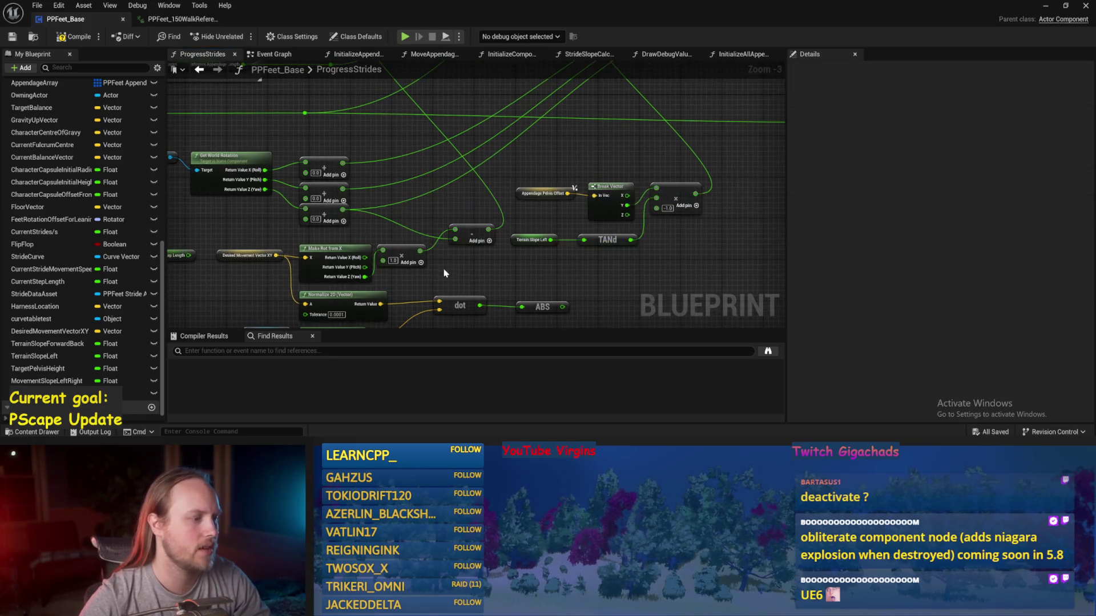
mouse_move(468, 258)
left_mouse_down()
mouse_move(478, 242)
mouse_move(453, 281)
left_mouse_up()
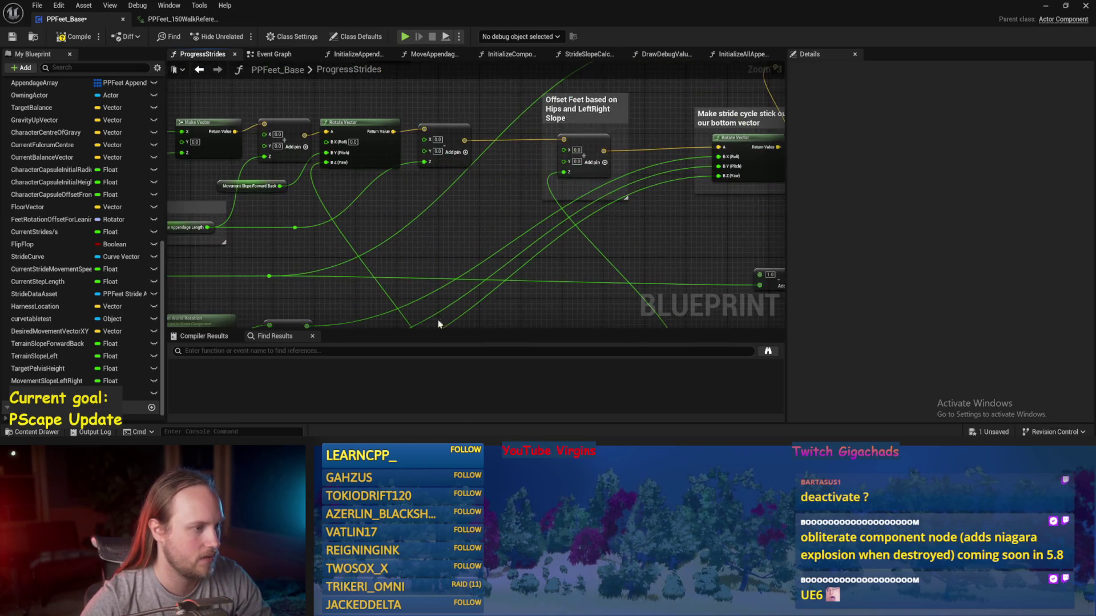
key("ctrl+s")
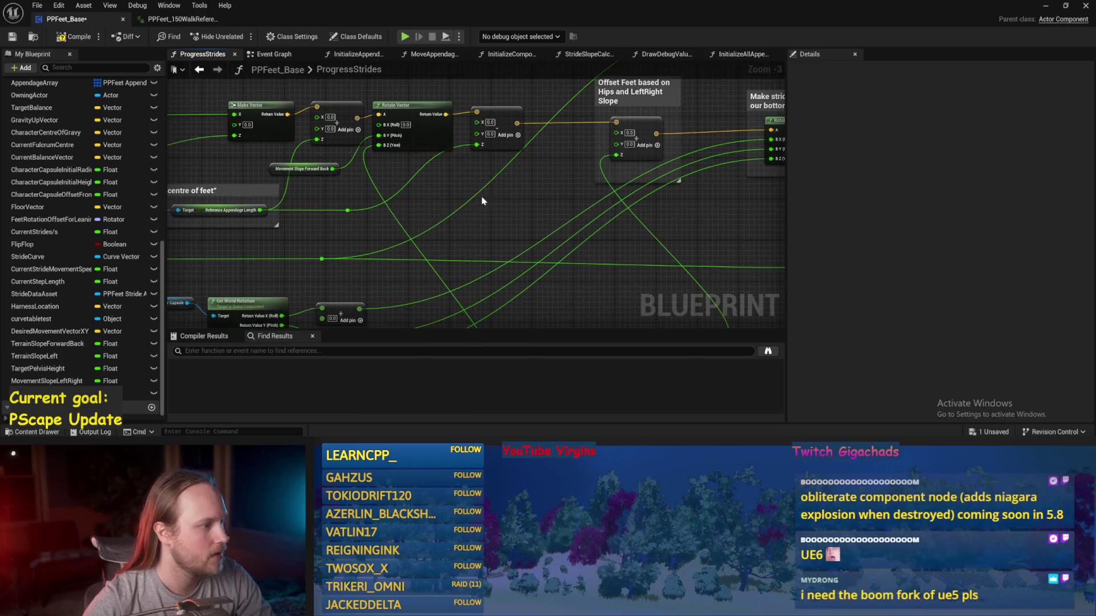
- Shift the pelvis offset and slope nodes lower right, then check Rotate Vector and Make Transform
mouse_move(441, 217)
left_mouse_down()
mouse_move(616, 187)
mouse_move(419, 251)
left_mouse_up()
mouse_move(518, 215)
left_mouse_down()
mouse_move(394, 214)
mouse_move(446, 228)
left_mouse_up()
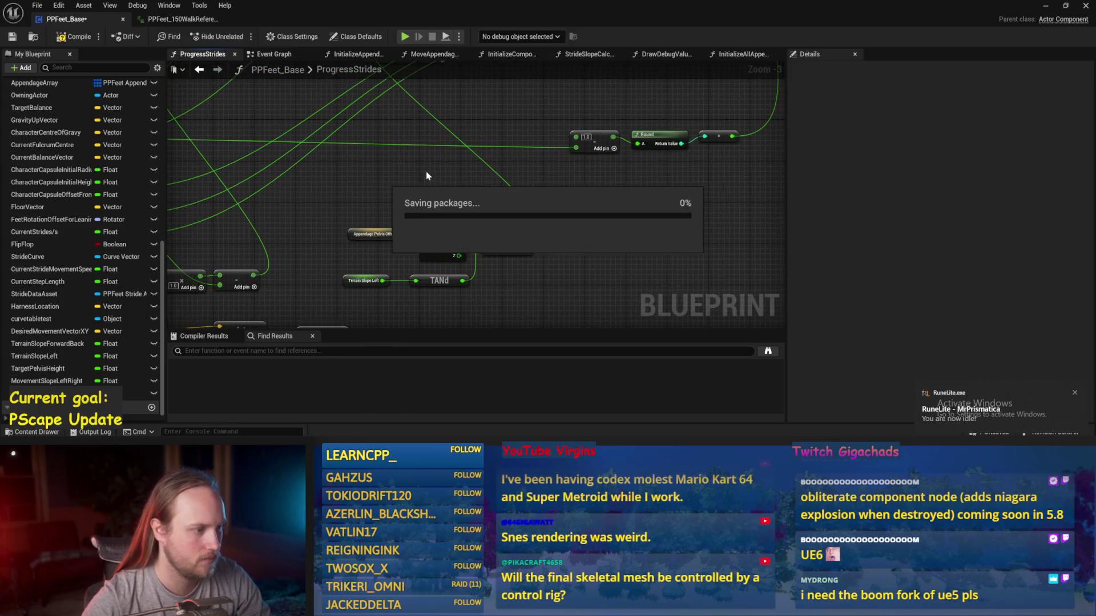
left_click(674, 201)
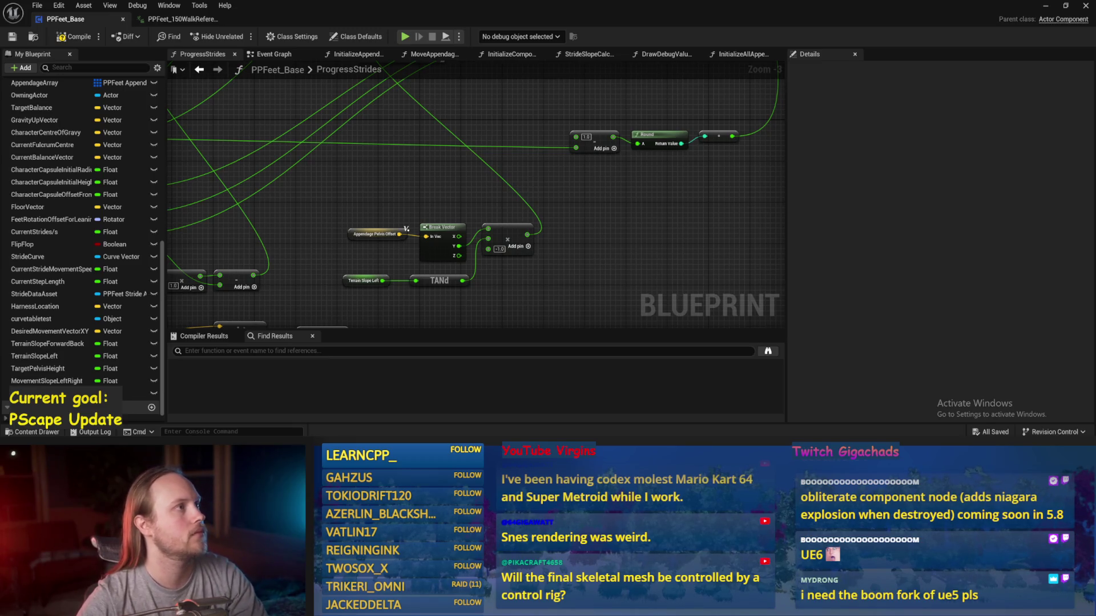
mouse_move(613, 177)
left_mouse_down()
mouse_move(594, 231)
mouse_move(603, 236)
left_mouse_up()
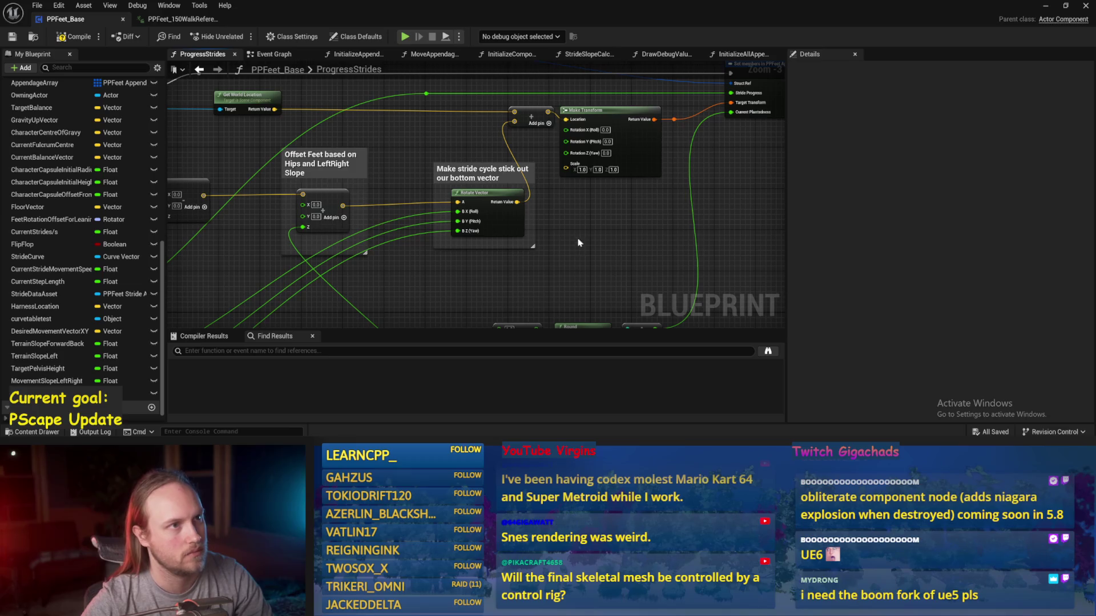
left_click_drag(596, 254, 481, 216)
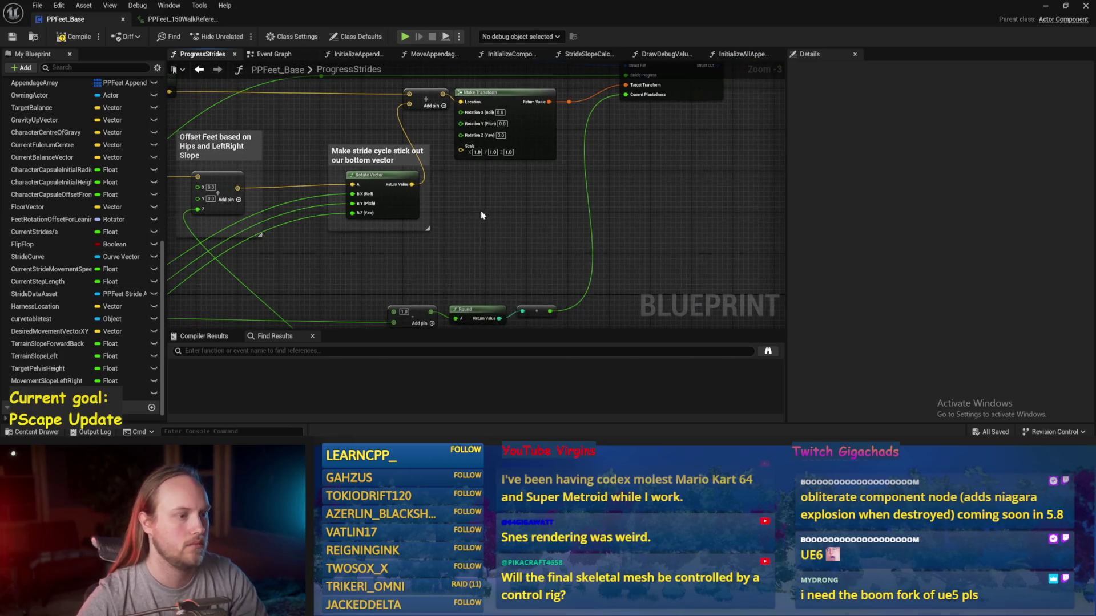
left_click(1045, 6)
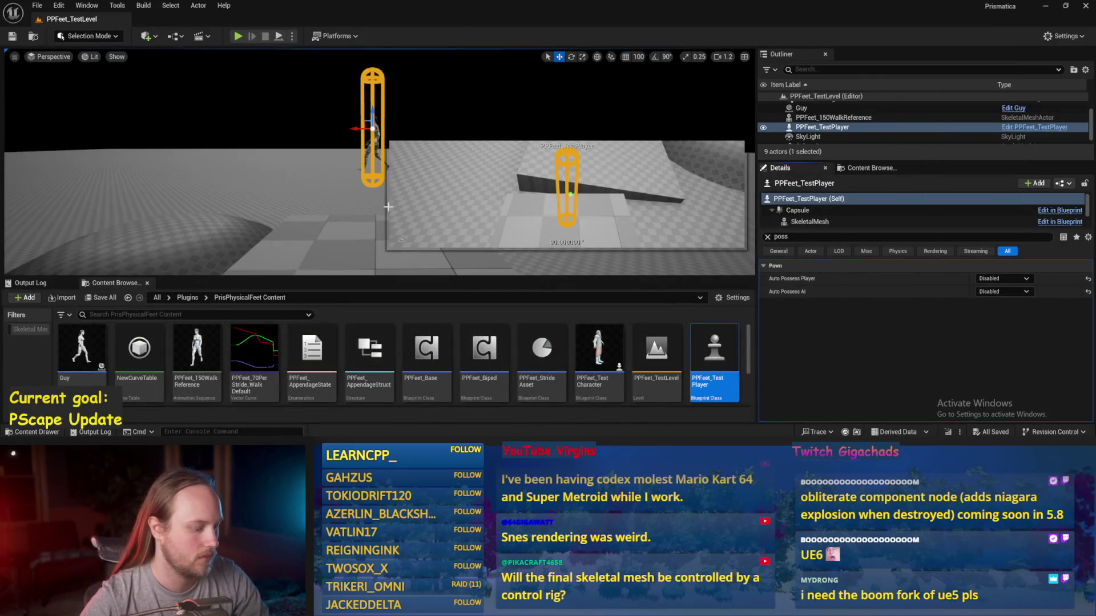
- Select Cube4, play the level with the rotate gizmo active, watch the feet, then stop
left_click(415, 252)
key("alt+p")
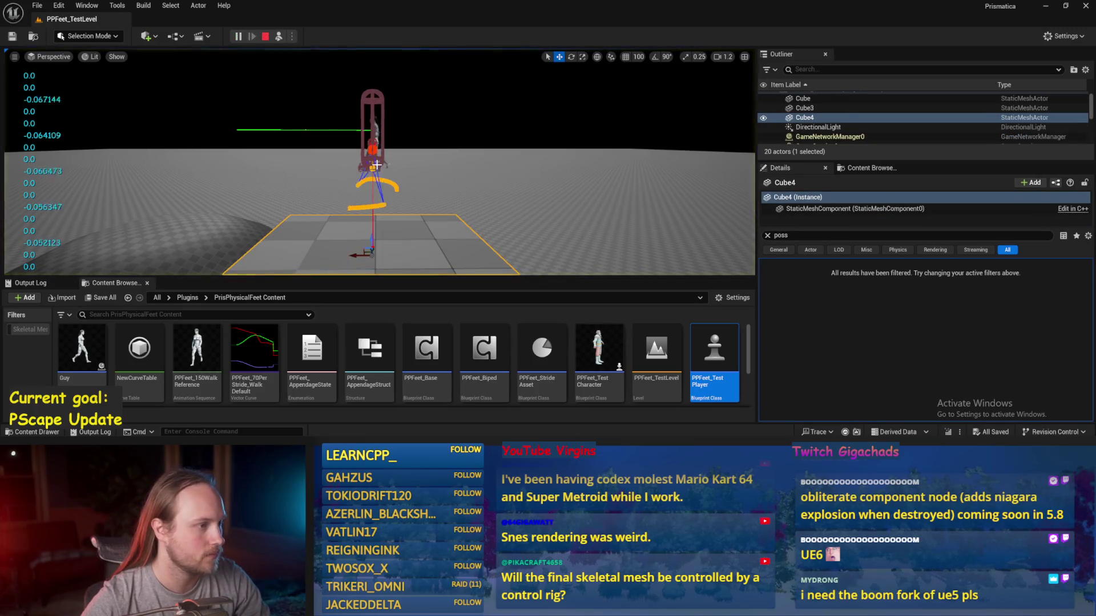
key("e")
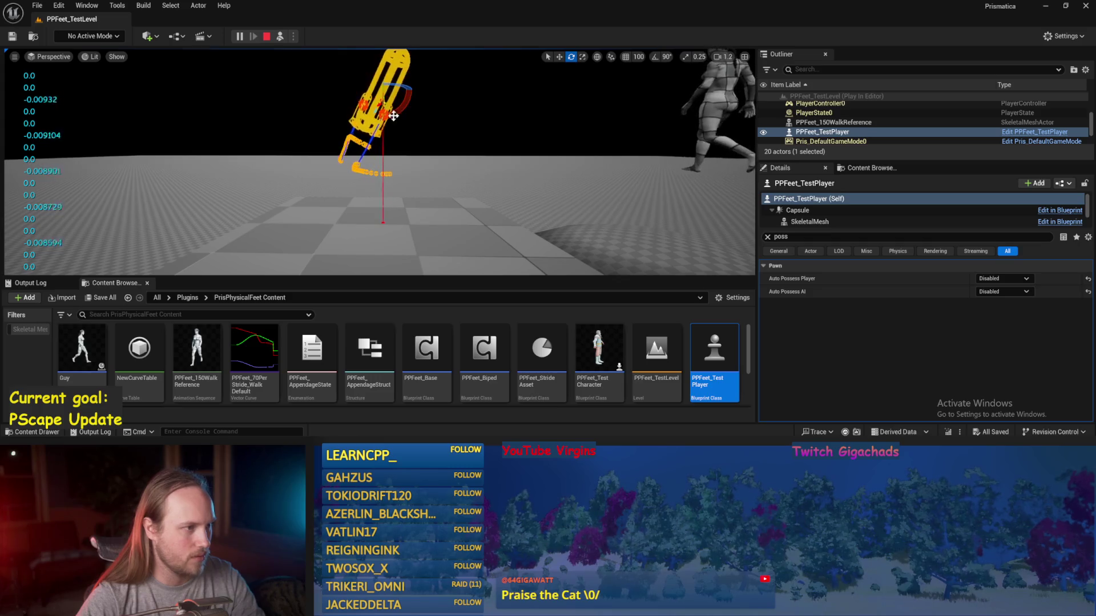
key("Escape")
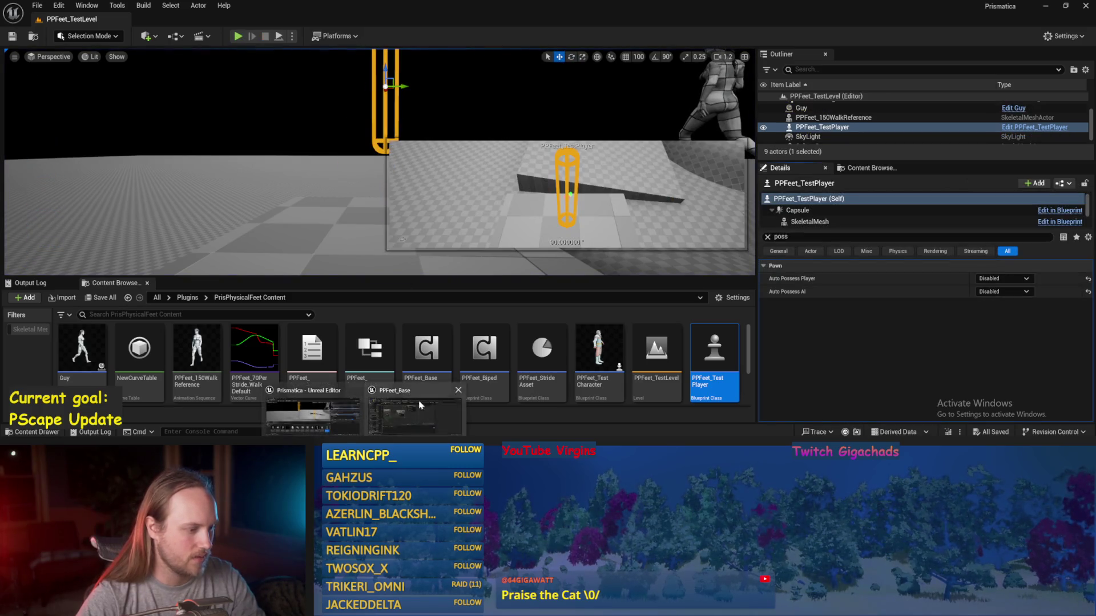
- In PPFeet_Base's ProgressStrides graph, wire the top Add node's output into a new Add node
double_click(426, 351)
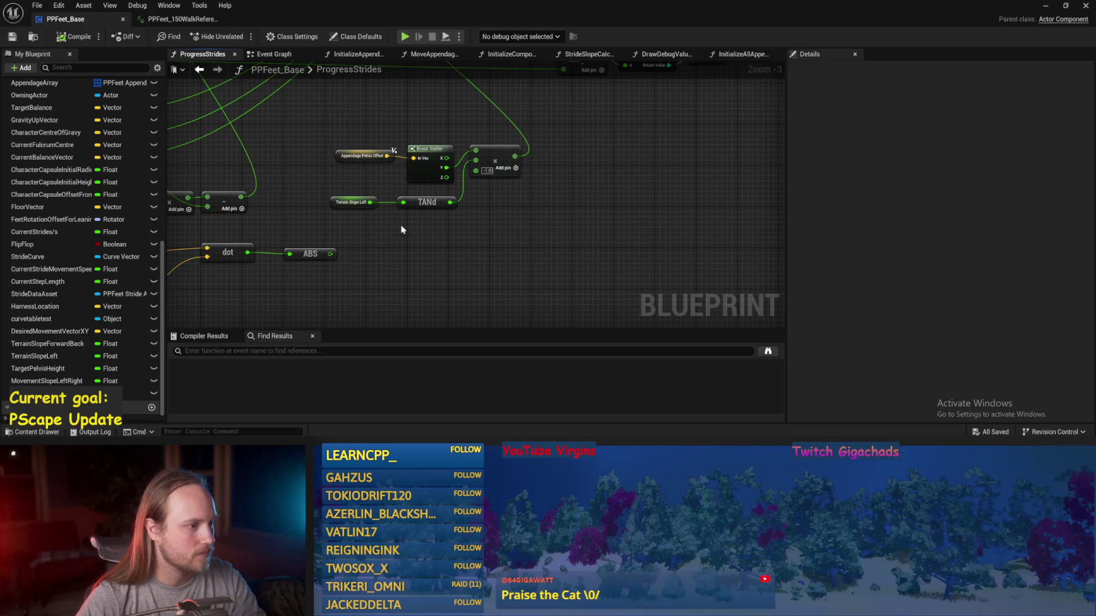
left_click_drag(365, 224, 549, 211)
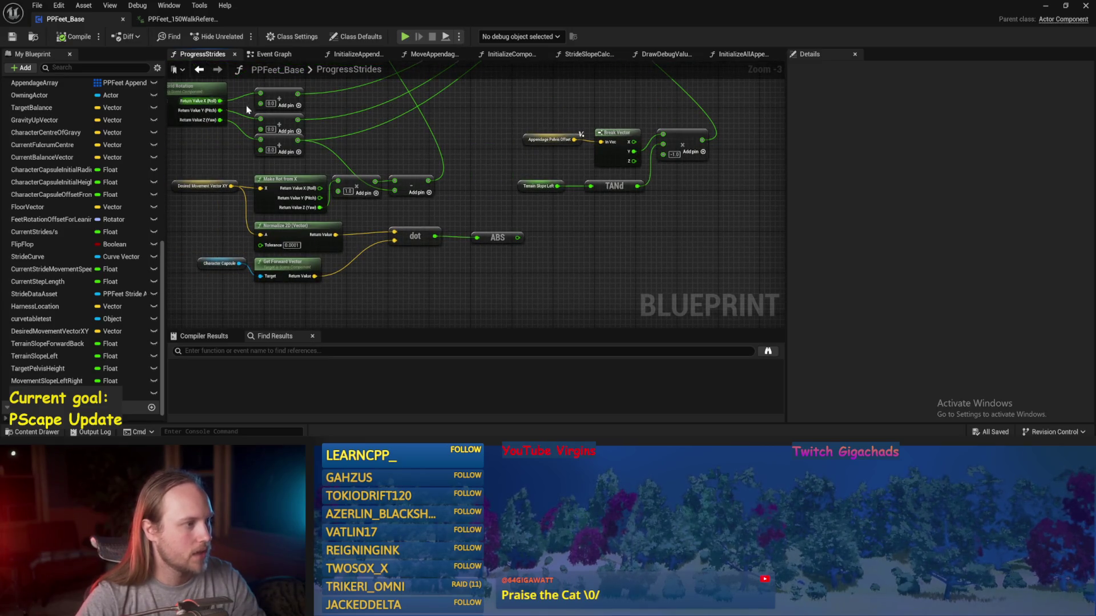
left_click_drag(297, 94, 649, 221)
type("+")
key("Return")
scroll(628, 217, "up", 2)
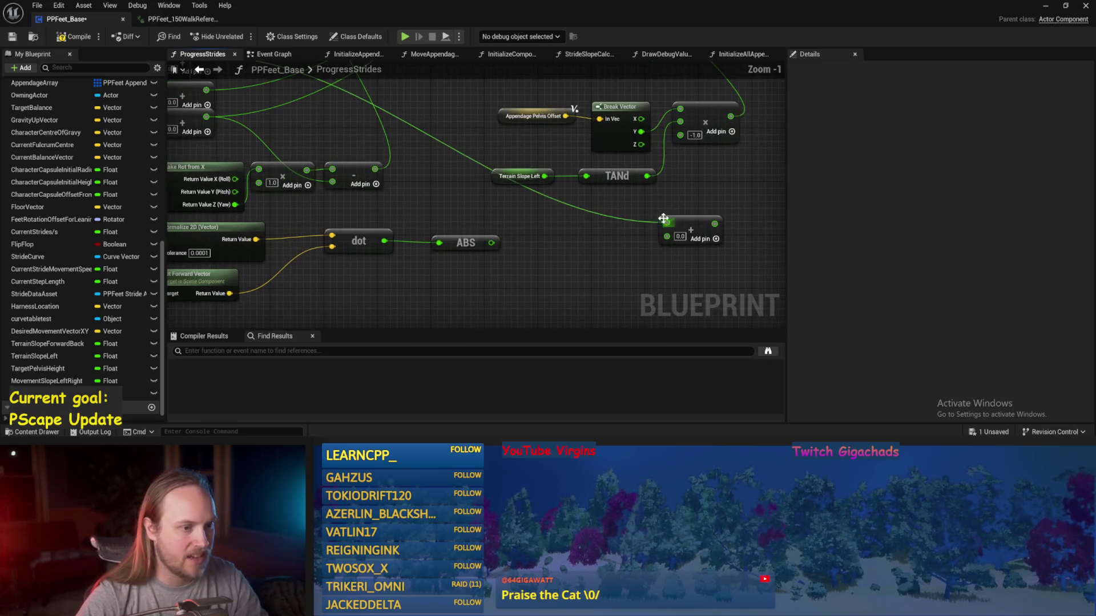